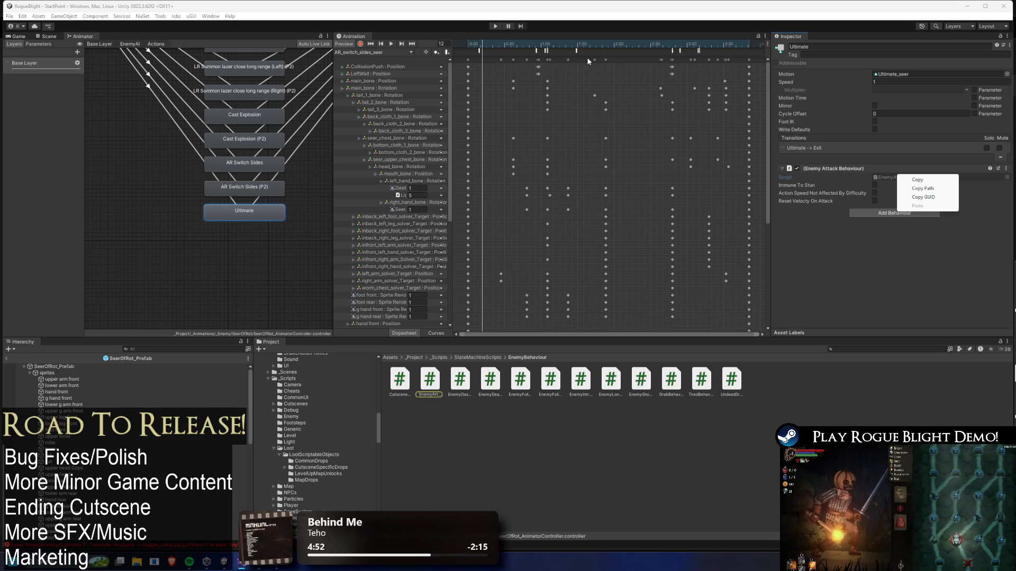
Dismiss the Enemy Attack Behaviour script menu and let the scripts finish compiling
click(488, 57)
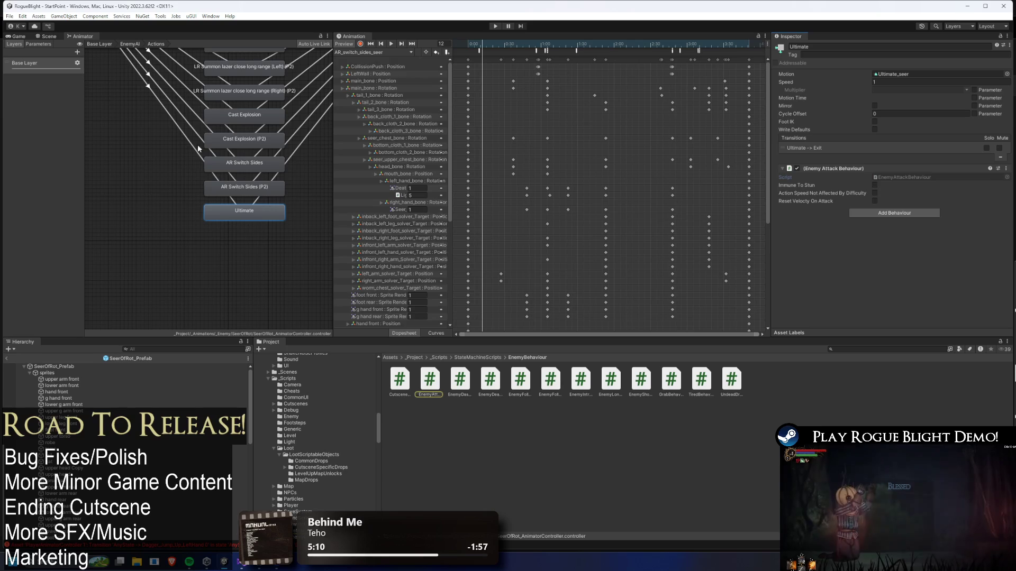
Enter the Stuns sub-state machine and inspect Stun_Short, Stun_Parried and the P2 stun states
double_click(110, 199)
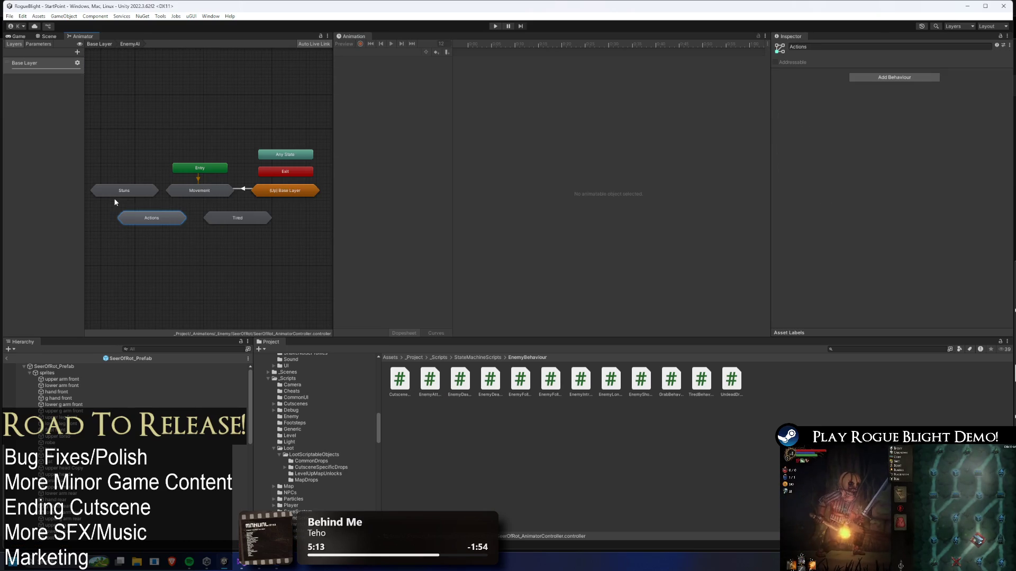
double_click(129, 190)
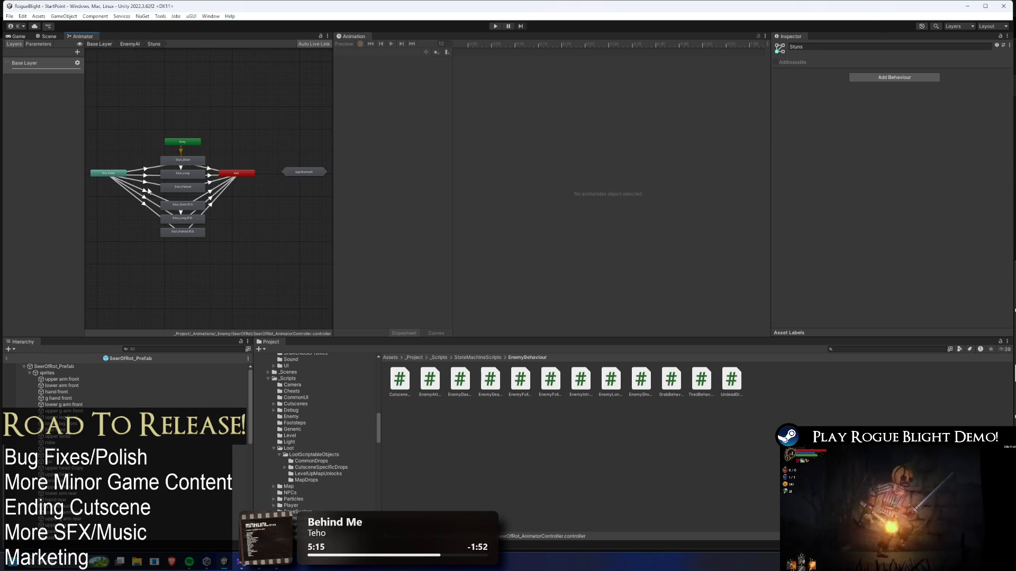
click(183, 160)
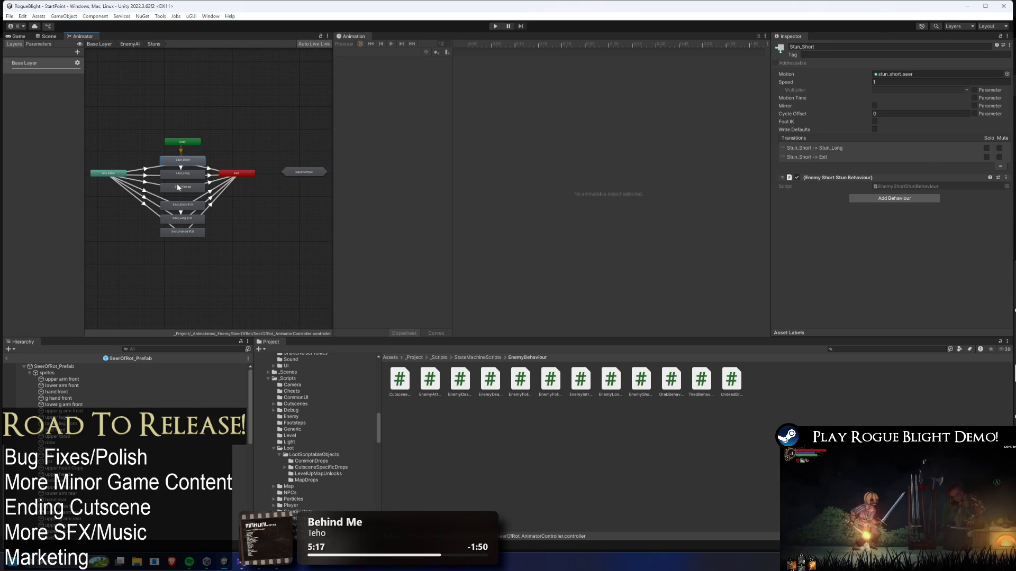
click(183, 174)
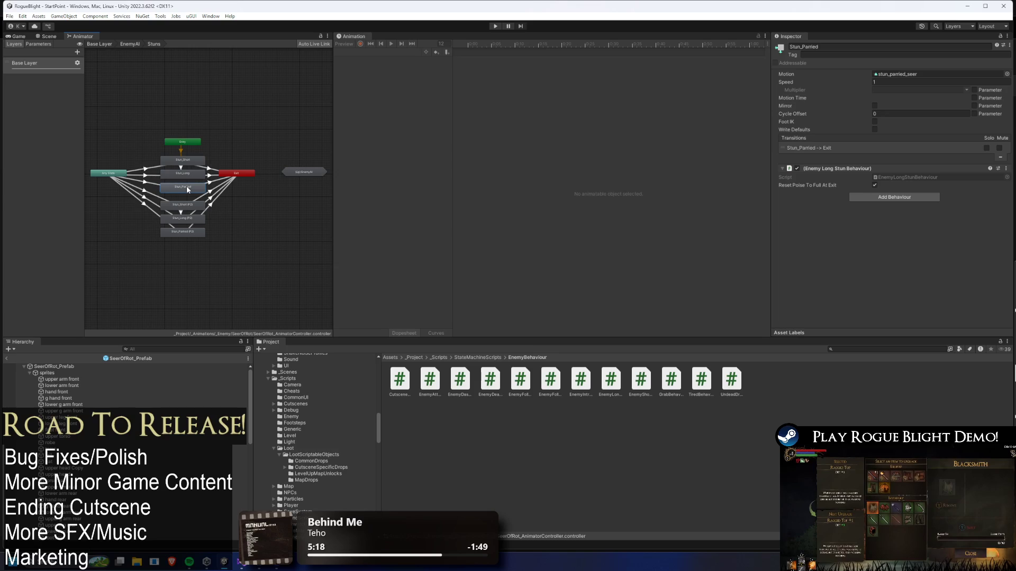
click(190, 204)
click(193, 218)
Locate EnemyLongStunBehaviour and review AnyState→Stun_Parried conditions on Death, Stunned and Phase
click(190, 239)
click(191, 230)
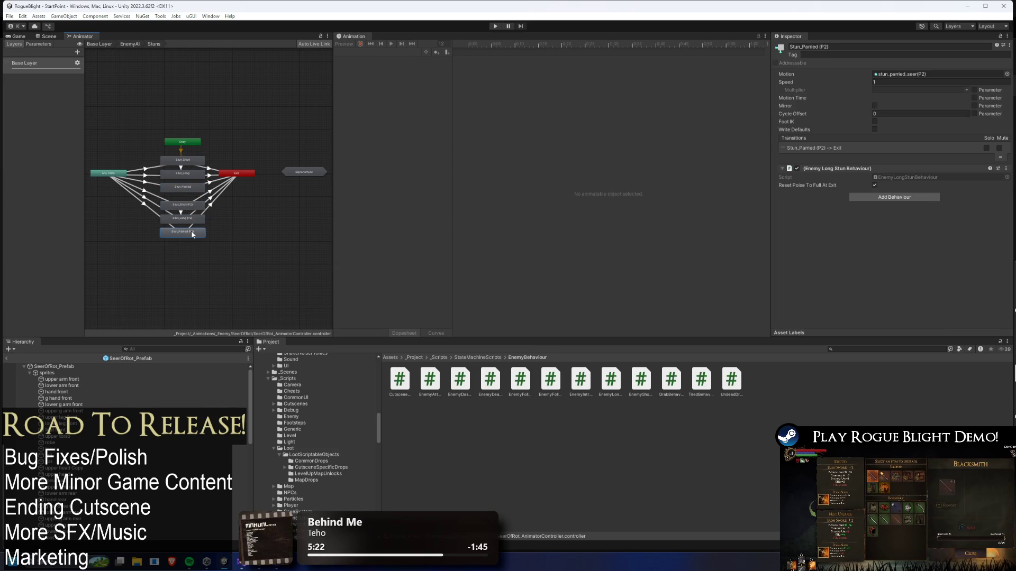
click(887, 178)
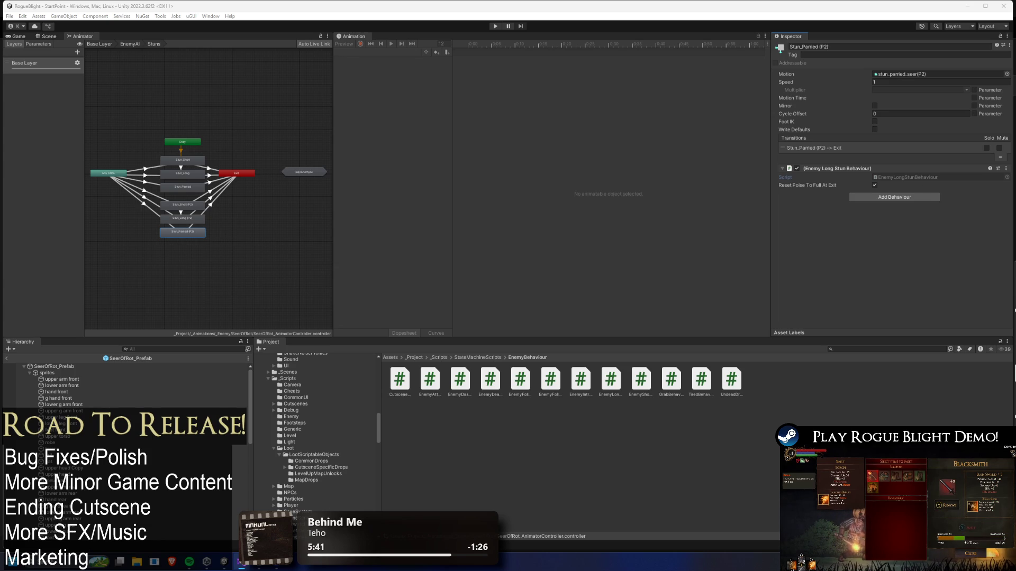
click(141, 181)
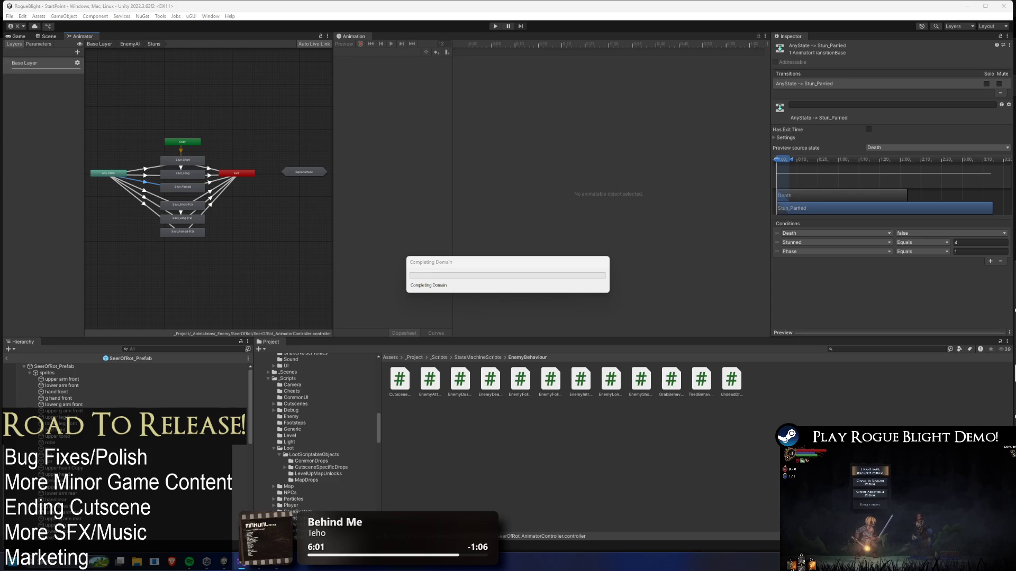
Select Stun_Short, ping its EnemyShortStunBehaviour script, and bring the Console over the graph
click(185, 163)
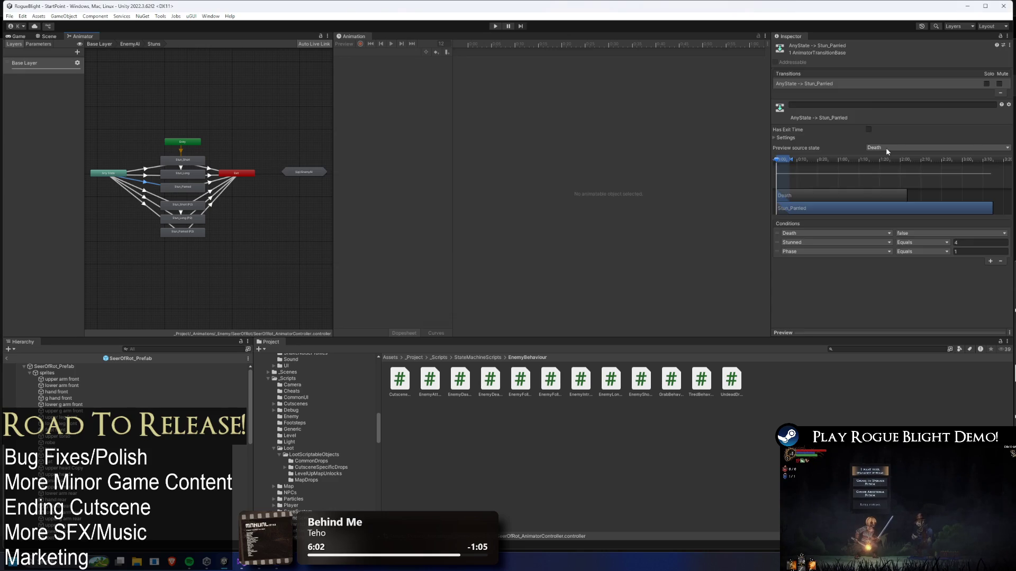
click(890, 187)
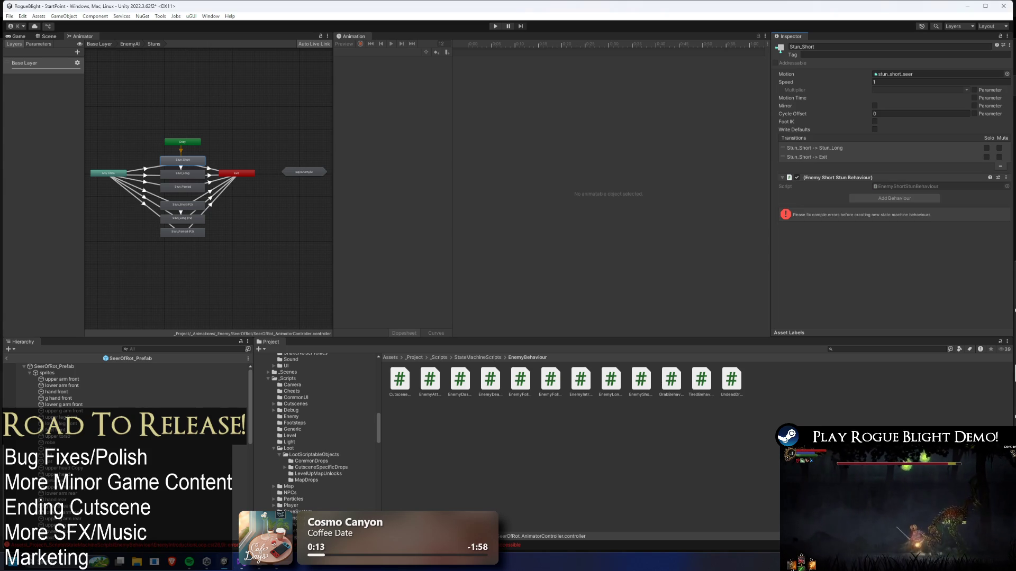
key(ctrl+shift+c)
drag(647, 221, 244, 221)
Fix the CS0272 immuneToStun errors in CutsceneBehaviour and EnemyIntroductionLoop, then close the Console
click(337, 240)
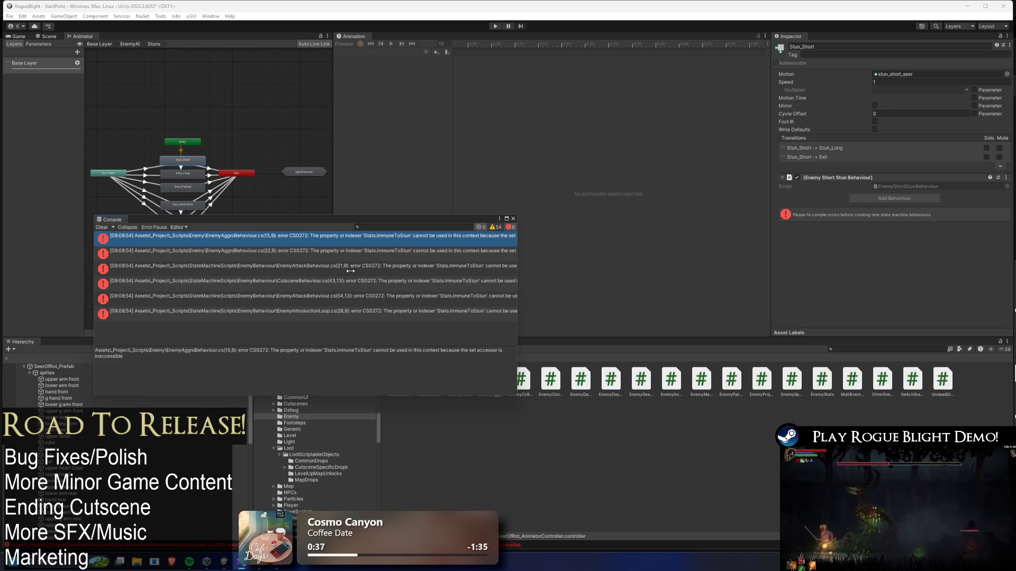
click(326, 238)
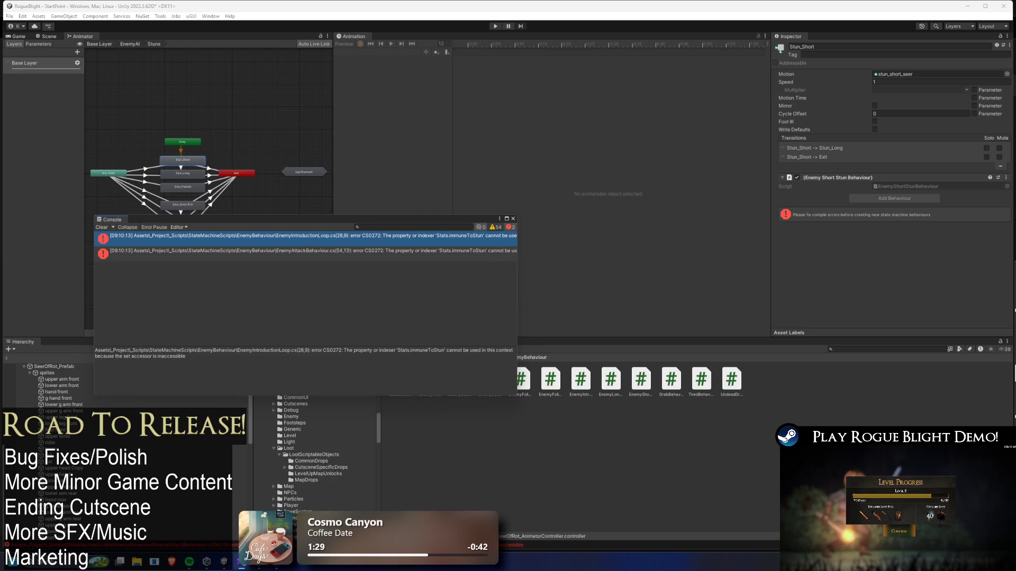
click(356, 237)
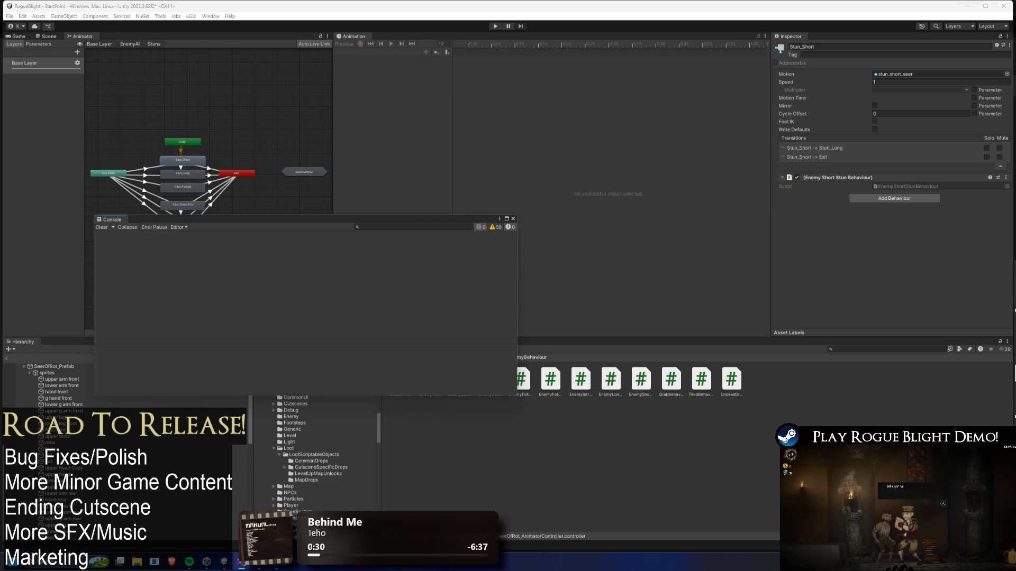
key(Escape)
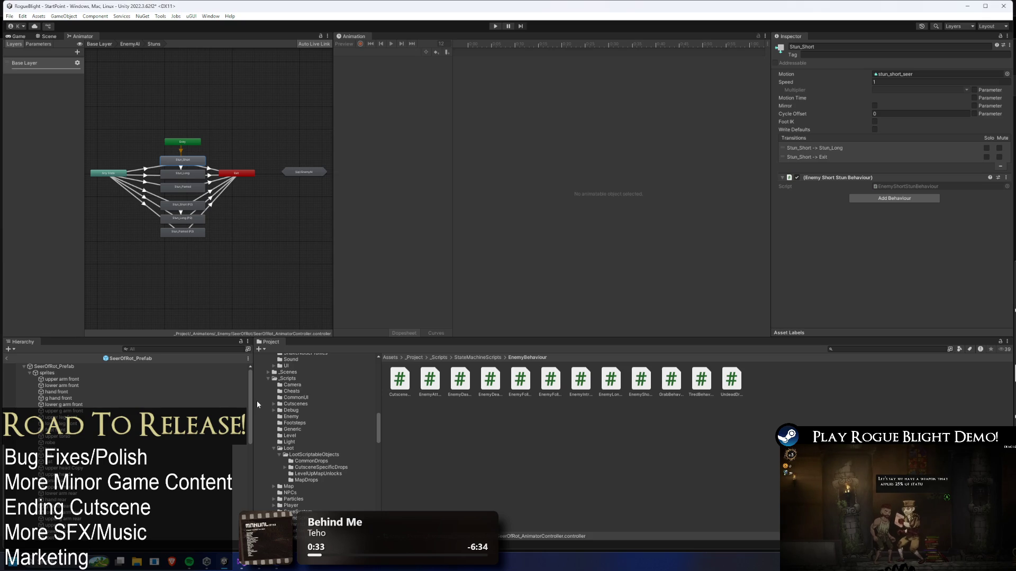
Leave Stuns and browse the EnemyAI Actions and Movement sub-state machines
click(282, 107)
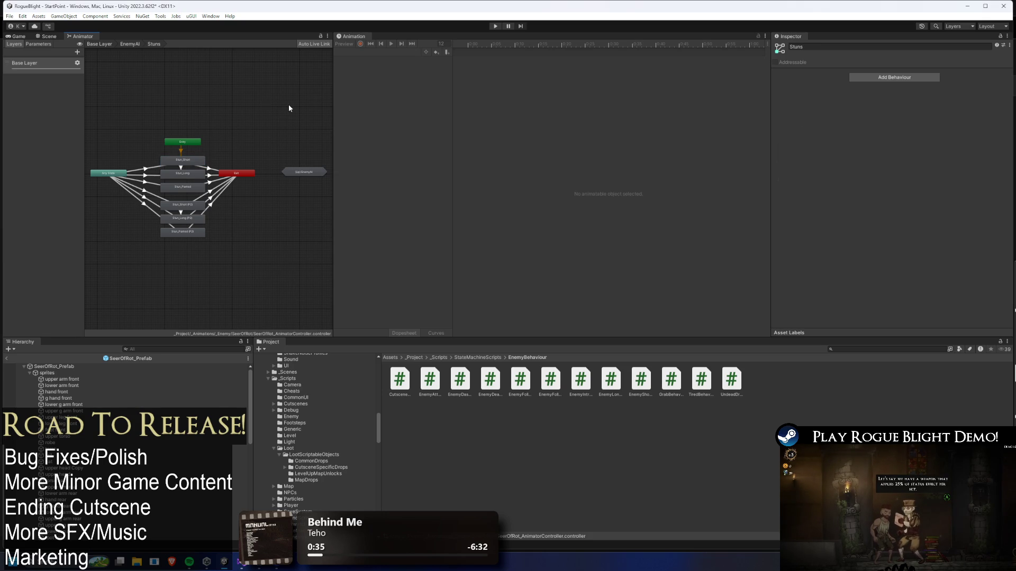
key(BackSpace)
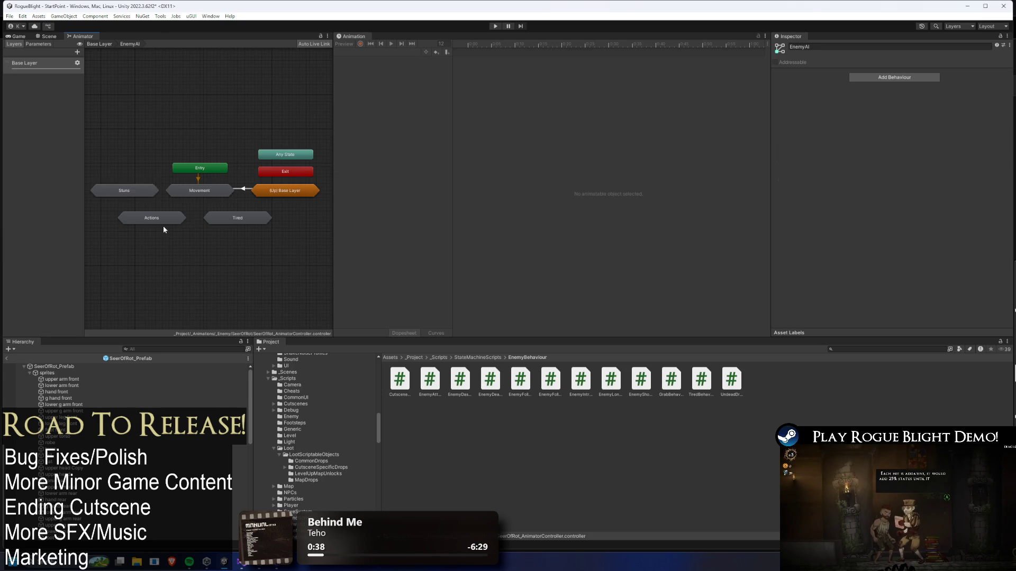
click(171, 220)
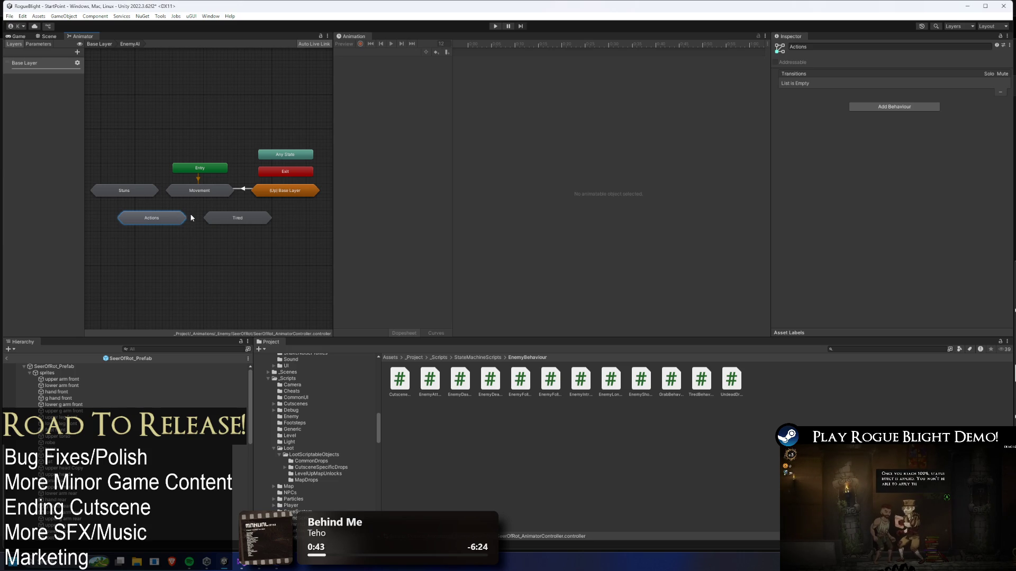
double_click(207, 193)
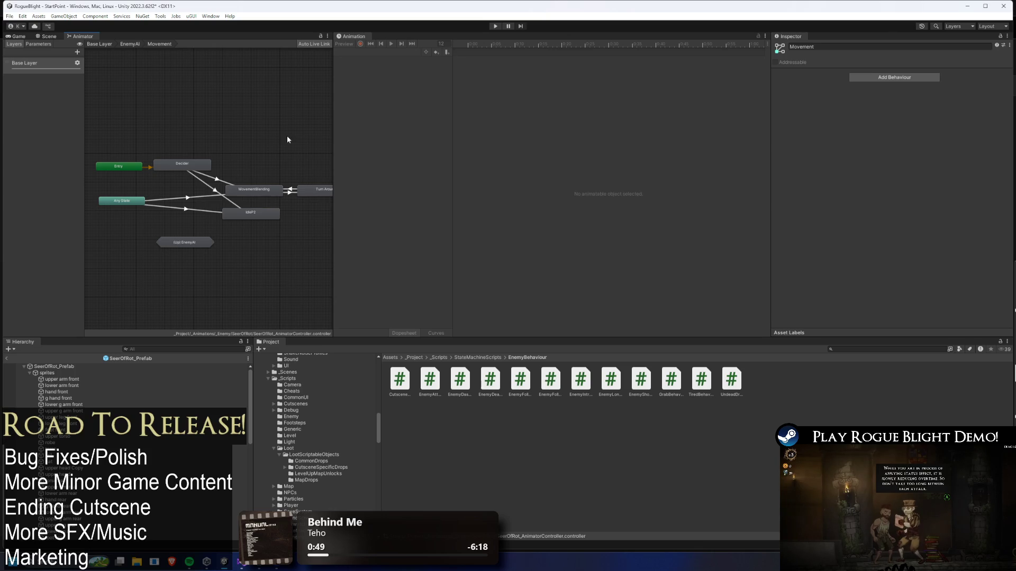
key(BackSpace)
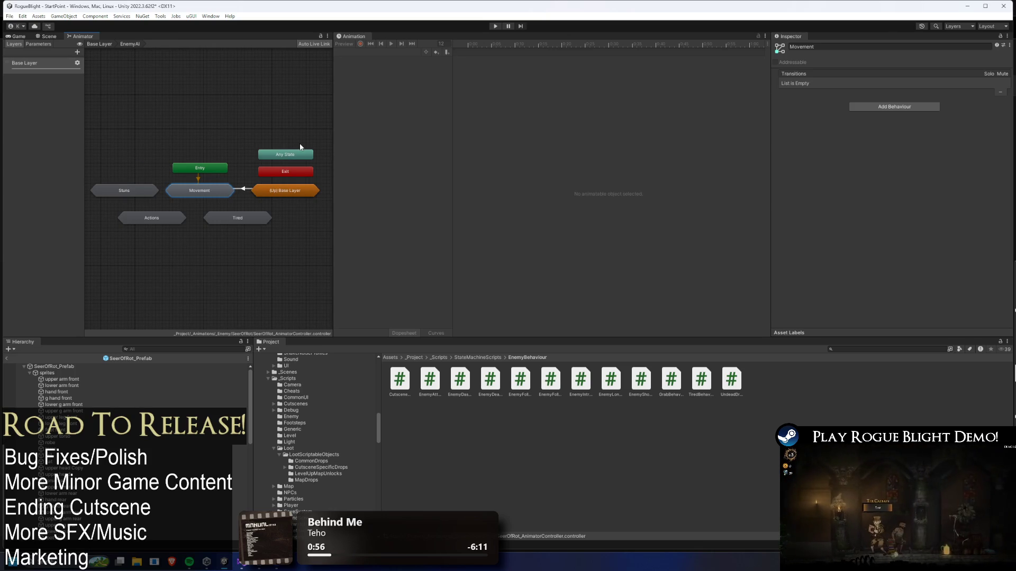
Return to the Base Layer, view the Death state, and select SeerOfRot_Prefab
double_click(285, 190)
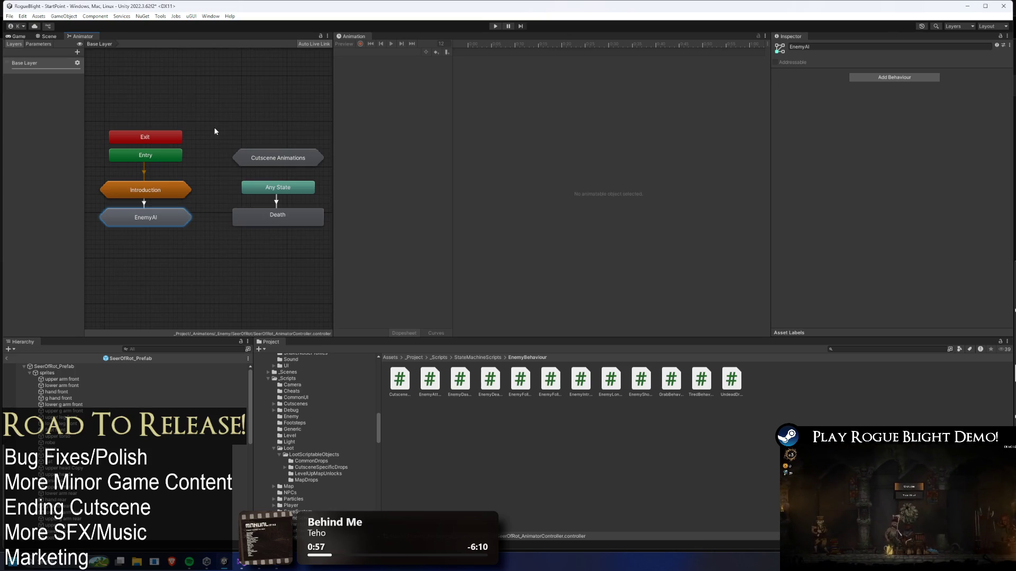
click(285, 215)
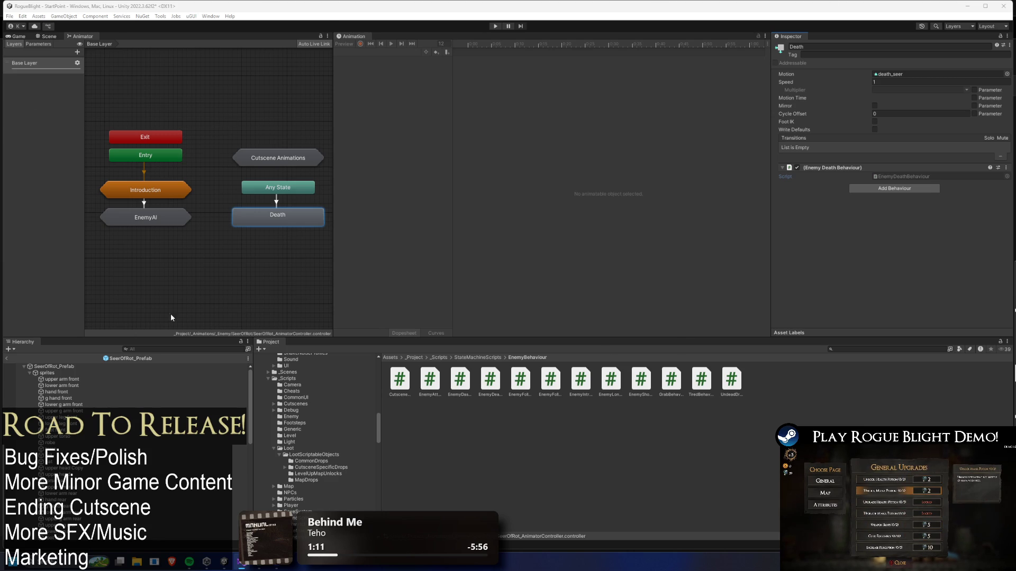
click(47, 366)
In AR_switch_sides_seer, make the frame-12 event call SetImmuneToStun
click(373, 53)
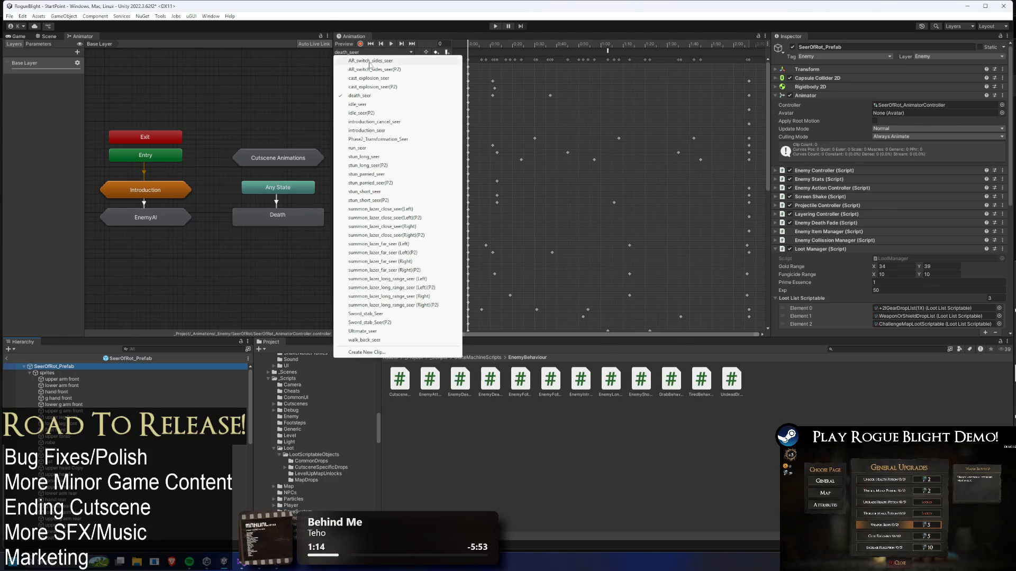
click(397, 60)
click(480, 50)
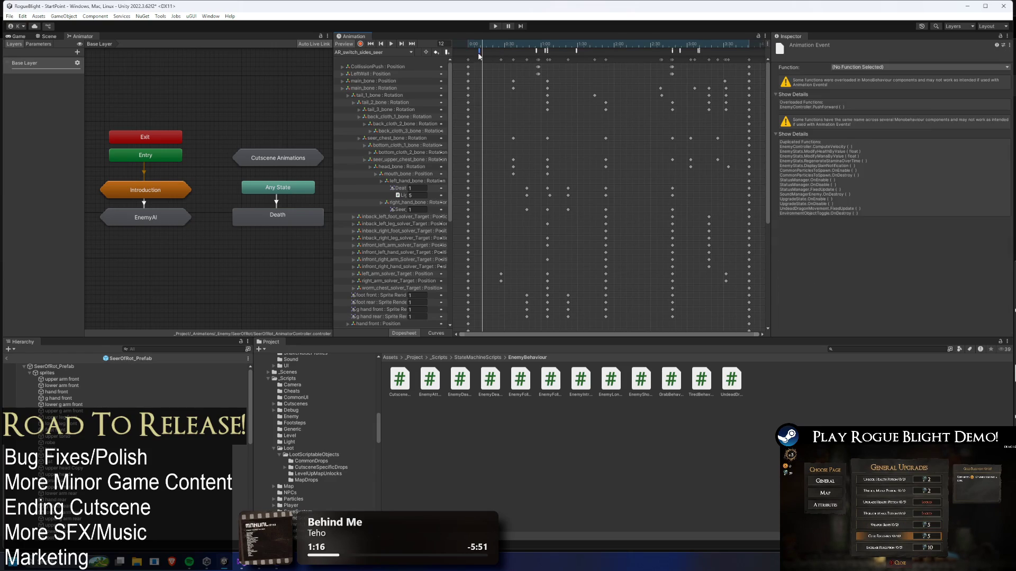
click(873, 67)
mouse_move(873, 76)
mouse_move(951, 85)
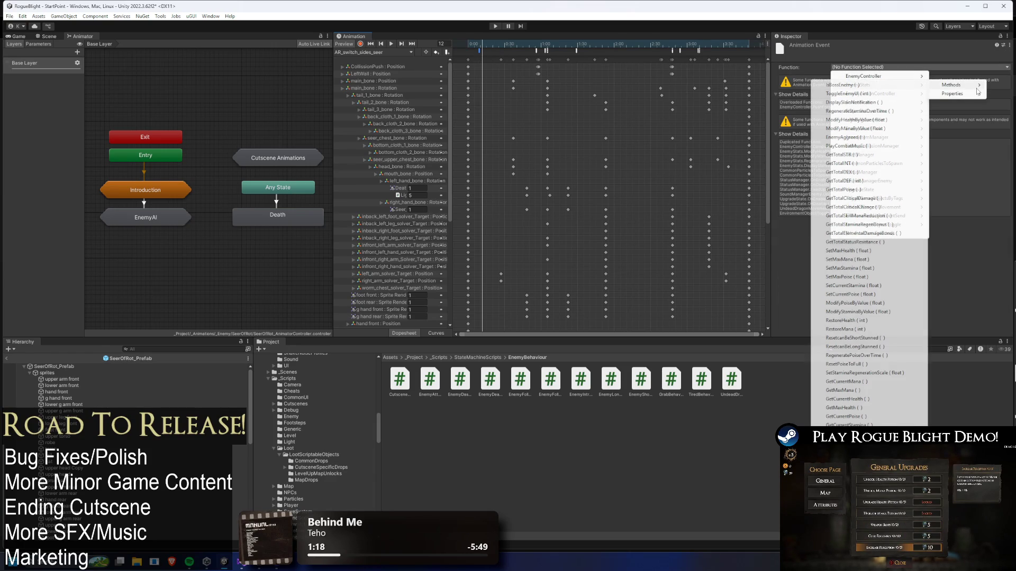
click(872, 117)
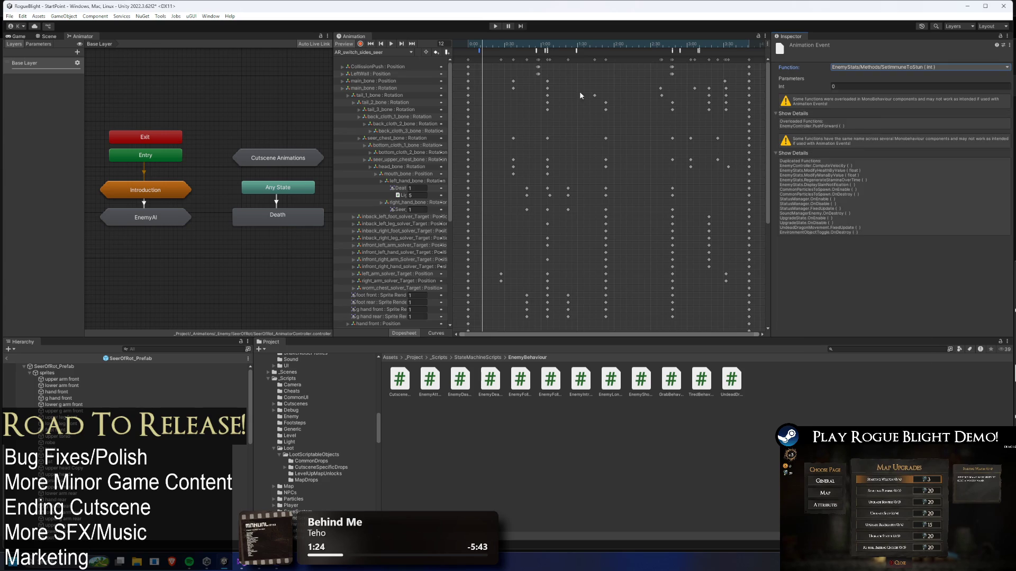
Preview the boss pose at frame 41 and set the event's Int parameter to 0
click(59, 37)
mouse_move(480, 46)
mouse_down()
mouse_move(533, 46)
mouse_move(524, 46)
mouse_up()
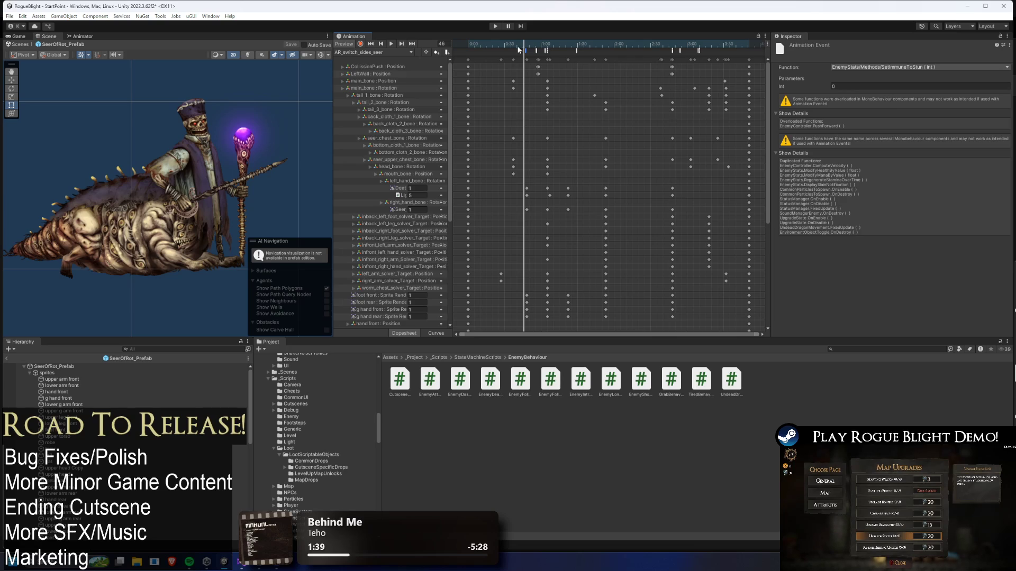
click(832, 85)
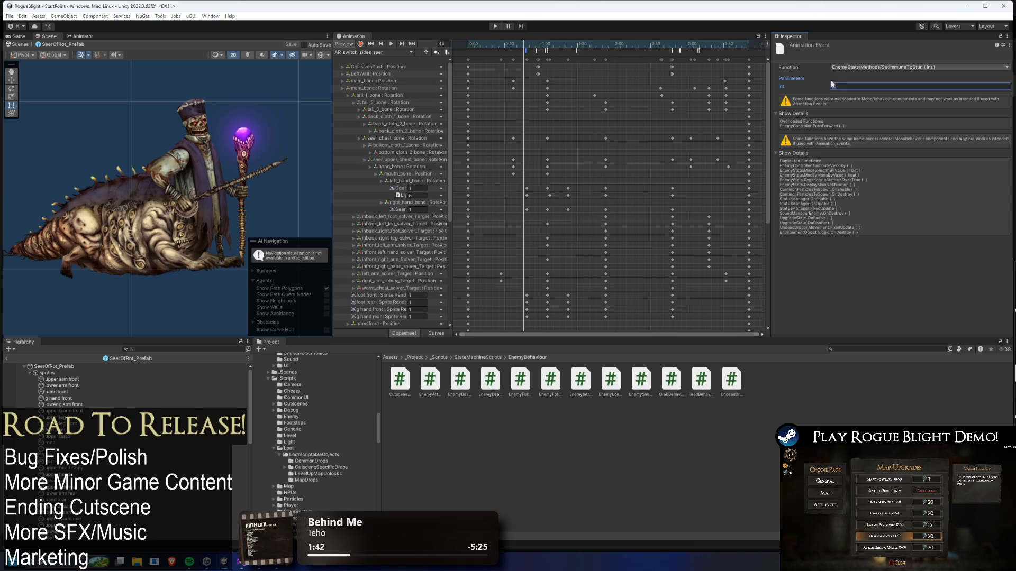
click(514, 53)
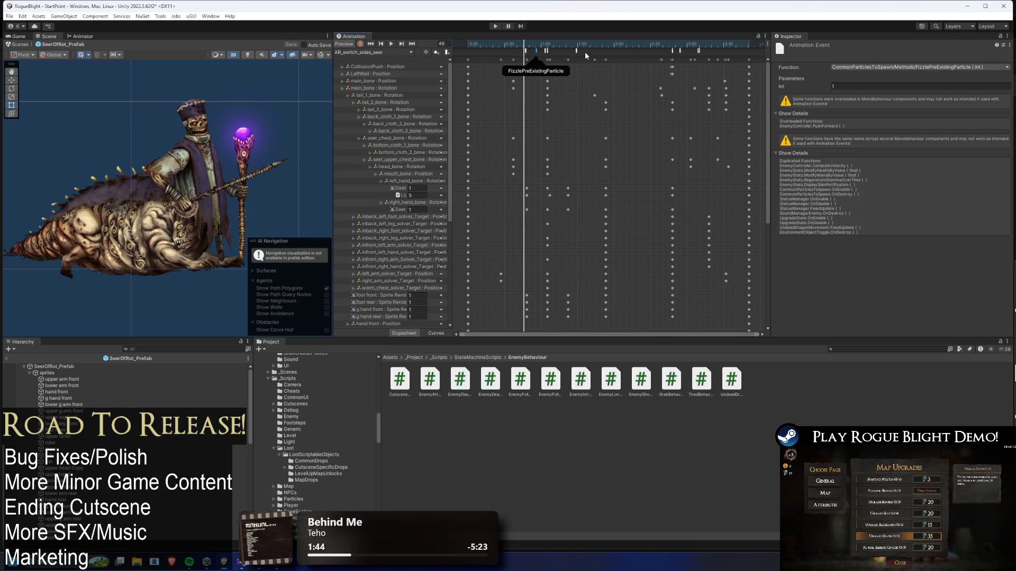
Move an event near the clip start and make it call SetImmuneToStun with Int 1
drag(526, 51, 486, 53)
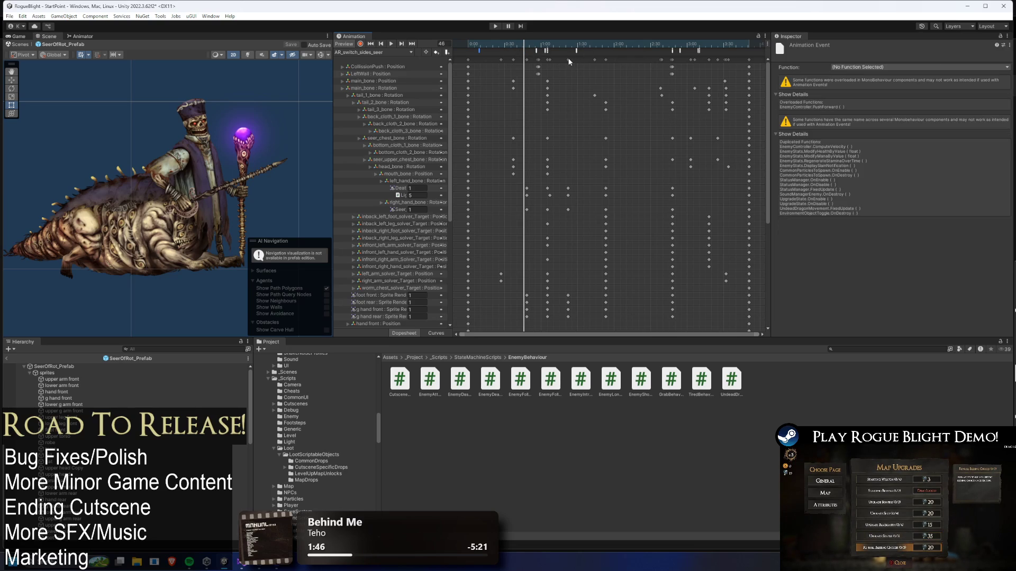
click(481, 51)
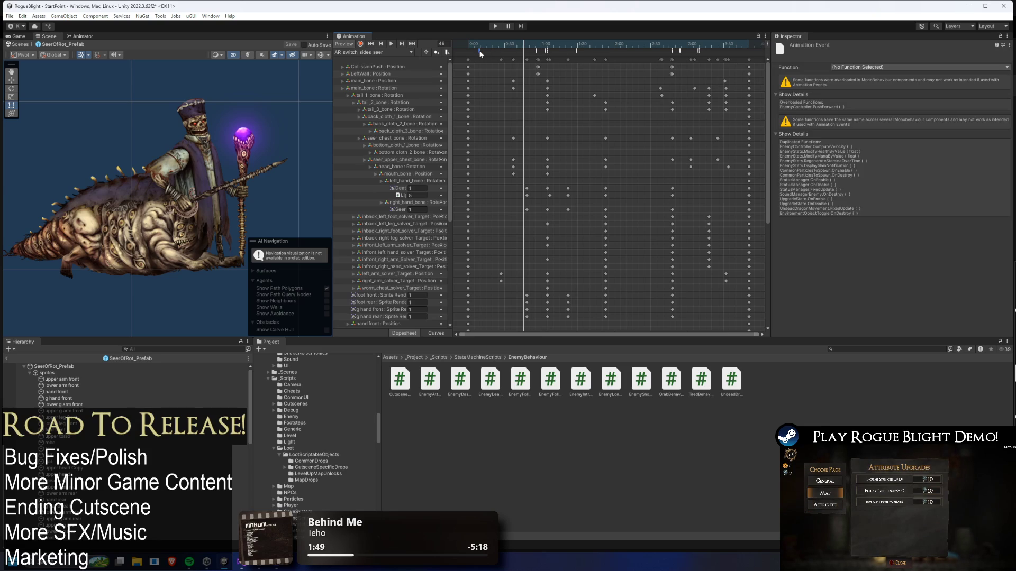
click(875, 69)
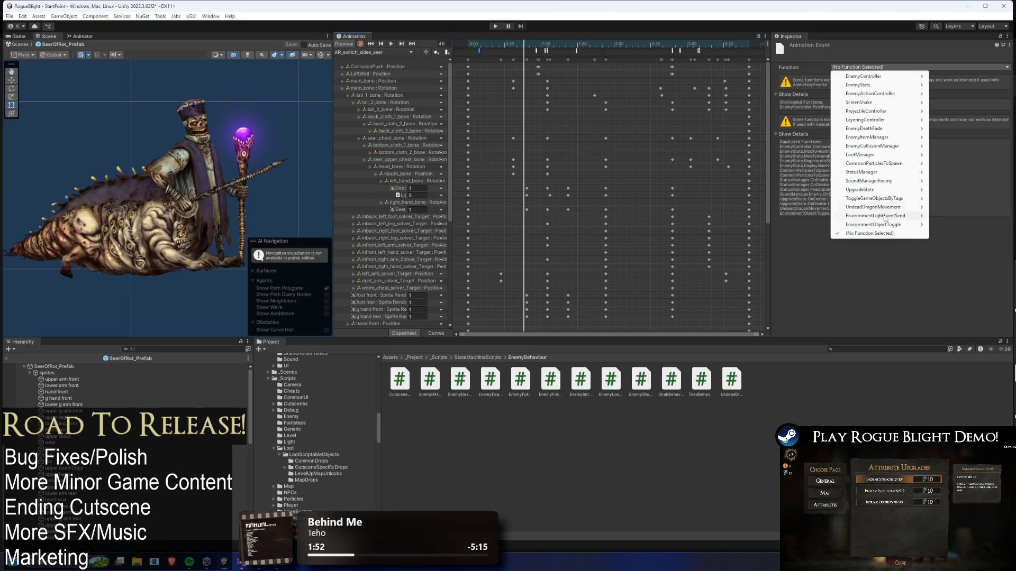
mouse_move(867, 77)
mouse_move(952, 84)
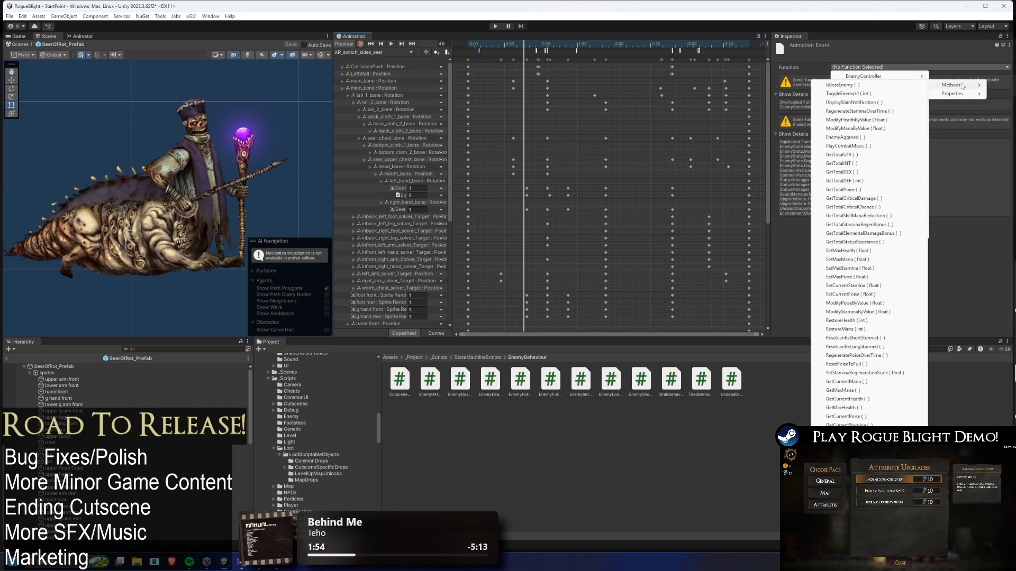
click(878, 173)
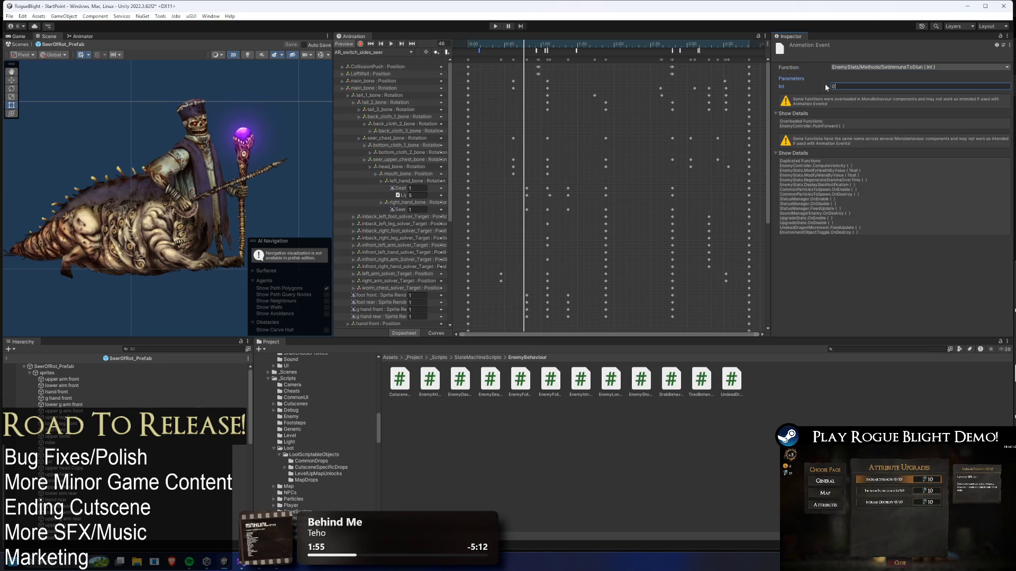
click(488, 53)
click(479, 51)
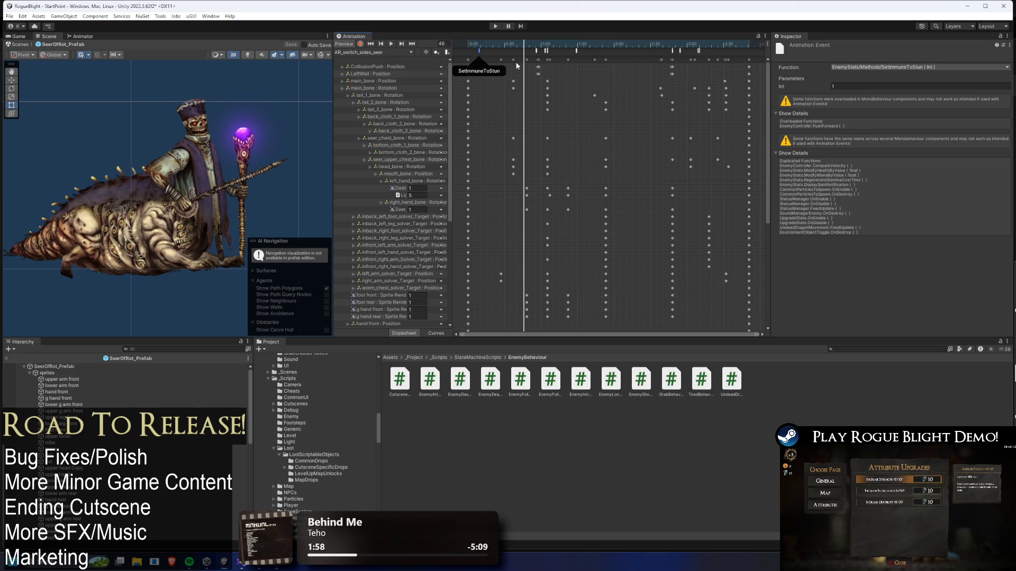
mouse_move(508, 42)
mouse_down()
mouse_move(527, 46)
mouse_move(519, 56)
mouse_move(650, 44)
mouse_move(712, 50)
mouse_move(703, 47)
mouse_up()
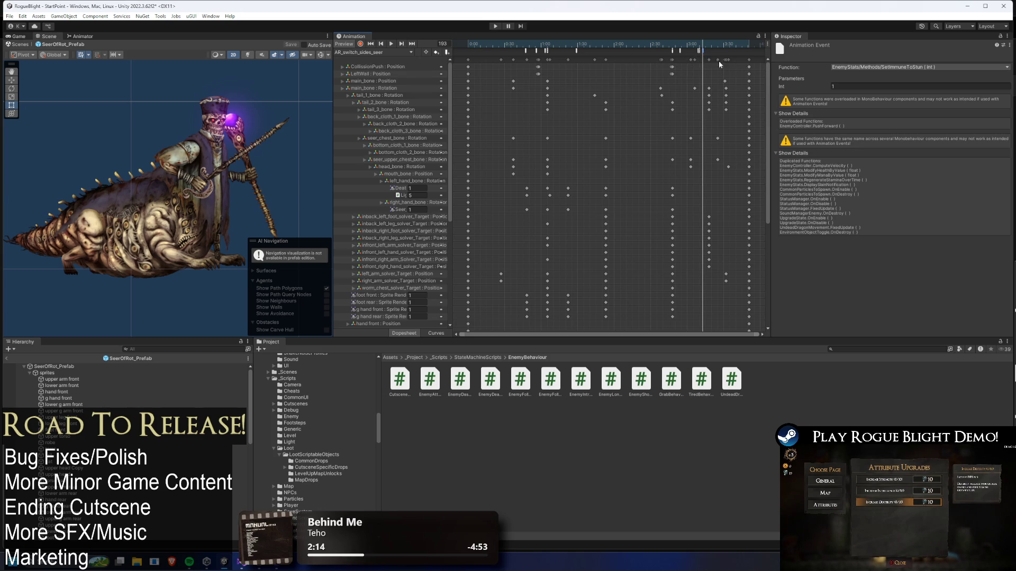
Set the end SetImmuneToStun event's Int to 0 and recheck the start event
scroll(702, 63, up, 3)
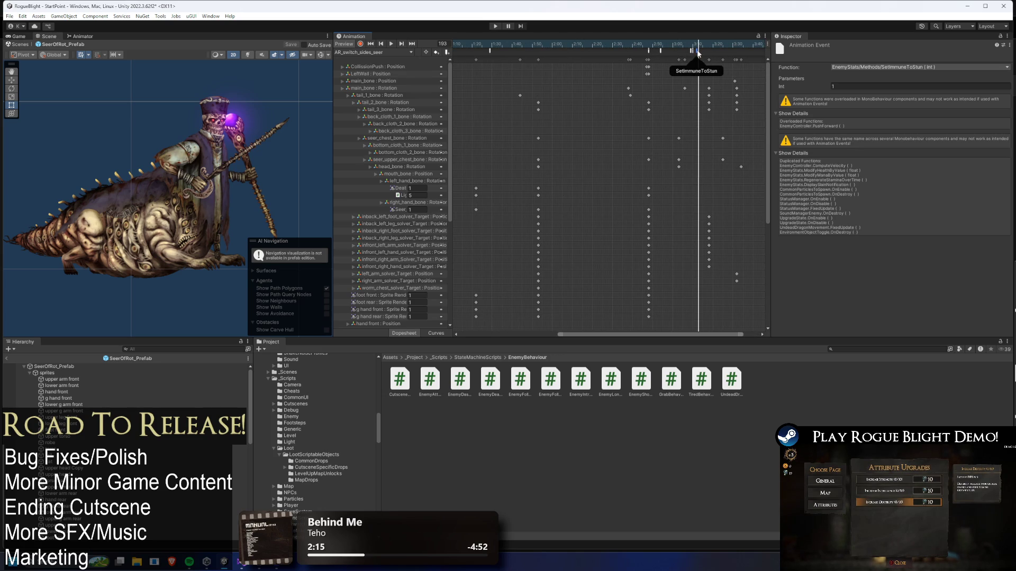
click(808, 85)
text(0)
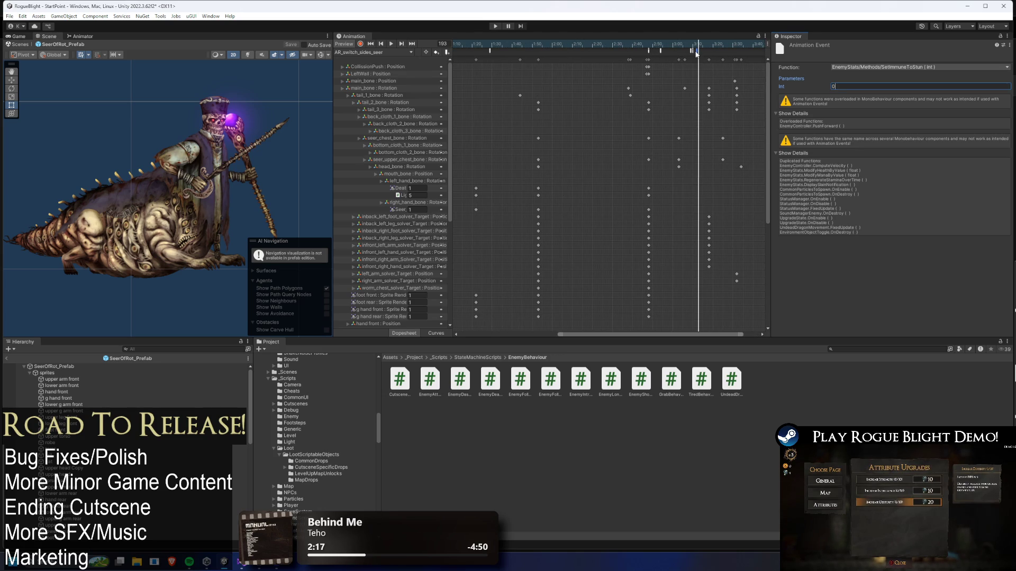
click(695, 45)
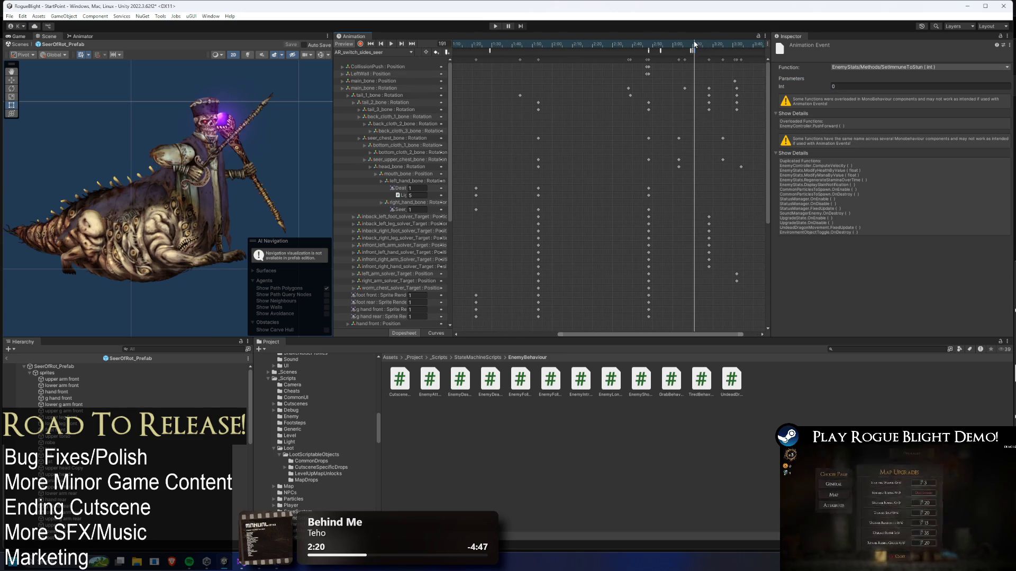
drag(675, 44, 736, 44)
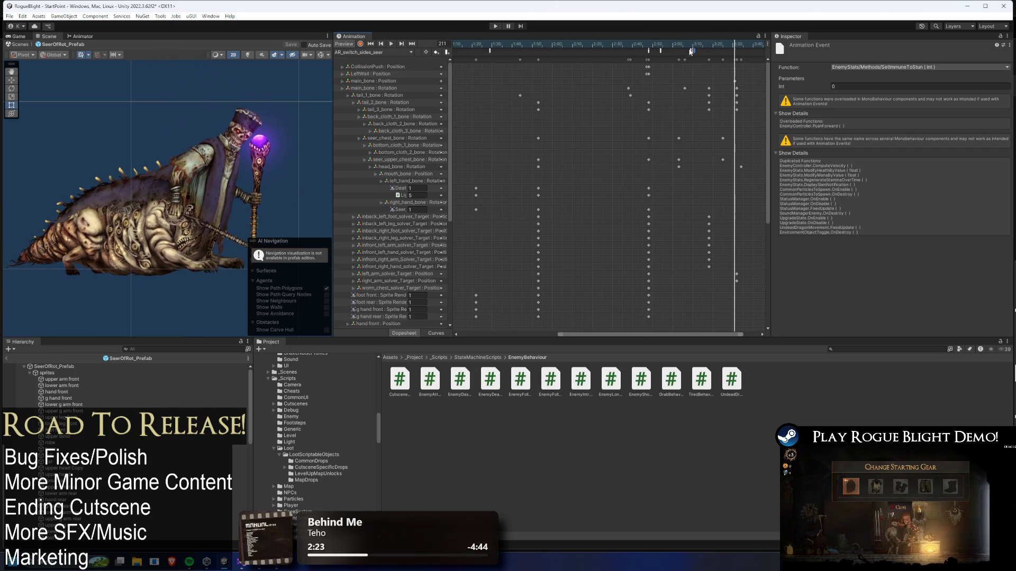
click(365, 52)
click(557, 59)
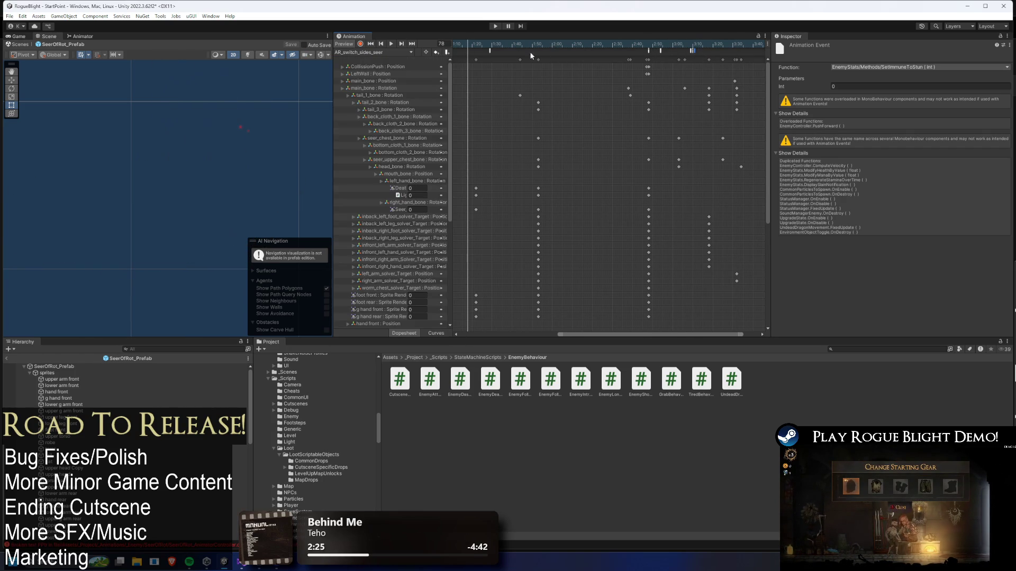
scroll(571, 81, down, 3)
click(561, 77)
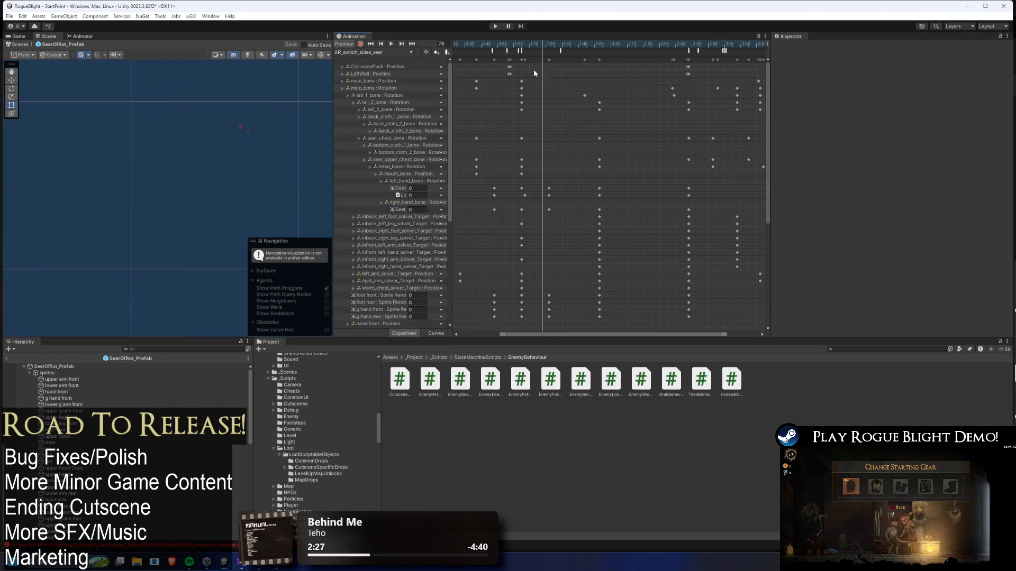
click(484, 51)
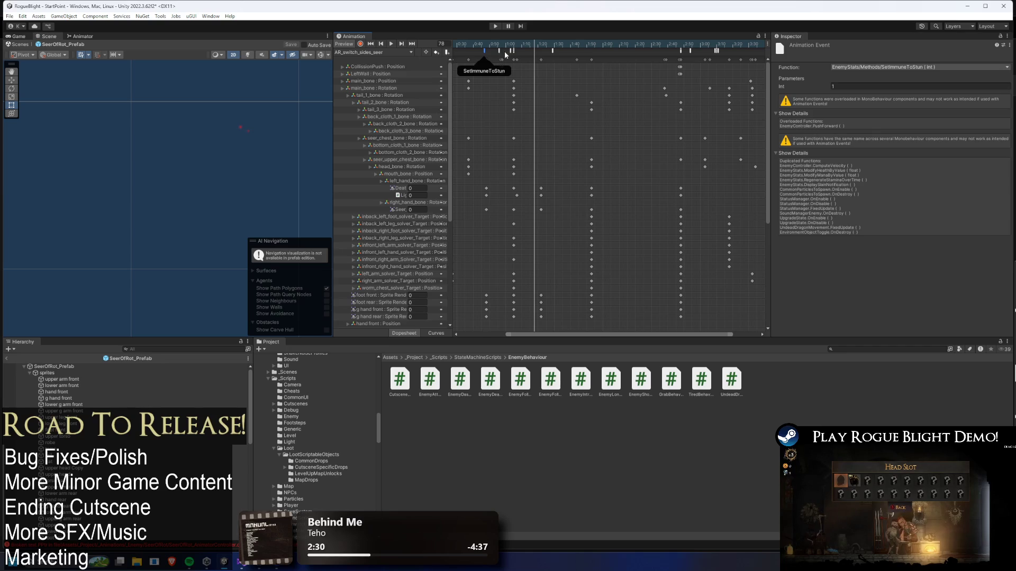
Switch to the AR_switch_sides_seer(P2) clip and preview frame 29
click(377, 53)
click(418, 65)
drag(488, 44, 525, 43)
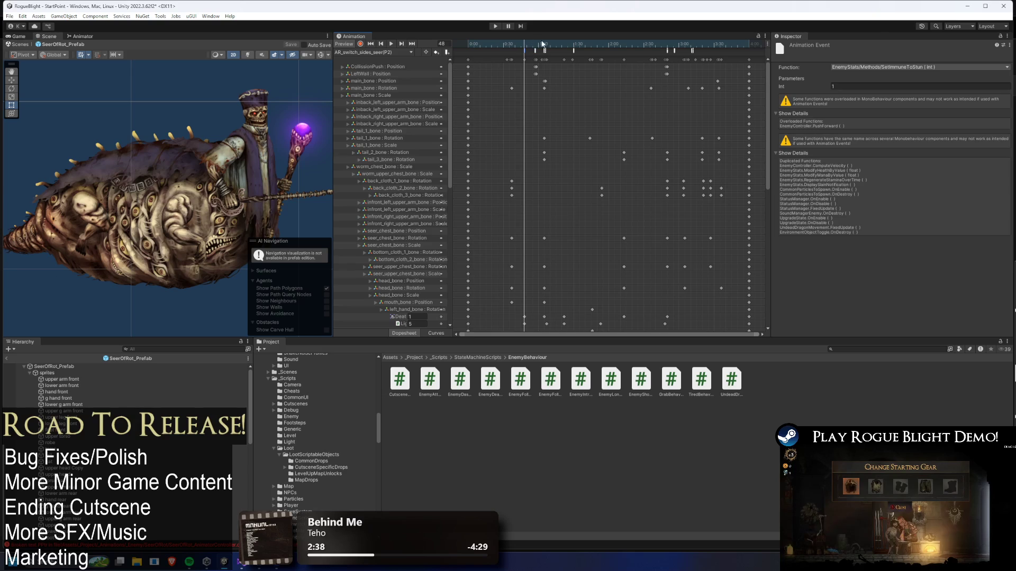
Paste the SetImmuneToStun event into the P2 clip and set the end event's Int to 0
click(502, 50)
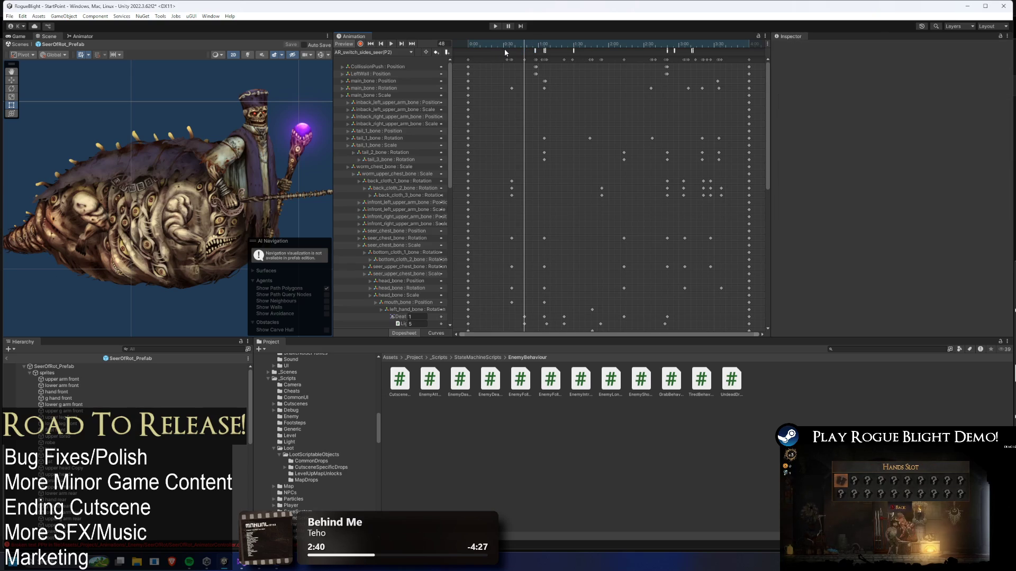
click(534, 50)
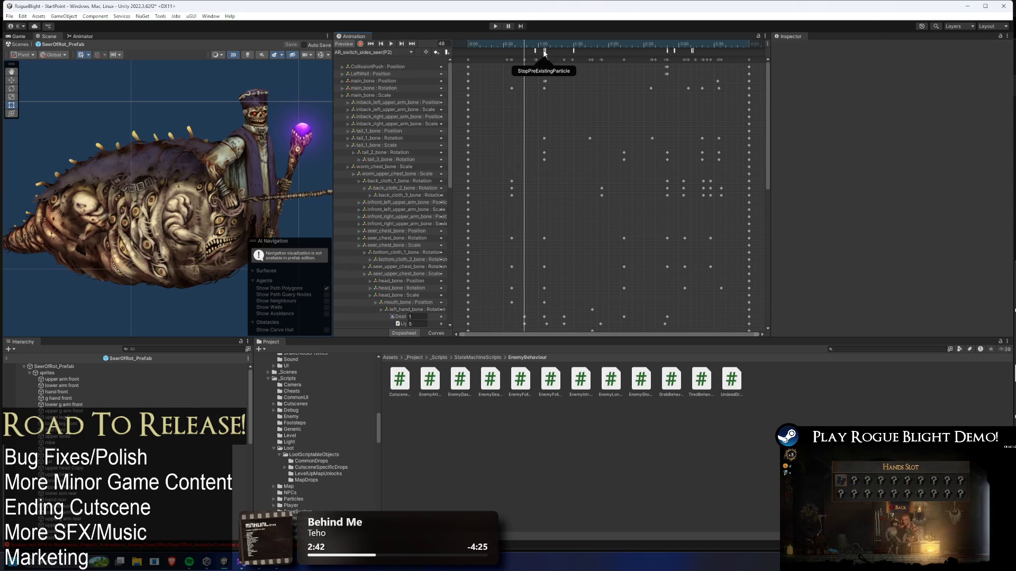
click(555, 60)
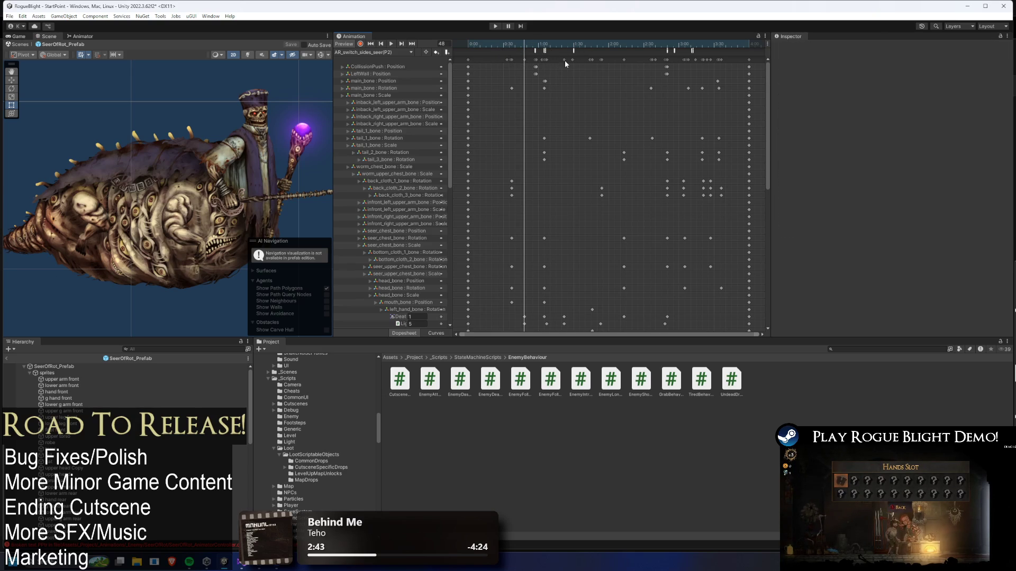
key(ctrl+z)
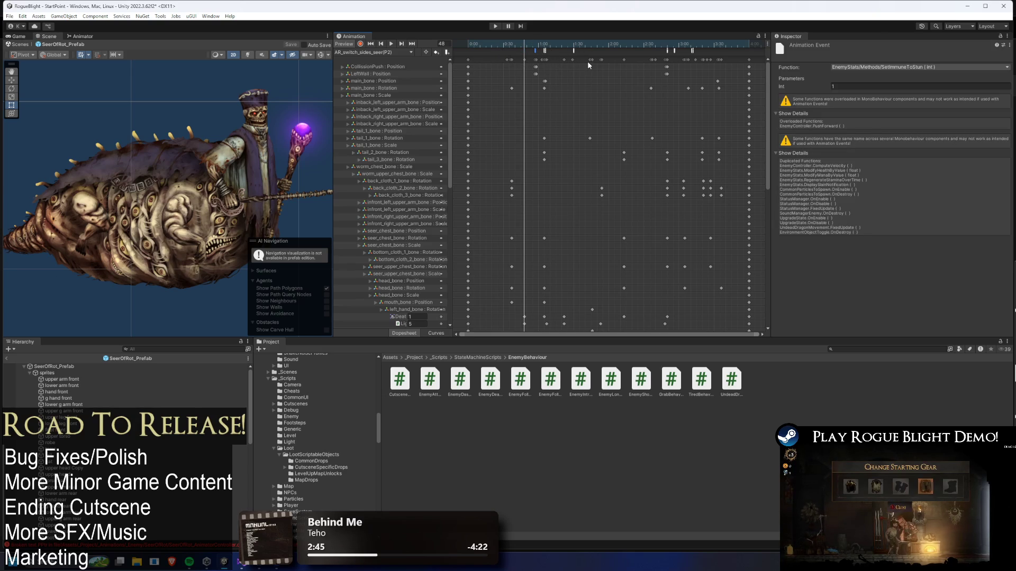
click(525, 53)
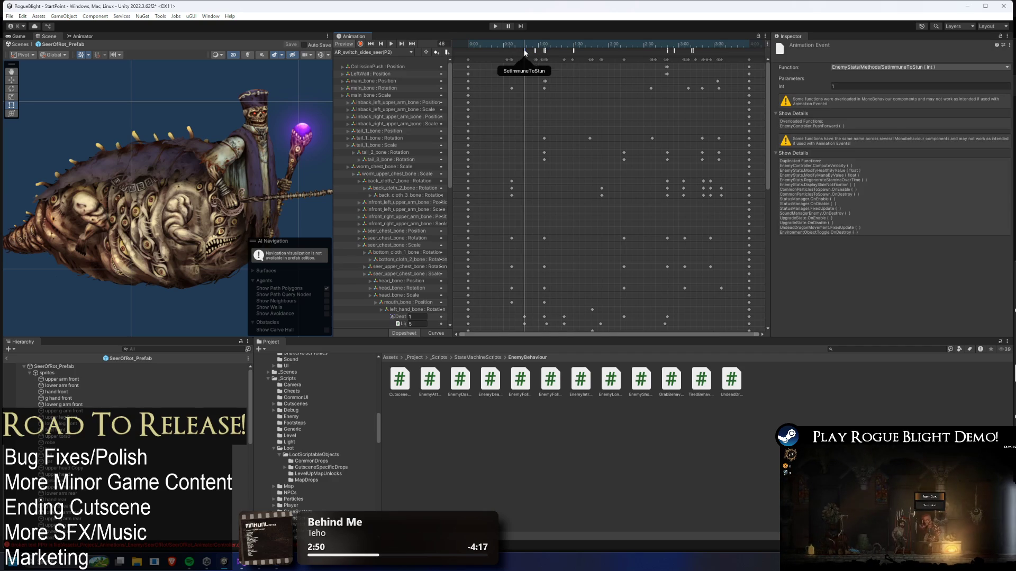
click(694, 44)
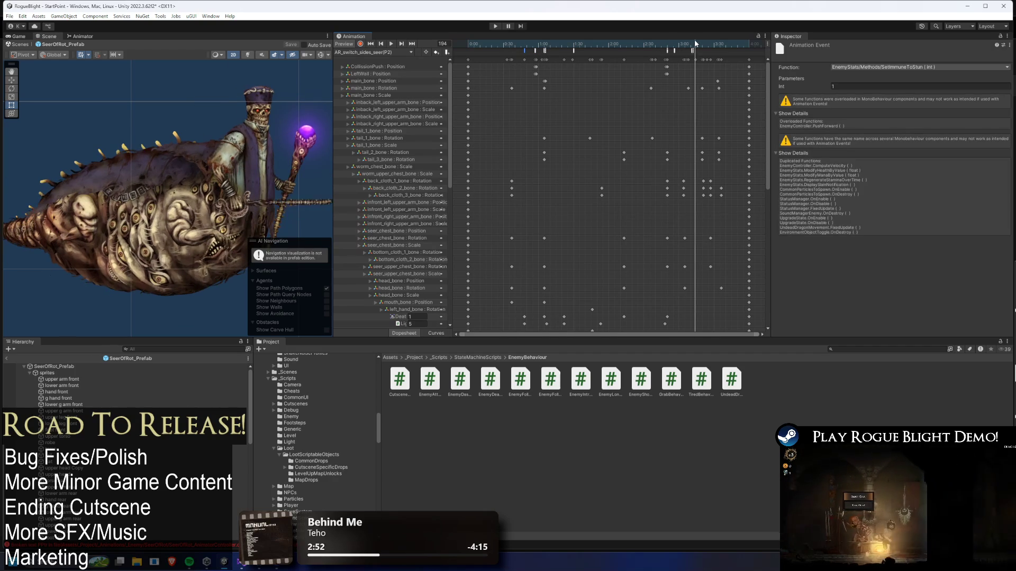
click(811, 83)
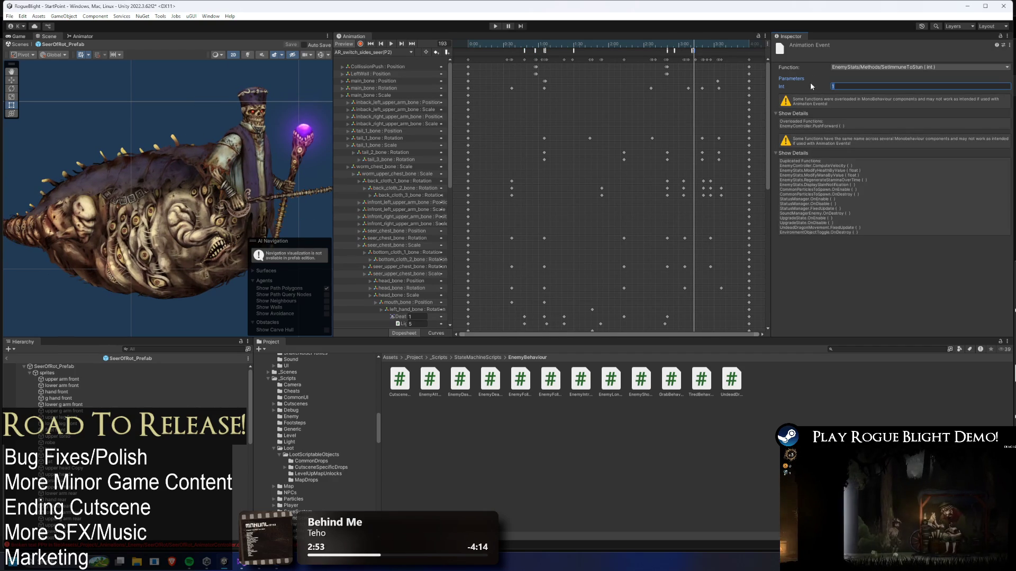
Compare events between AR_switch_sides_seer and its P2 clip, including StartScreenShake and StartGravity
click(379, 53)
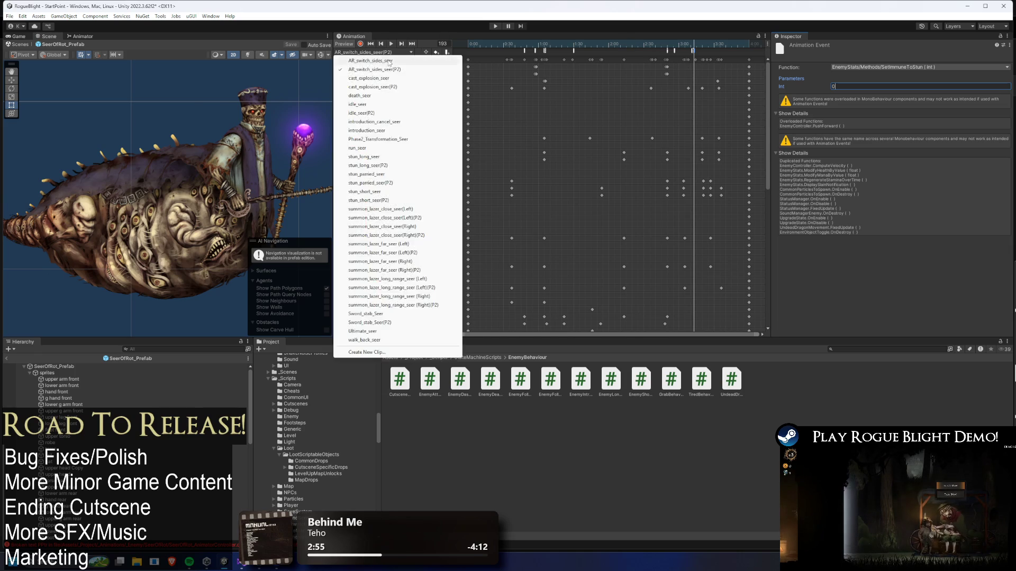
click(381, 69)
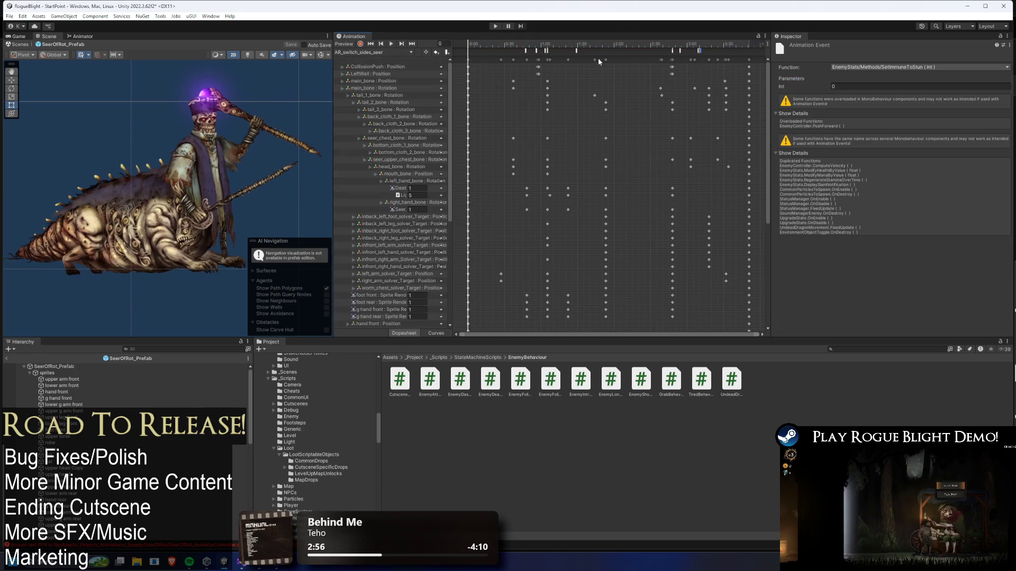
click(698, 51)
scroll(707, 71, up, 10)
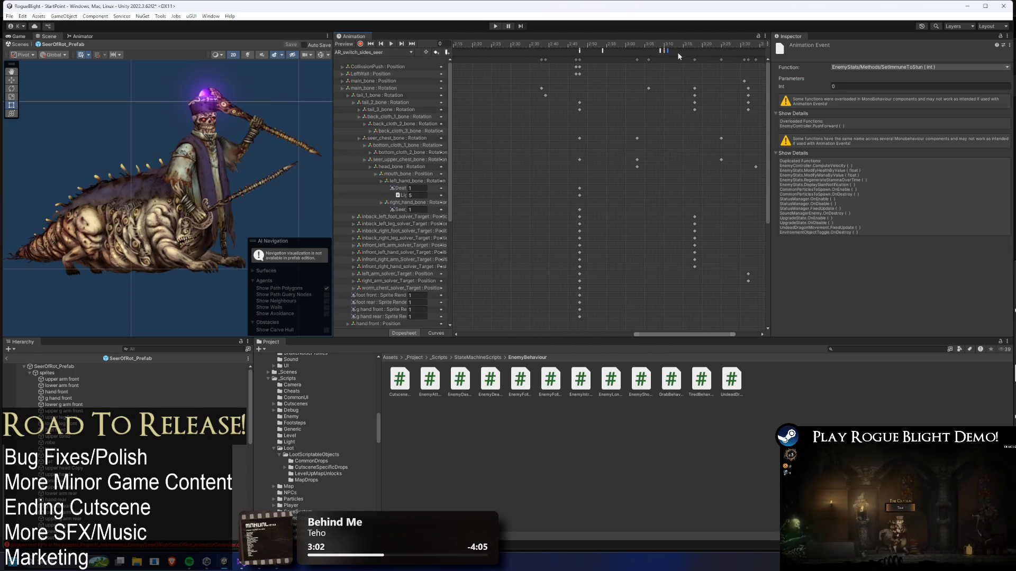
click(372, 52)
click(386, 69)
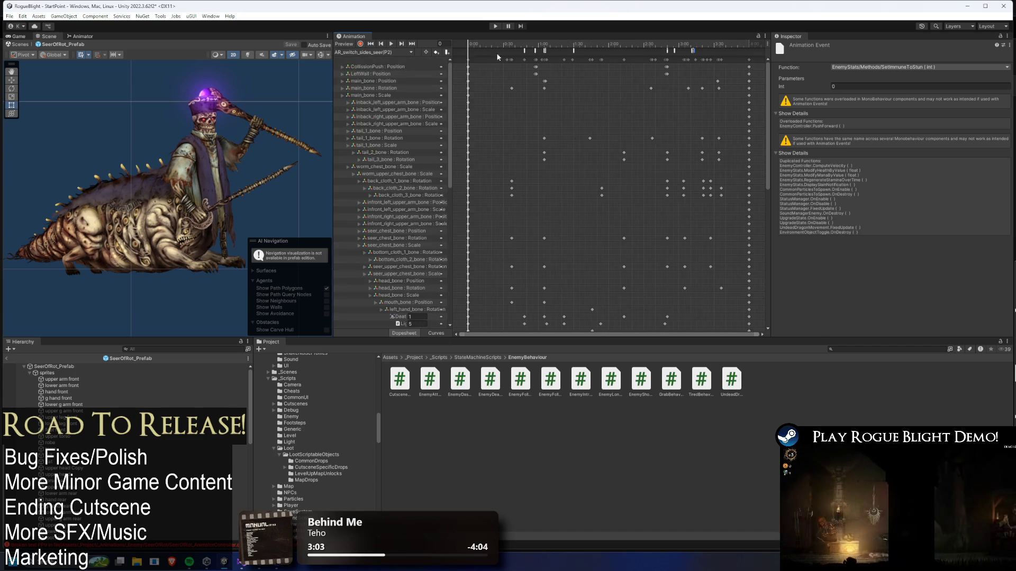
click(522, 50)
click(680, 51)
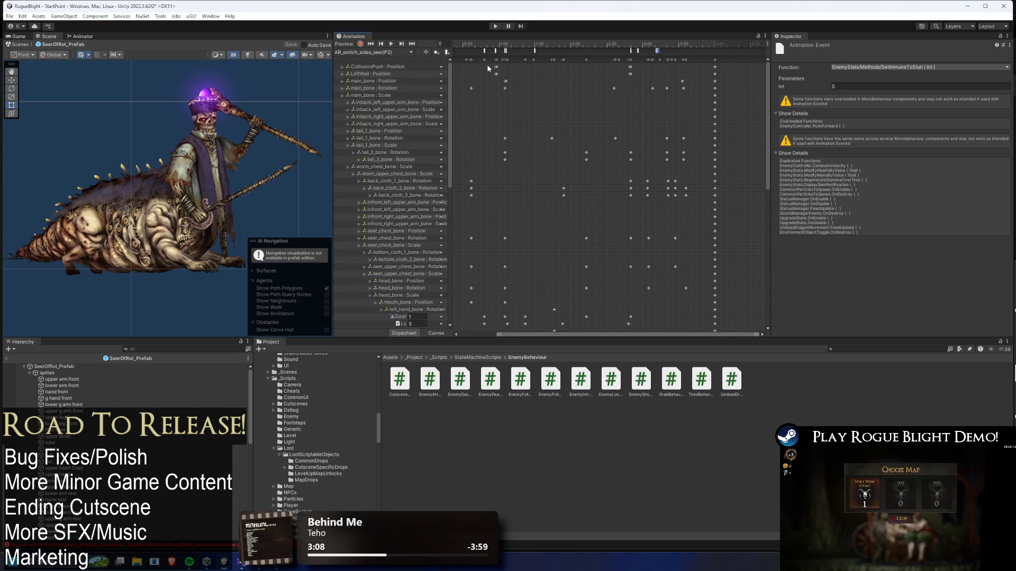
click(367, 52)
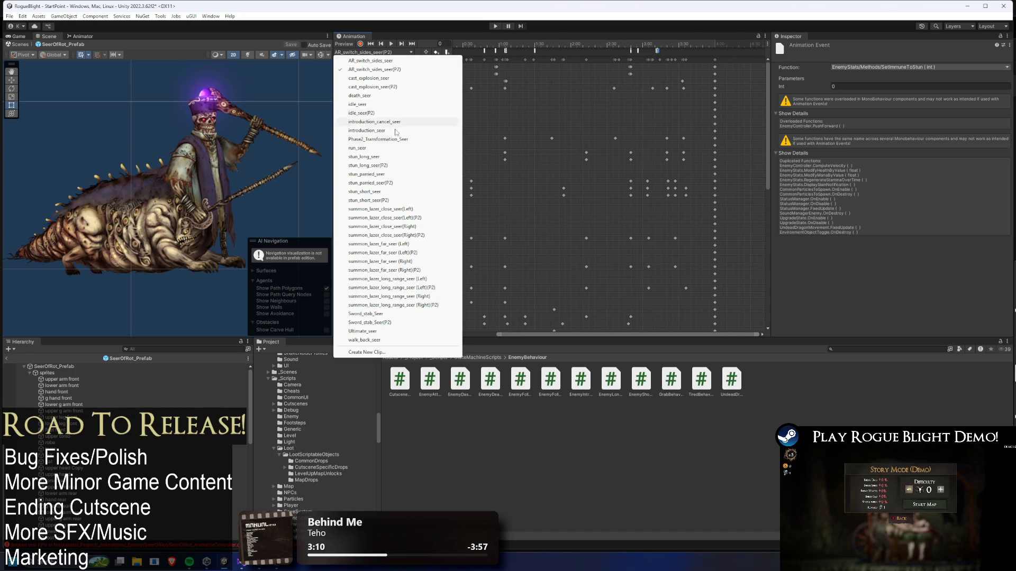
Open Ultimate_seer, edit an event's Int, and inspect its SpawnProjectile and PlayPreExistingParticle events
click(365, 331)
drag(478, 45, 474, 59)
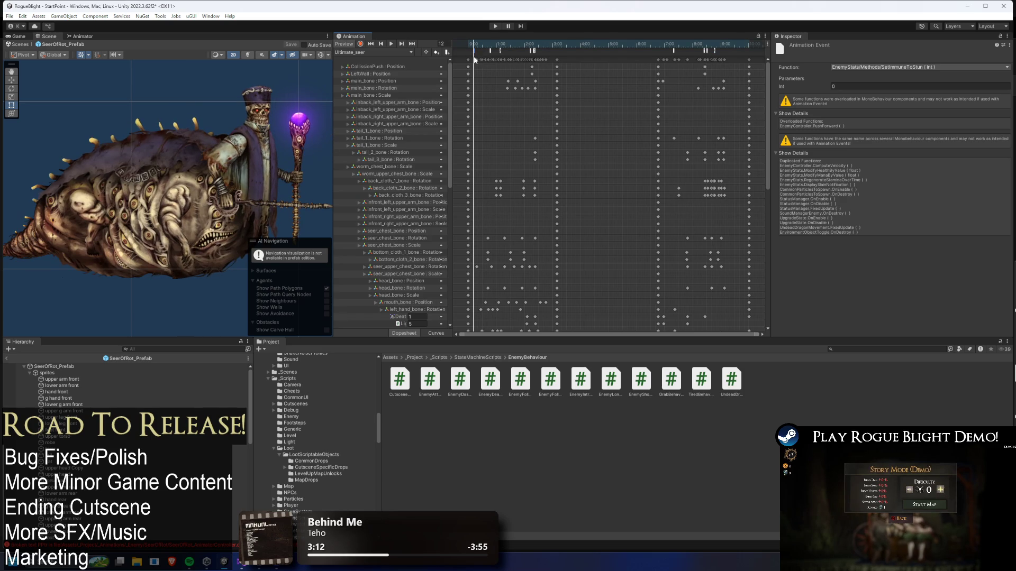
click(796, 88)
drag(479, 47, 508, 51)
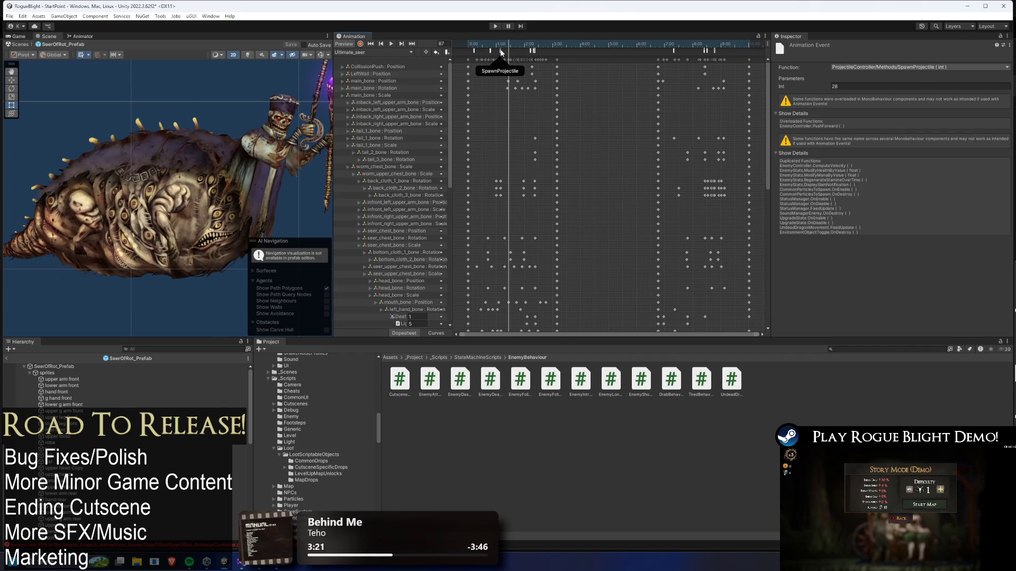
click(524, 47)
click(496, 47)
click(490, 51)
click(499, 46)
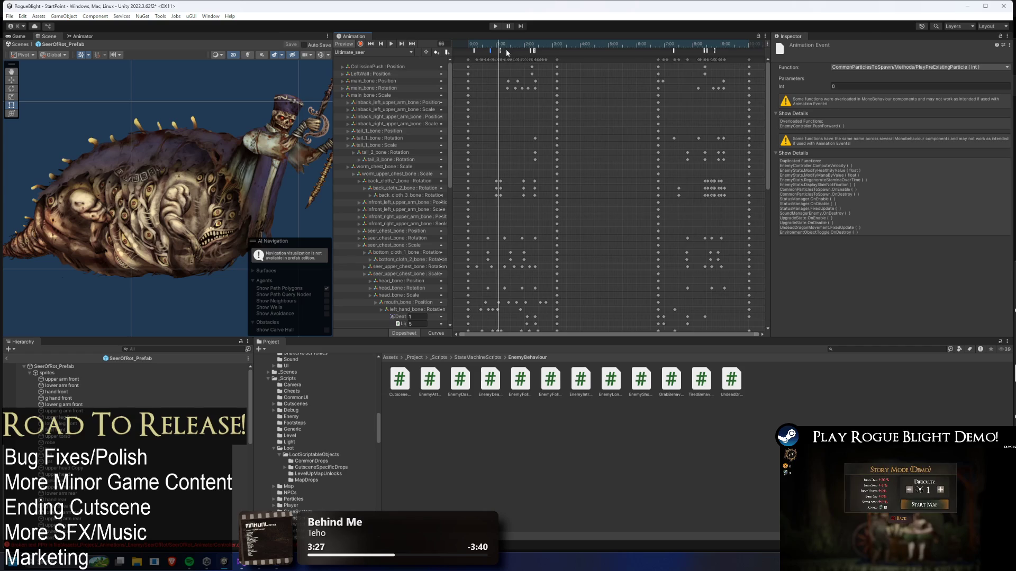
Scrub Ultimate_seer from the start and check its early SetImmuneToStun event passing Int 1
scroll(512, 75, up, 2)
mouse_move(483, 47)
mouse_down()
mouse_move(530, 48)
mouse_move(497, 54)
mouse_up()
click(472, 41)
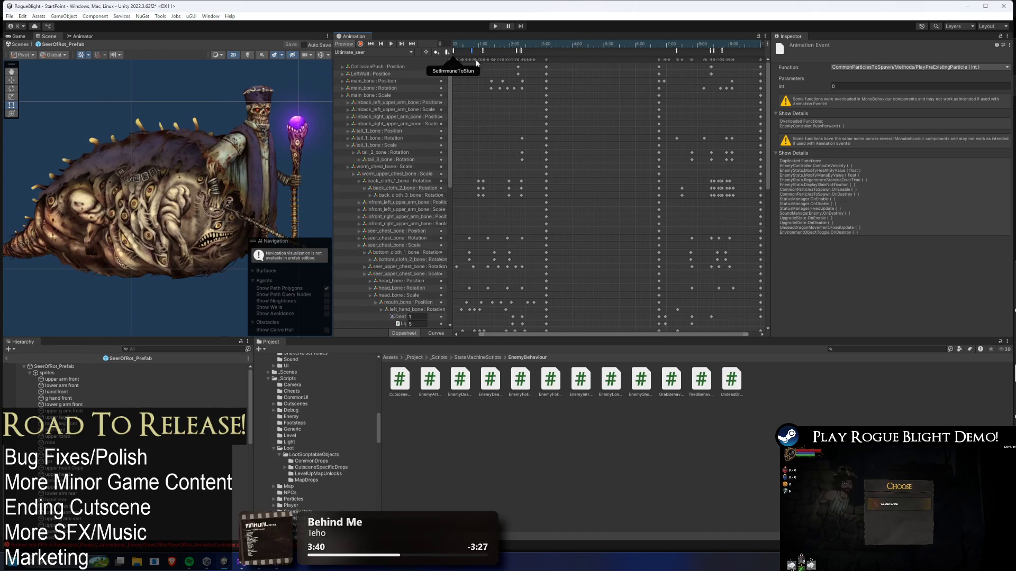
click(474, 48)
mouse_move(474, 47)
mouse_down()
mouse_move(512, 43)
mouse_move(477, 43)
mouse_move(502, 48)
mouse_move(487, 46)
mouse_up()
click(474, 51)
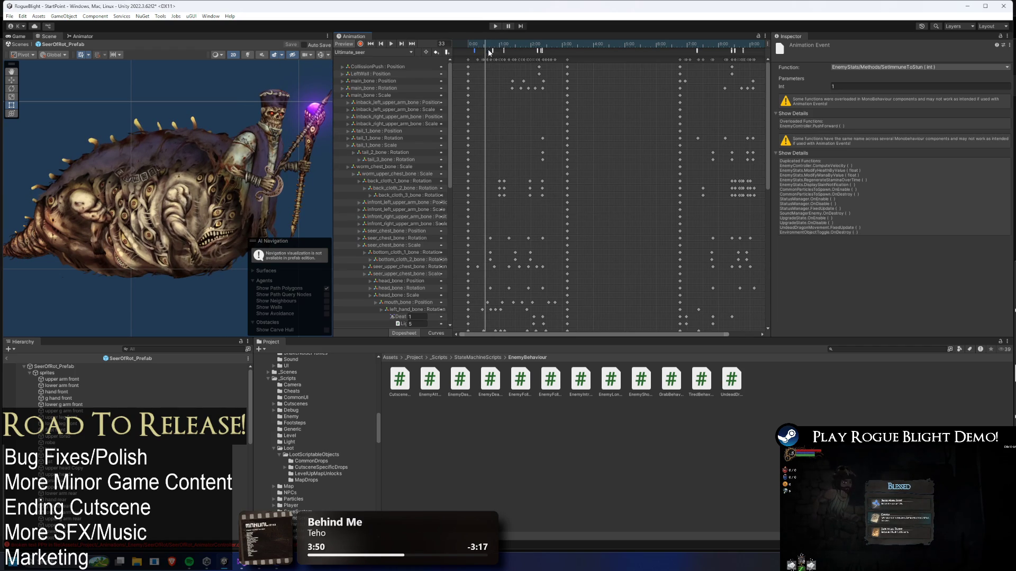
click(82, 37)
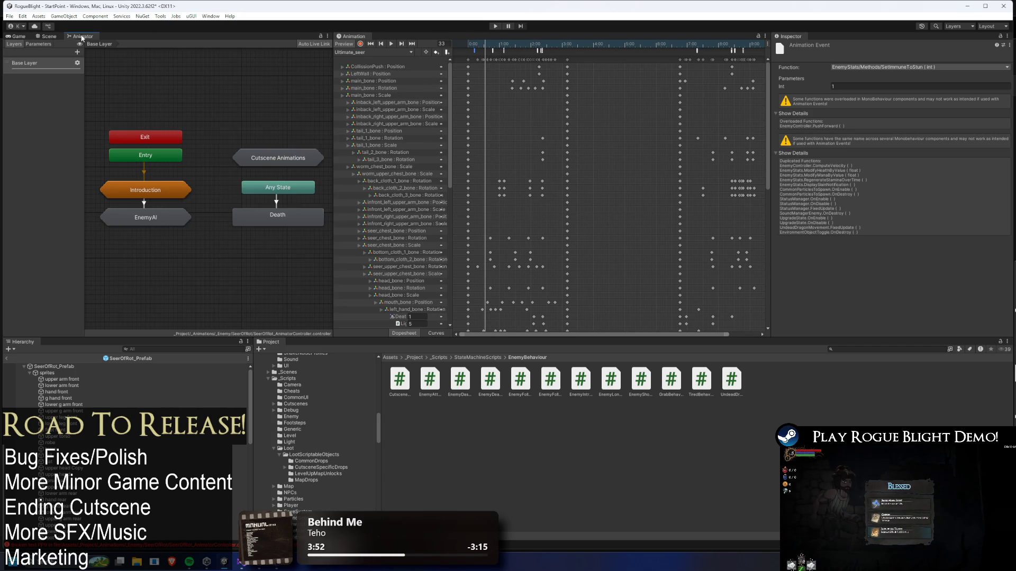
Go from the Animator base layer into the EnemyAI sub-state machine, then into Actions
click(214, 100)
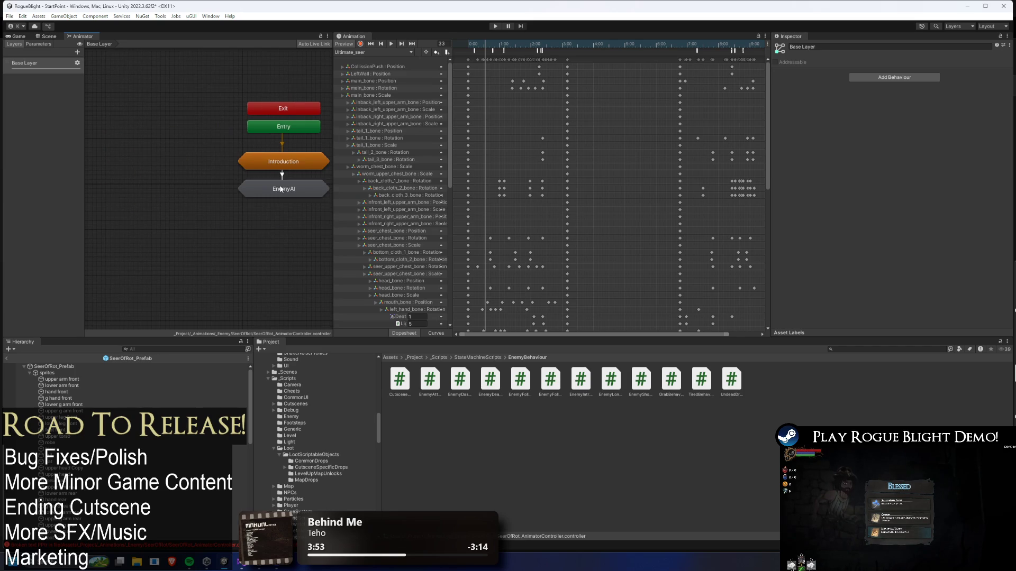
click(281, 189)
drag(281, 189, 230, 165)
click(287, 126)
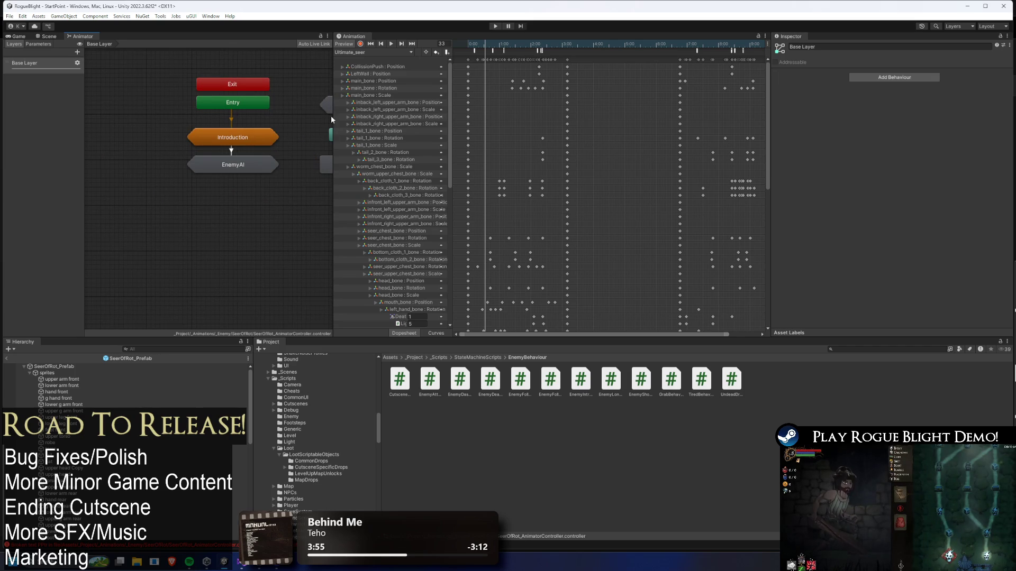
double_click(250, 167)
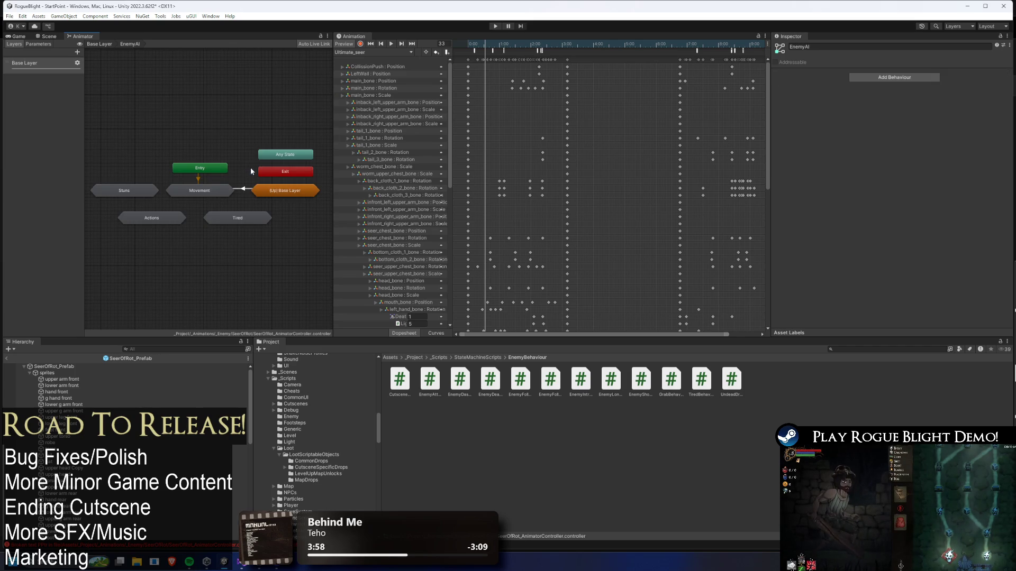
double_click(163, 217)
Inspect the Any State to Ultimate transition: Death false, ActionID 8, Stunned 0
scroll(281, 262, down, 3)
scroll(276, 302, up, 4)
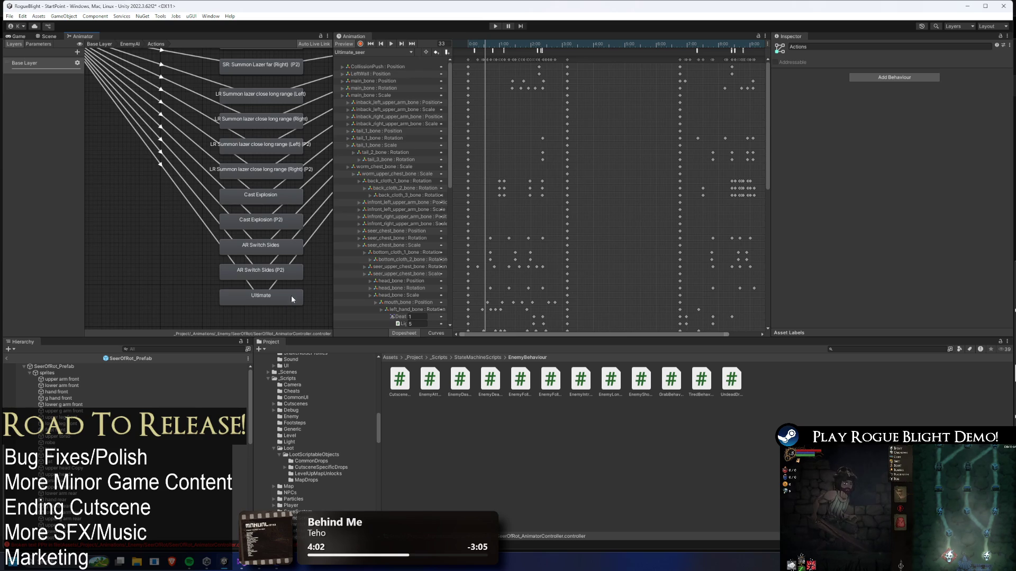
click(190, 210)
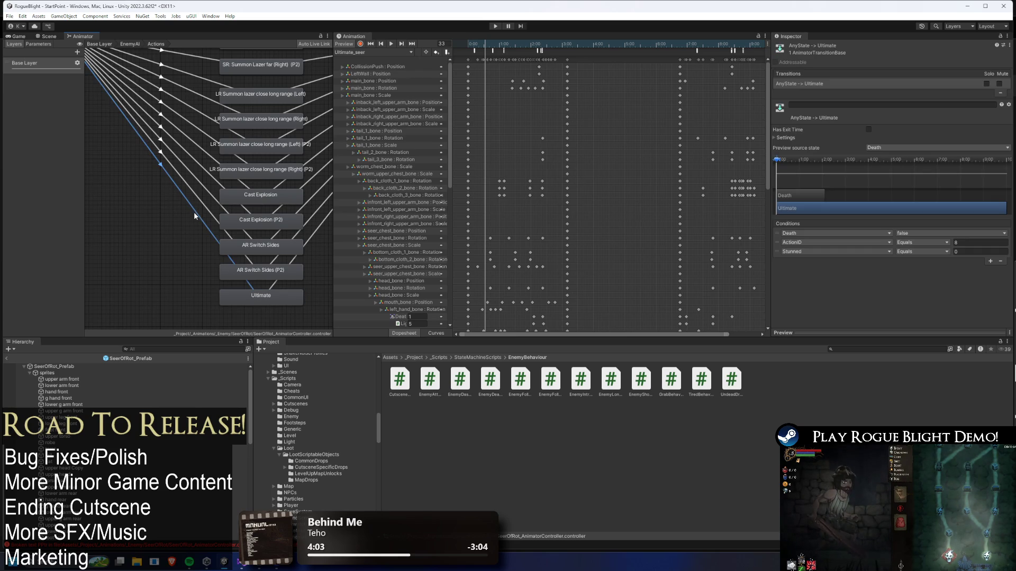
mouse_move(801, 200)
mouse_down()
mouse_move(802, 186)
mouse_move(821, 199)
mouse_move(847, 170)
mouse_up()
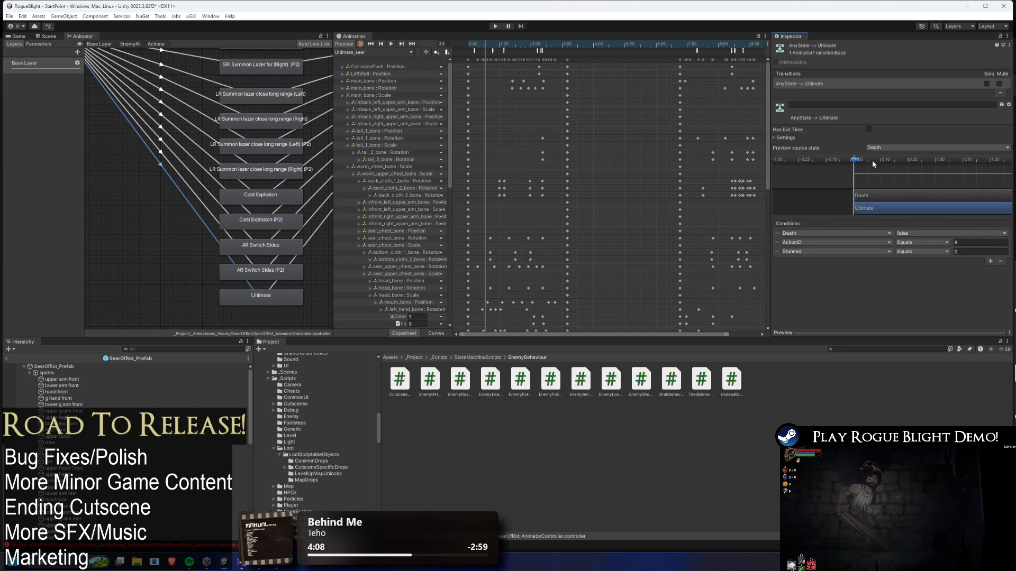
scroll(868, 164, up, 3)
scroll(860, 182, up, 1)
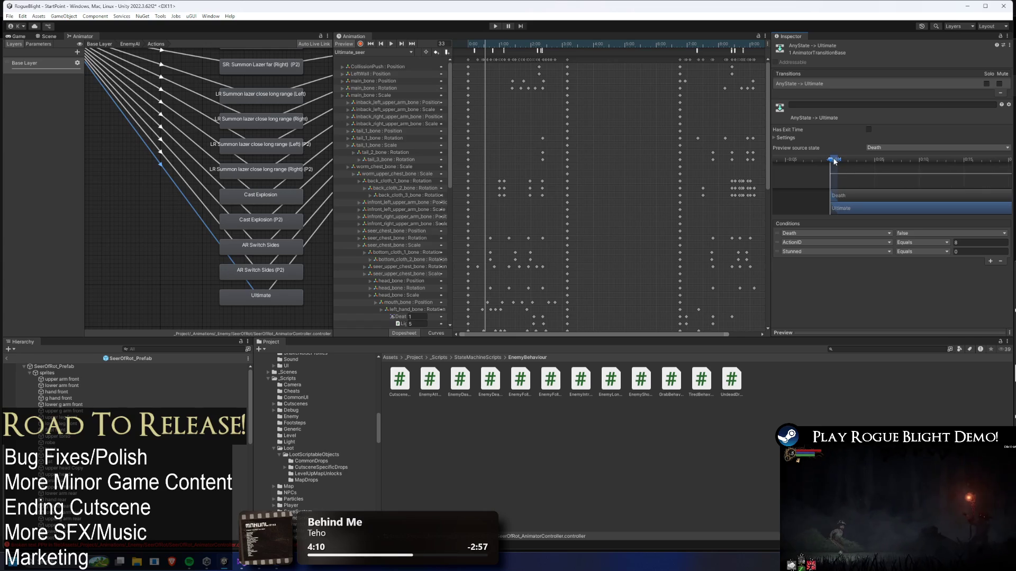
Move Ultimate_seer's SetImmuneToStun event slightly later, beside the PlayPreExistingParticle event
click(475, 50)
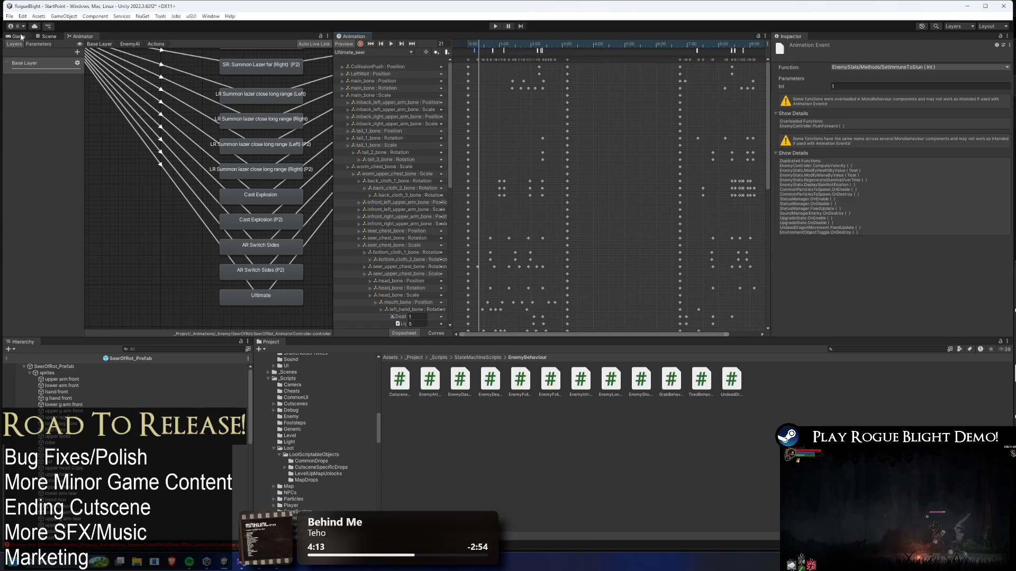
click(44, 37)
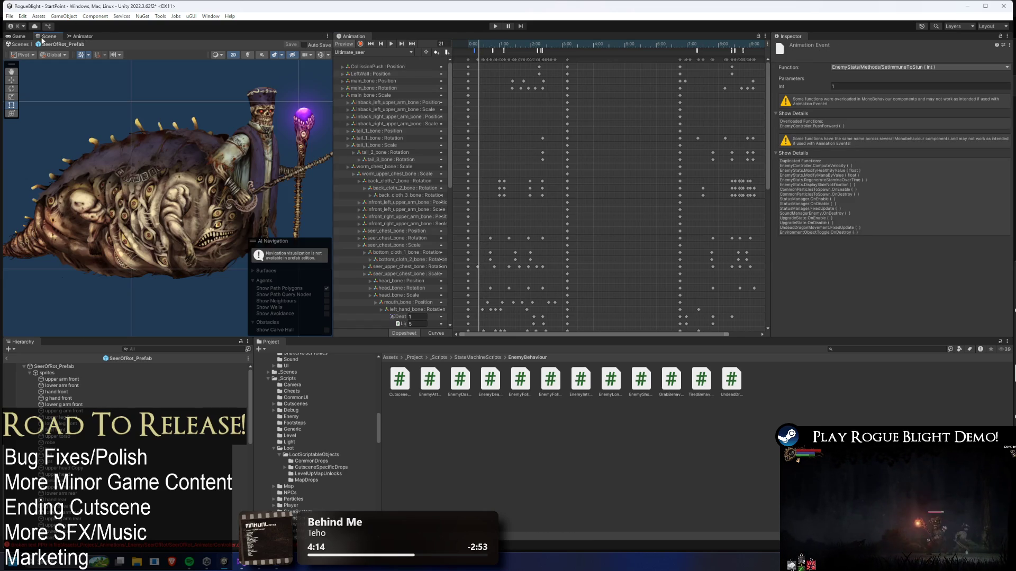
click(492, 50)
drag(474, 51, 487, 52)
click(491, 49)
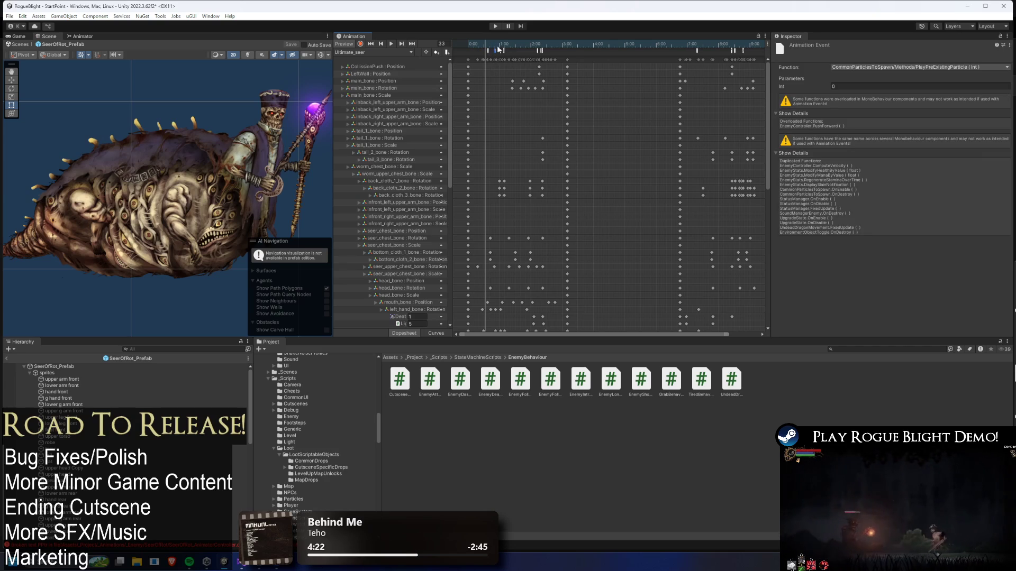
click(488, 51)
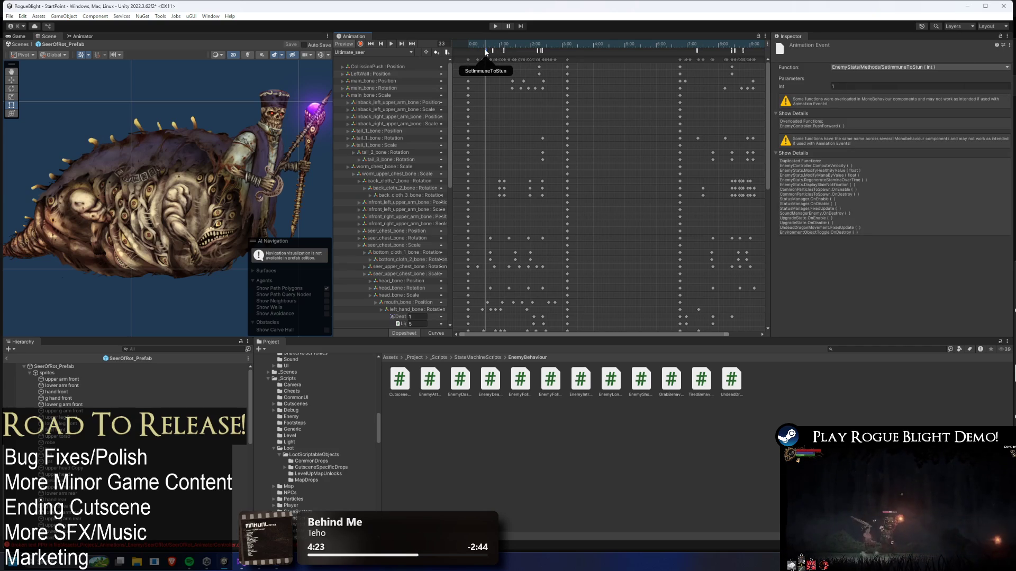
click(90, 38)
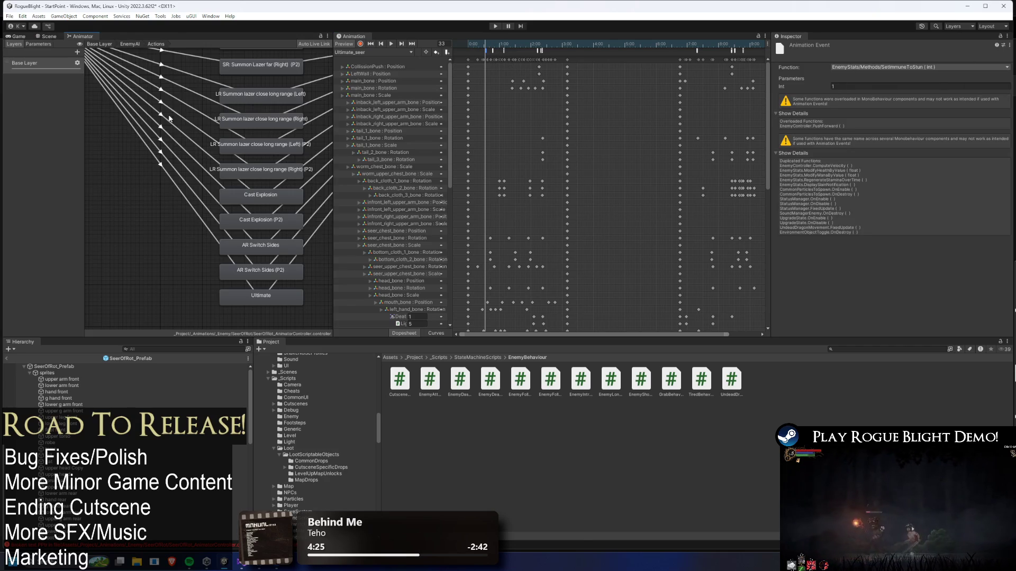
Enter the Stuns sub-state machine and select the Any State to Stun_Short and Stun_Parried transitions
double_click(109, 154)
double_click(122, 196)
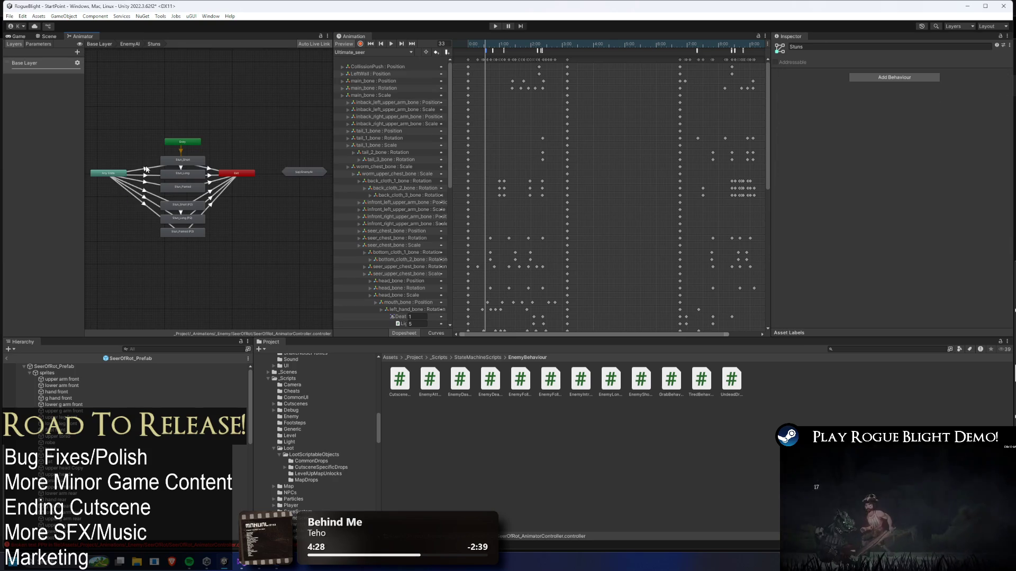
click(148, 167)
click(153, 185)
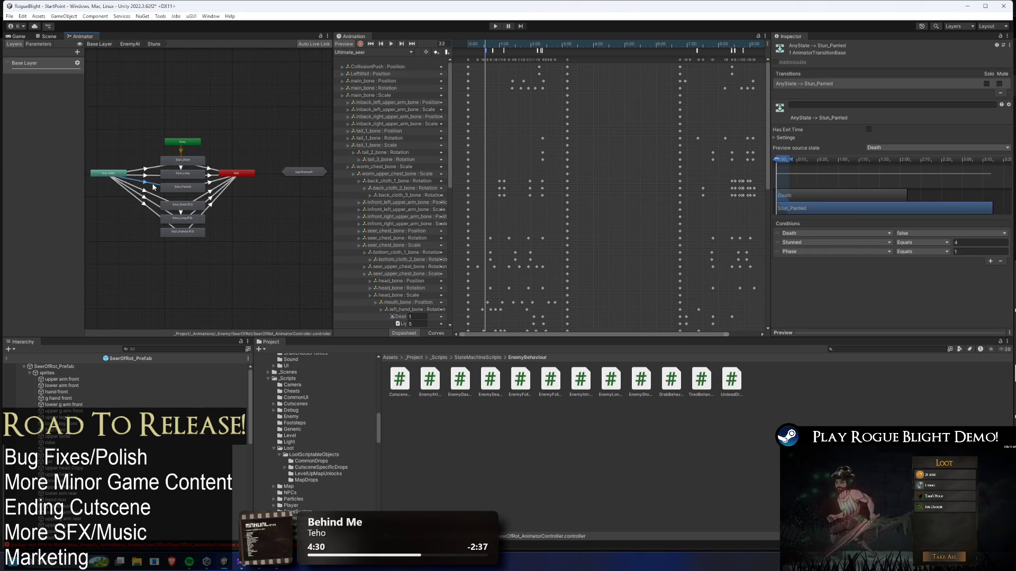
click(148, 168)
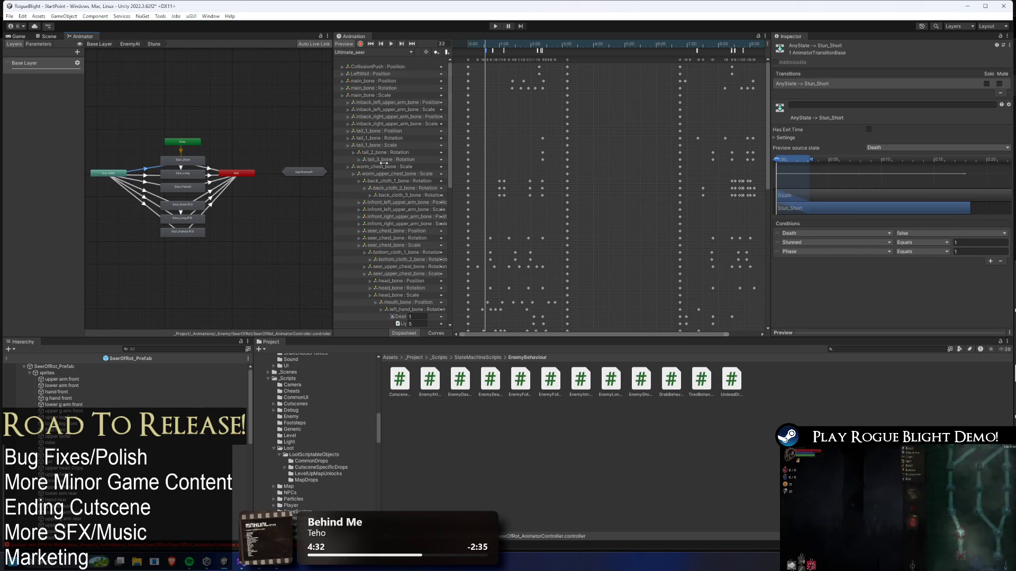
Toggle Stun_Short's Fixed Duration on then off, comparing it with Stun_Parried (Stunned 1 vs 4)
click(798, 137)
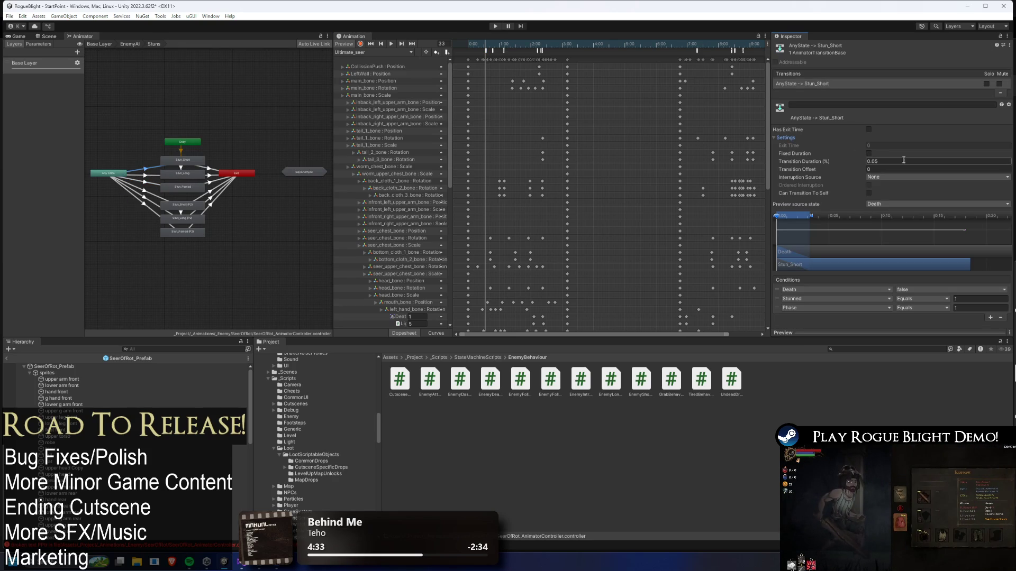
click(868, 153)
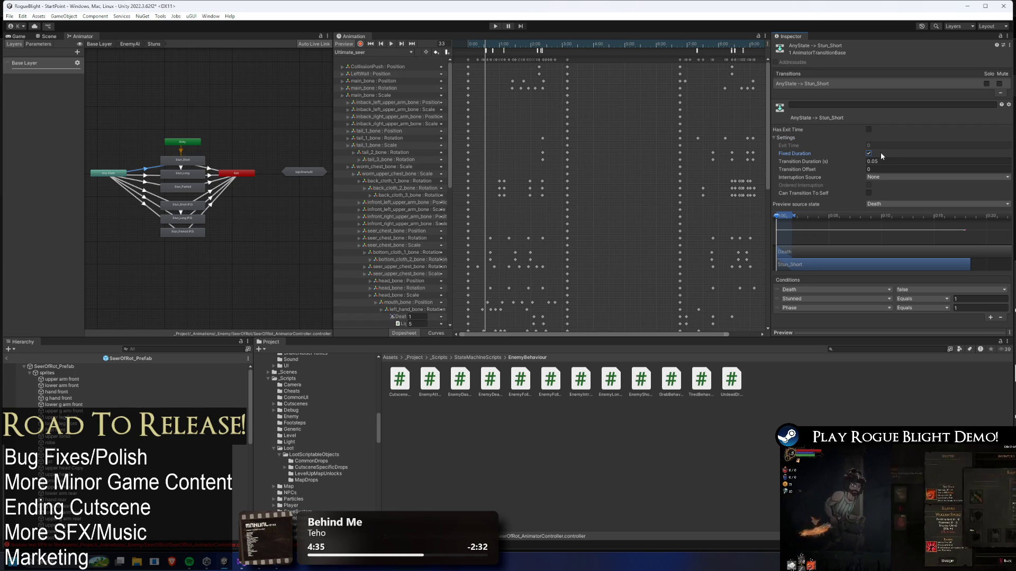
click(869, 154)
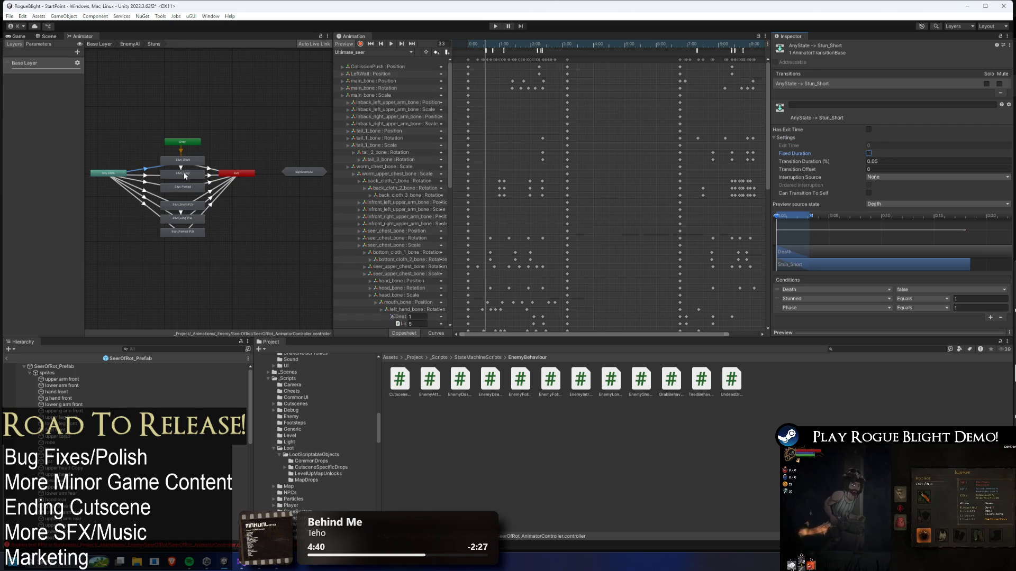
click(156, 183)
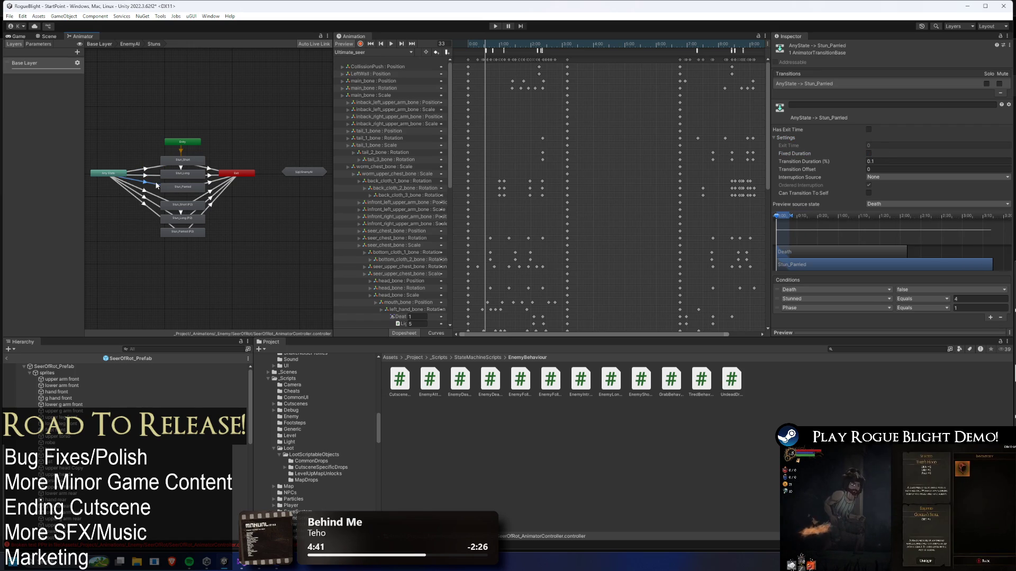
click(157, 169)
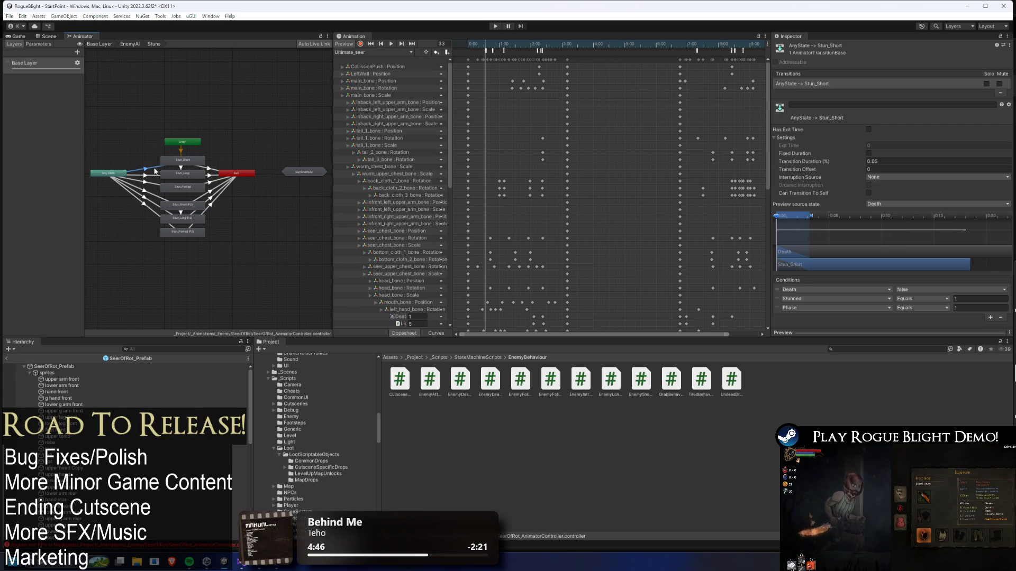
click(151, 184)
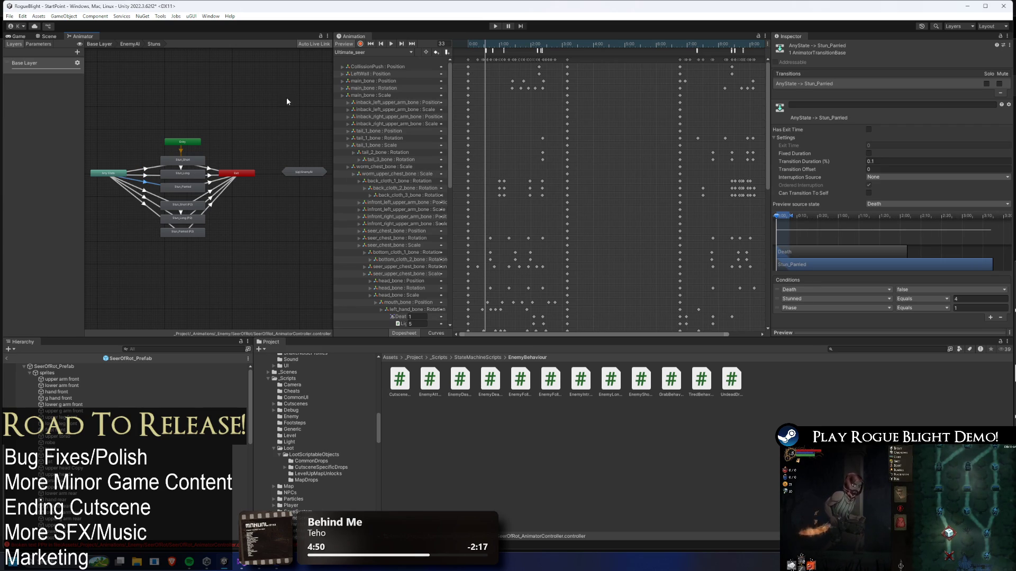
click(486, 50)
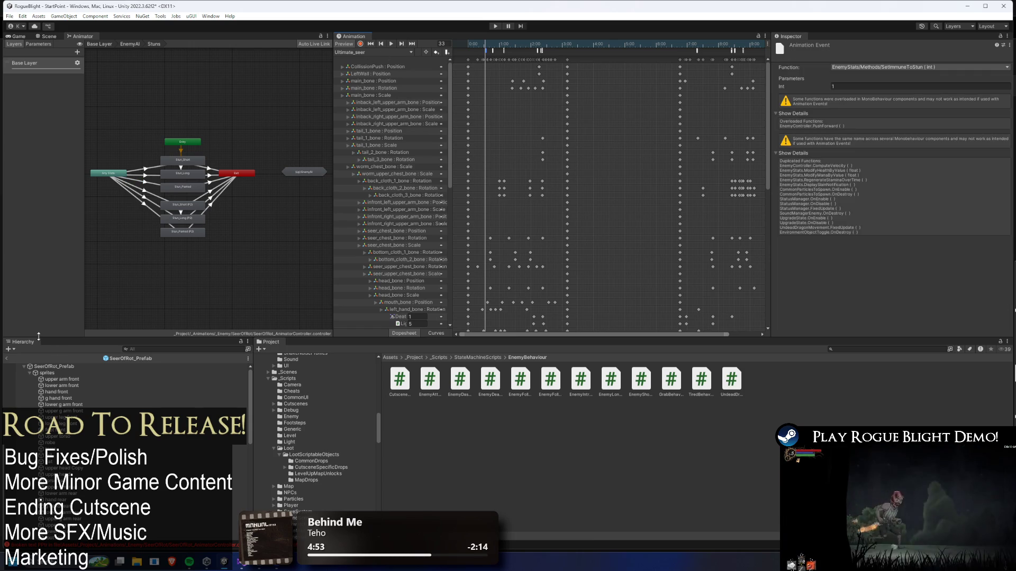
Nudge the opening SetImmuneToStun event in Ultimate_seer slightly earlier
click(70, 366)
click(48, 36)
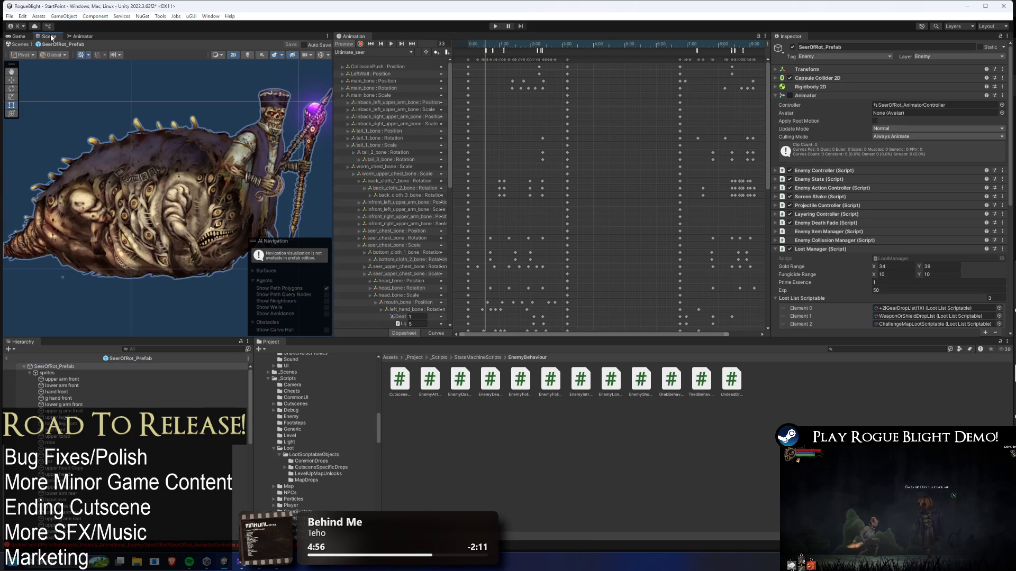
click(485, 51)
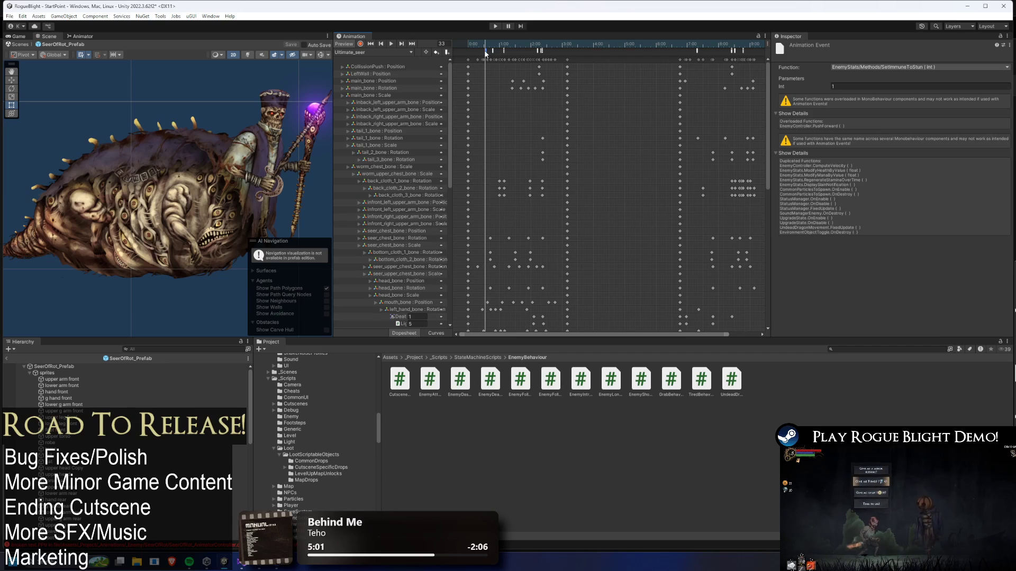
mouse_move(486, 52)
mouse_down()
mouse_move(469, 52)
mouse_move(548, 47)
mouse_move(481, 50)
mouse_up()
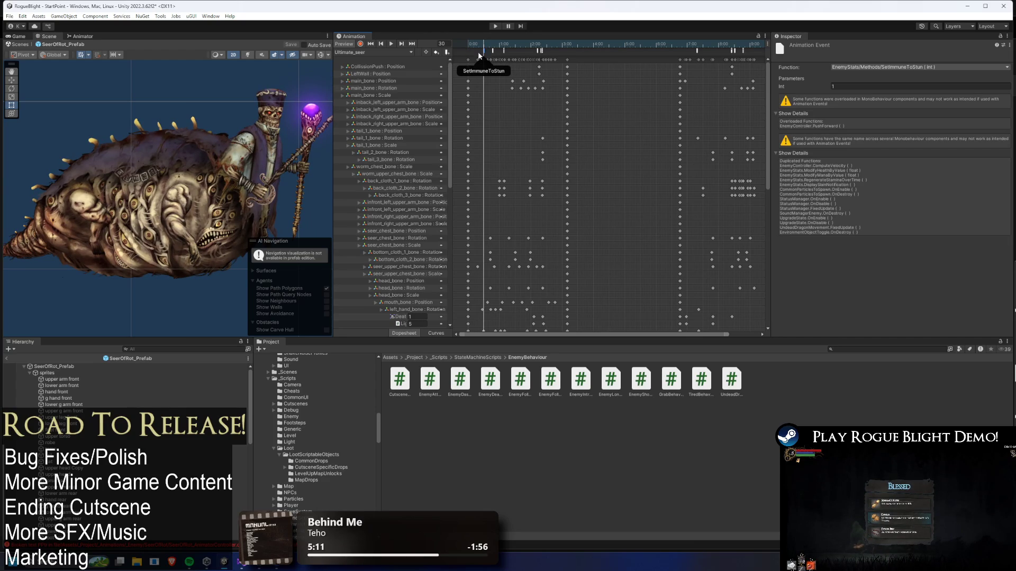
Set the closing SetImmuneToStun event's Int to 0, then search the Project for 'undead dragon prefa'
mouse_move(742, 43)
mouse_down()
mouse_move(730, 44)
mouse_move(744, 45)
mouse_up()
scroll(754, 56, up, 3)
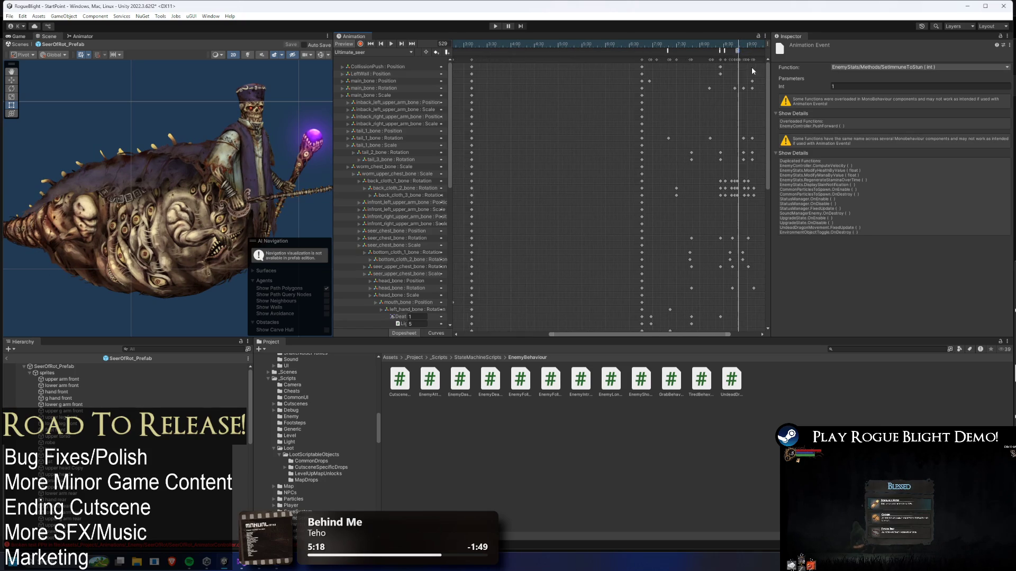
click(857, 87)
text(0)
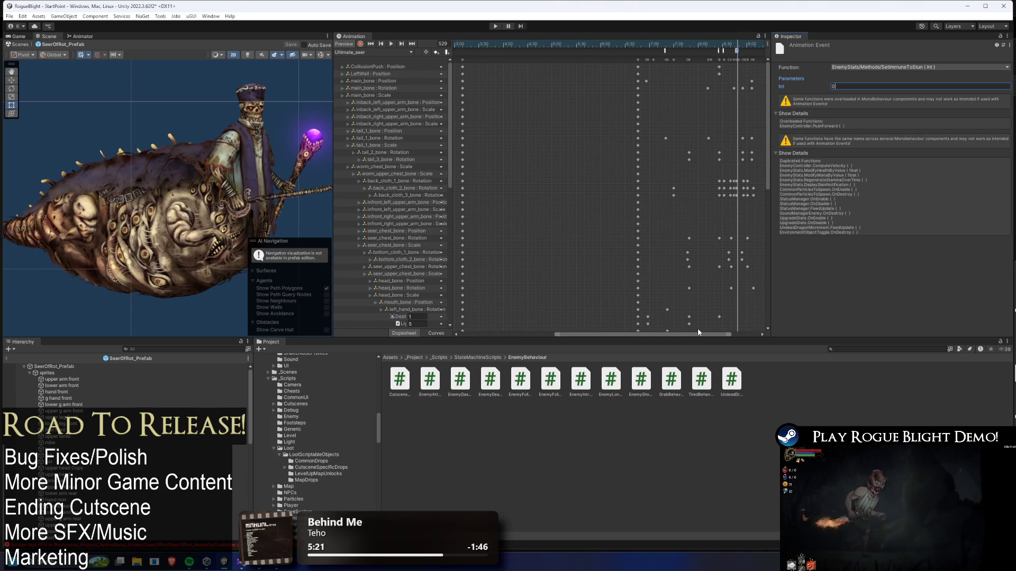
click(865, 349)
text(undead dragon prefa)
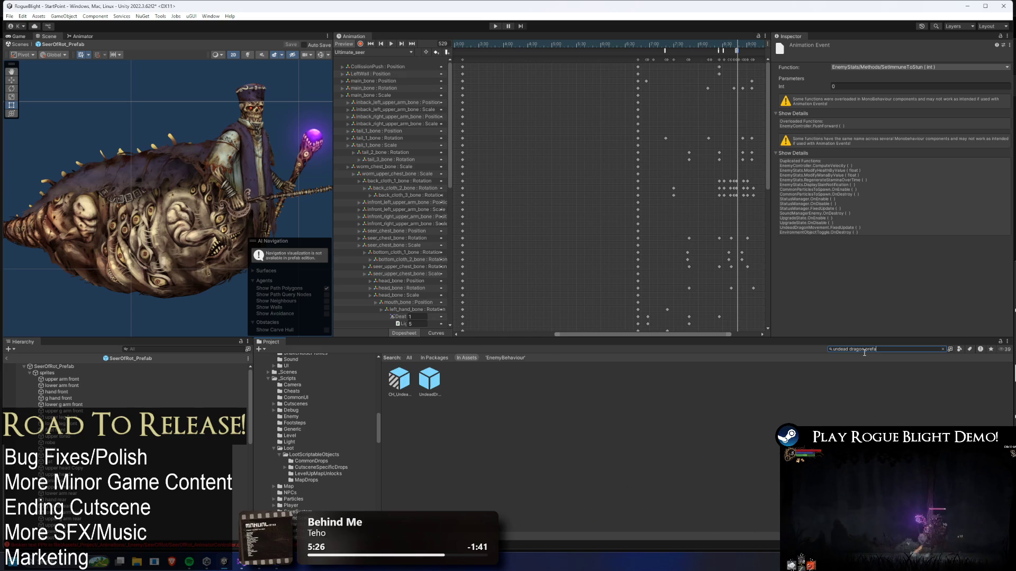
Open UndeadDragon_Prefab and load its AR_BigPhase2Move_undeadDragon clip in the Animation window
double_click(439, 396)
click(379, 53)
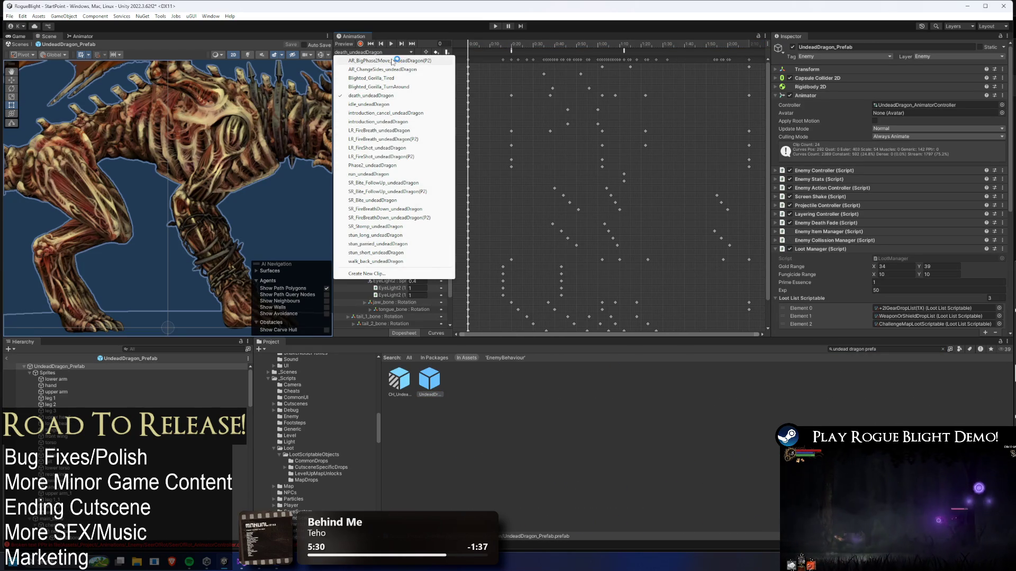
click(389, 60)
mouse_move(492, 43)
mouse_down()
mouse_move(581, 41)
mouse_move(562, 42)
mouse_up()
key(alt+Tab)
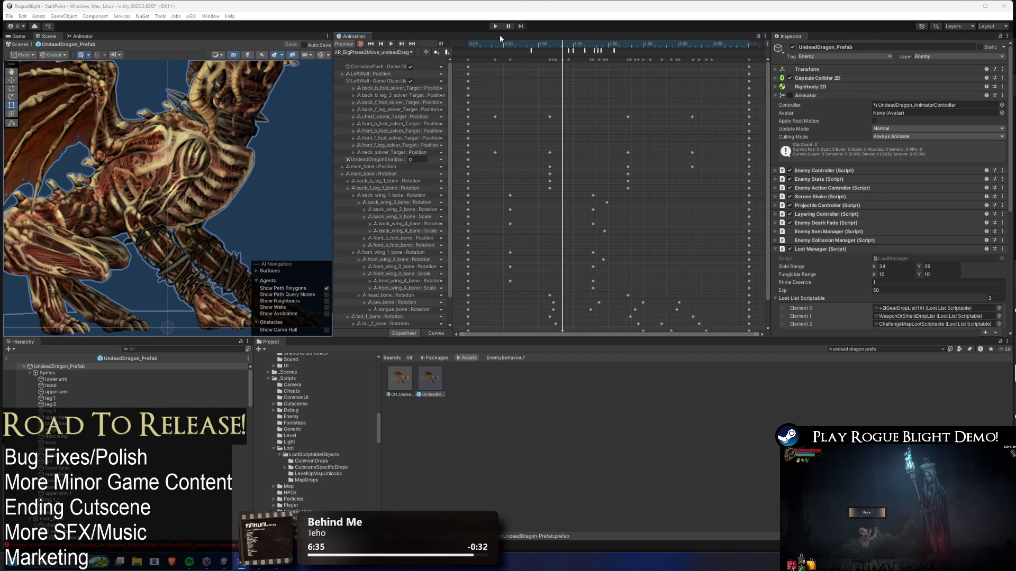
click(401, 51)
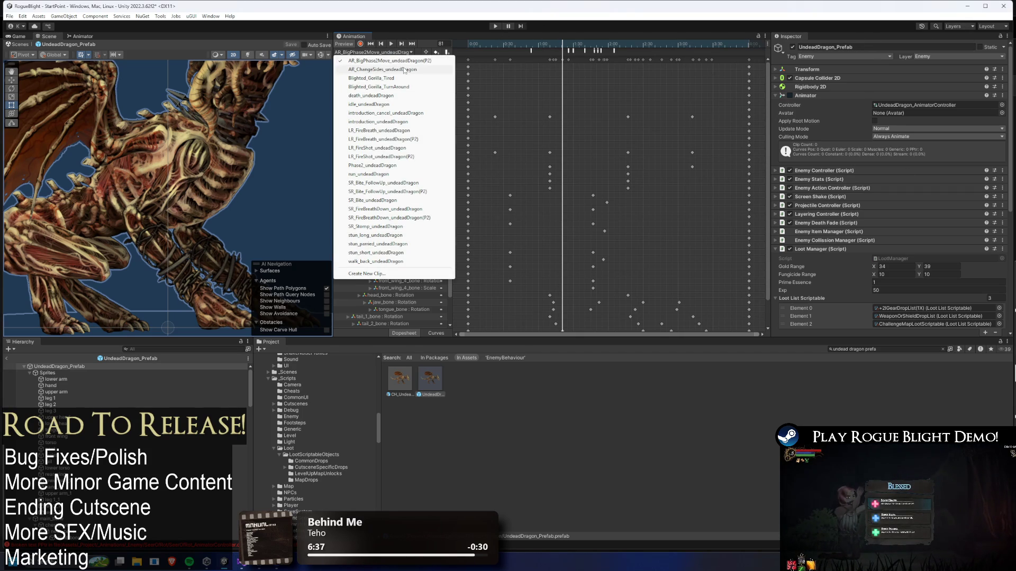
Load AR_ChangeSides_undeadDragon and add an animation event at frame 42
click(382, 70)
mouse_move(484, 43)
mouse_down()
mouse_move(513, 48)
mouse_move(500, 52)
mouse_up()
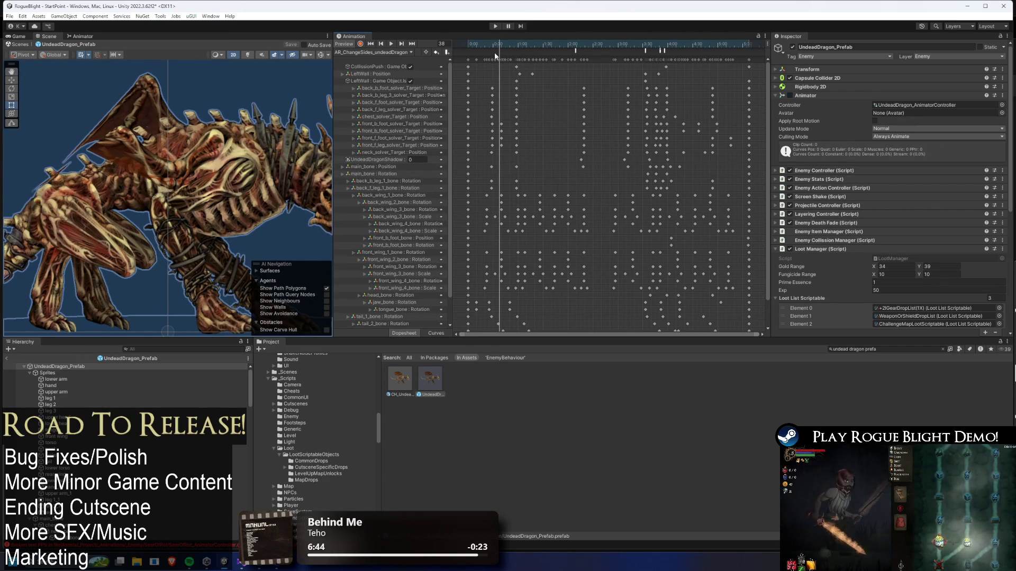
right_click(502, 53)
click(529, 57)
Set the event's function to EnemyStats/Methods/SetImmuneToStun (int) and edit its Int parameter
click(894, 67)
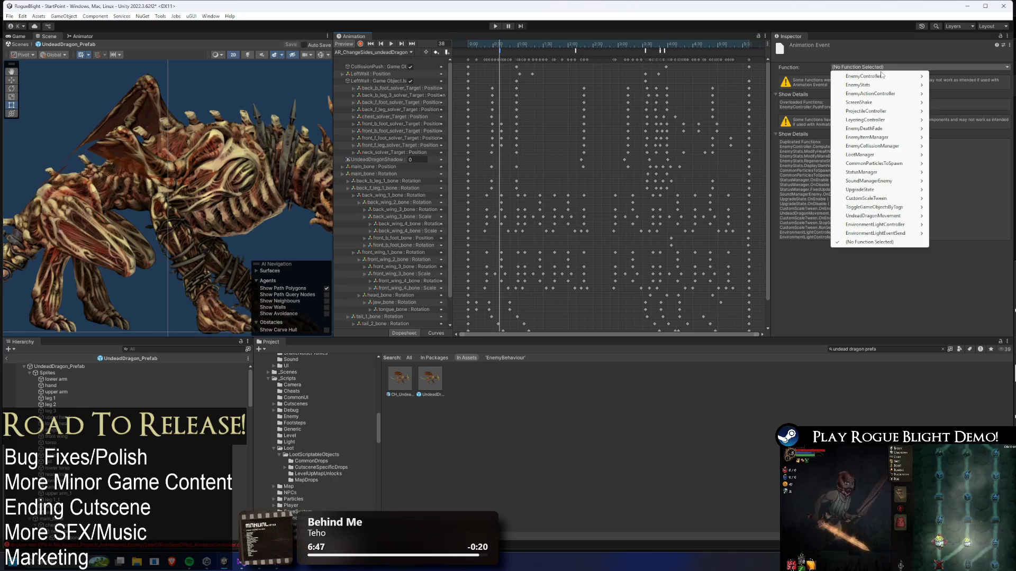
mouse_move(888, 112)
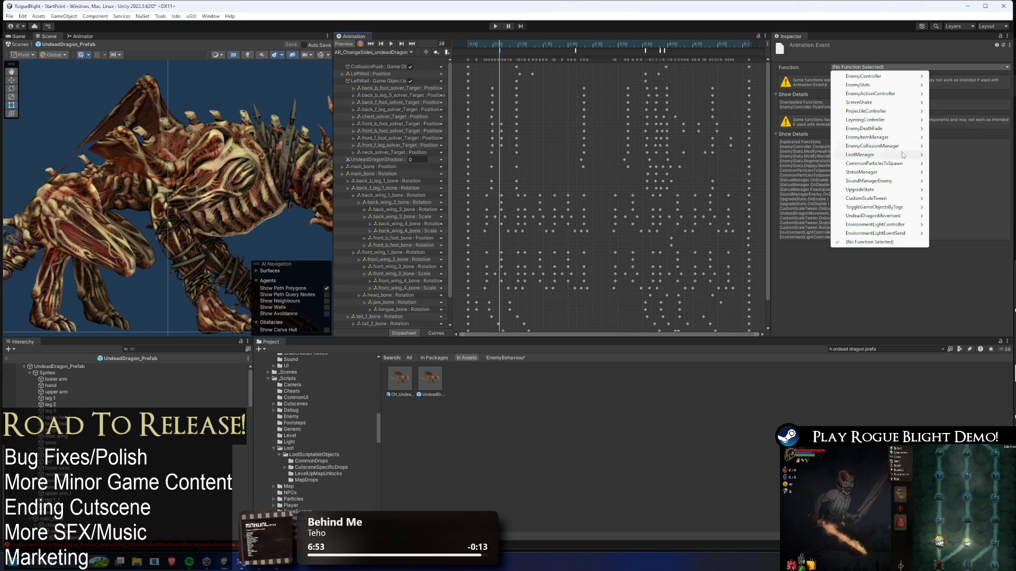
mouse_move(907, 149)
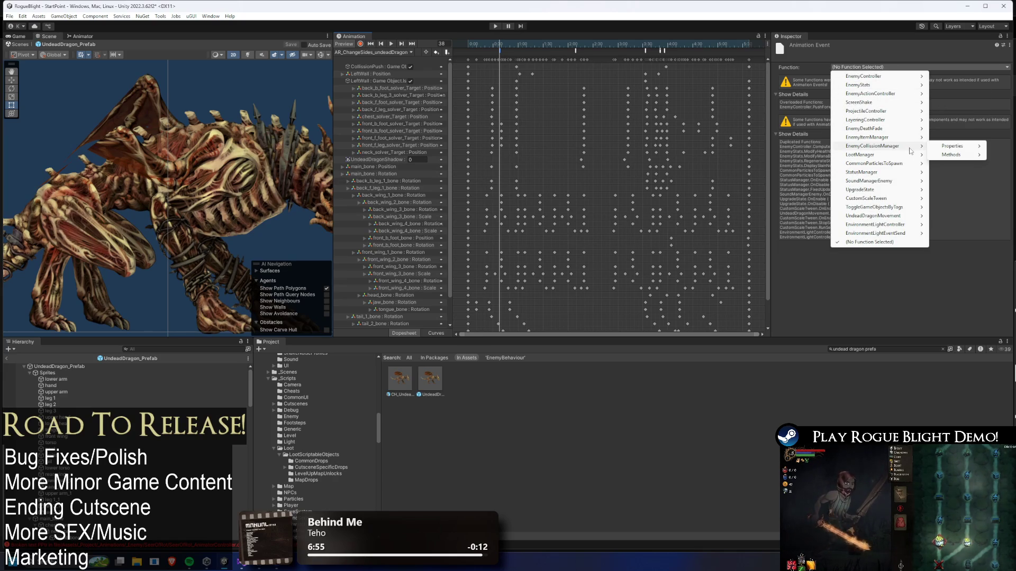
mouse_move(898, 87)
mouse_move(952, 85)
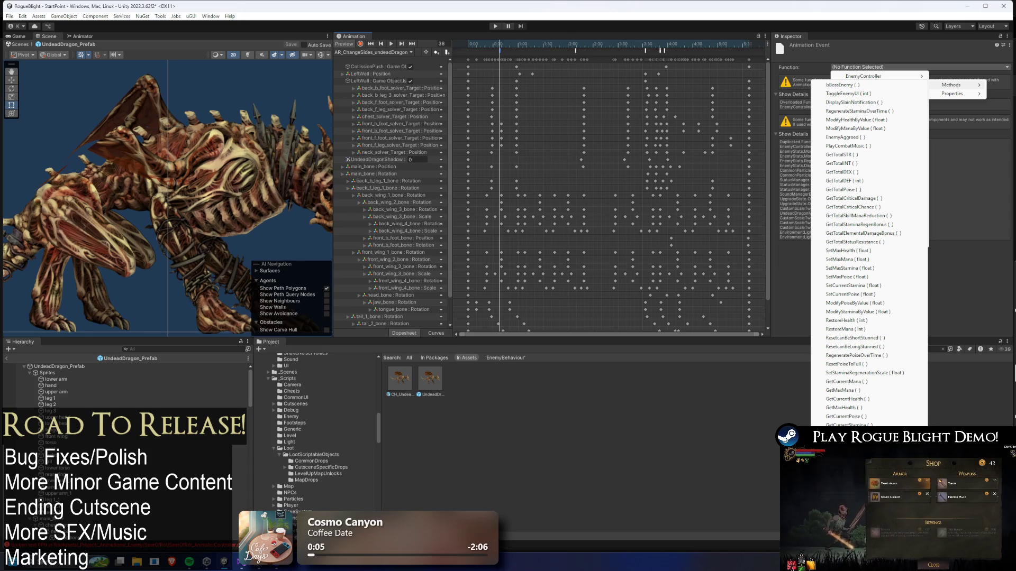
click(858, 371)
click(787, 84)
Recheck the SetImmuneToStun event's Int value near frame 49, then switch to Phase2_undeadDragon
mouse_move(513, 45)
mouse_down()
mouse_move(687, 45)
mouse_move(672, 50)
mouse_up()
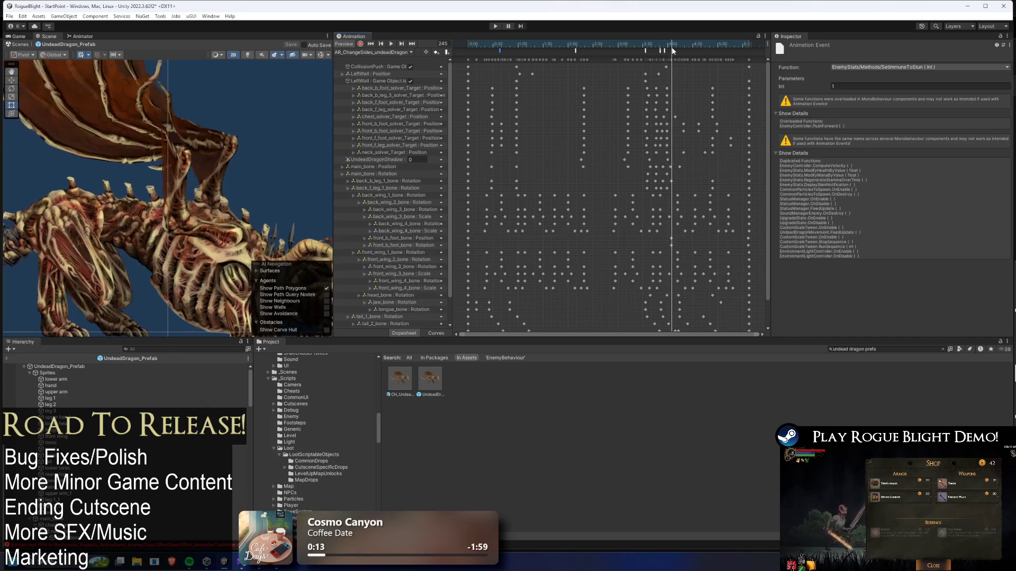
drag(809, 85, 807, 85)
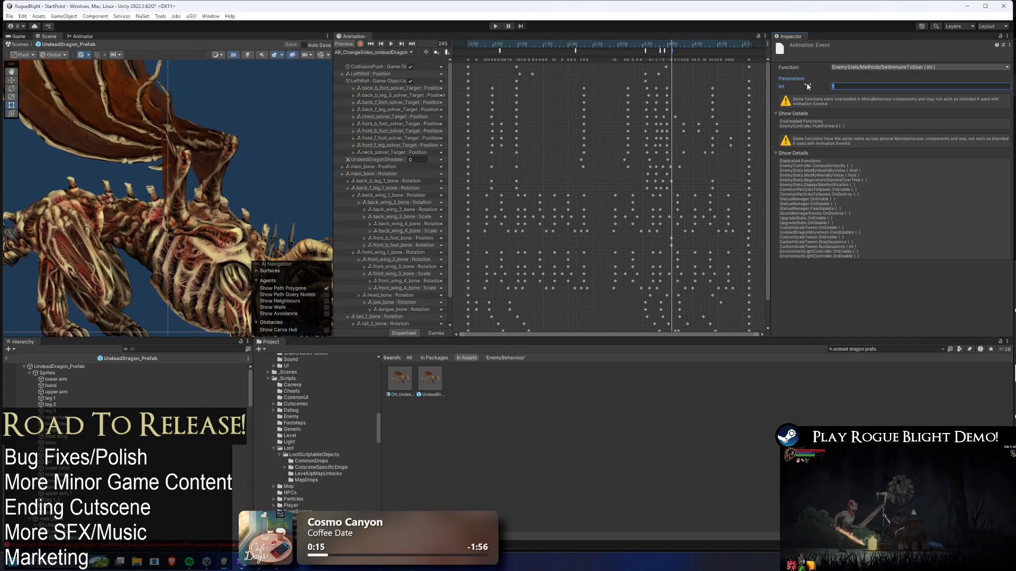
drag(488, 42, 503, 47)
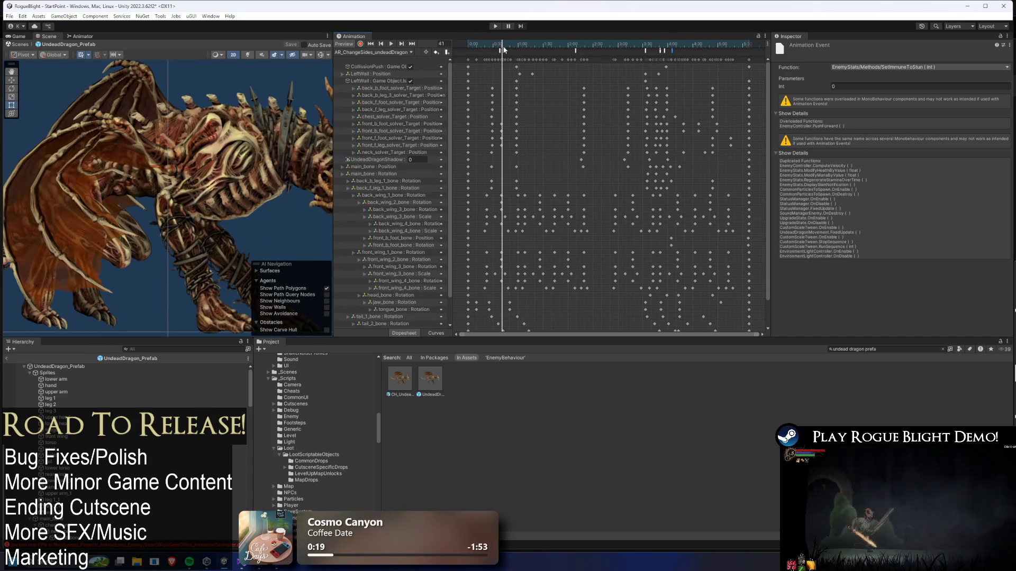
click(502, 51)
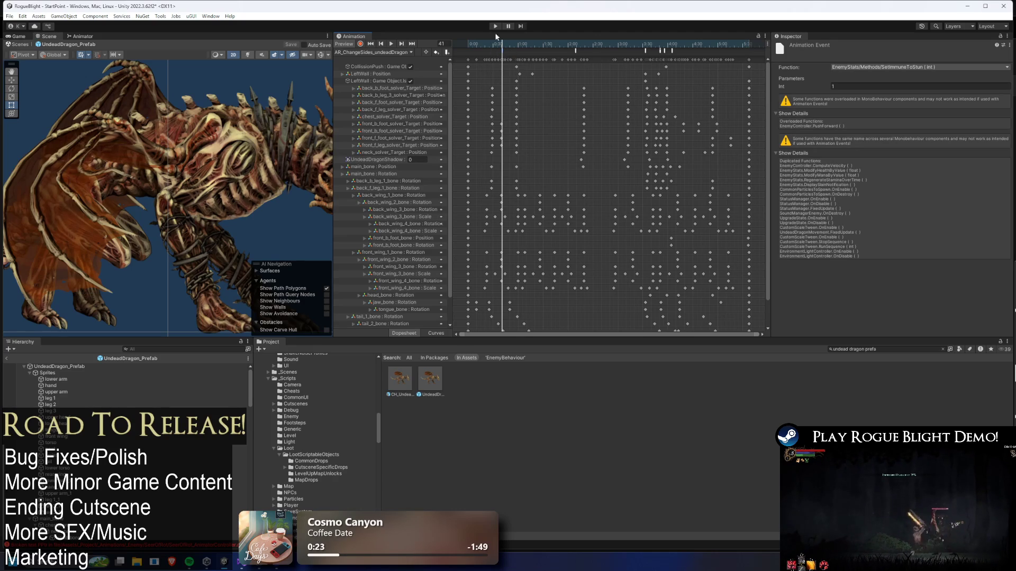
click(398, 52)
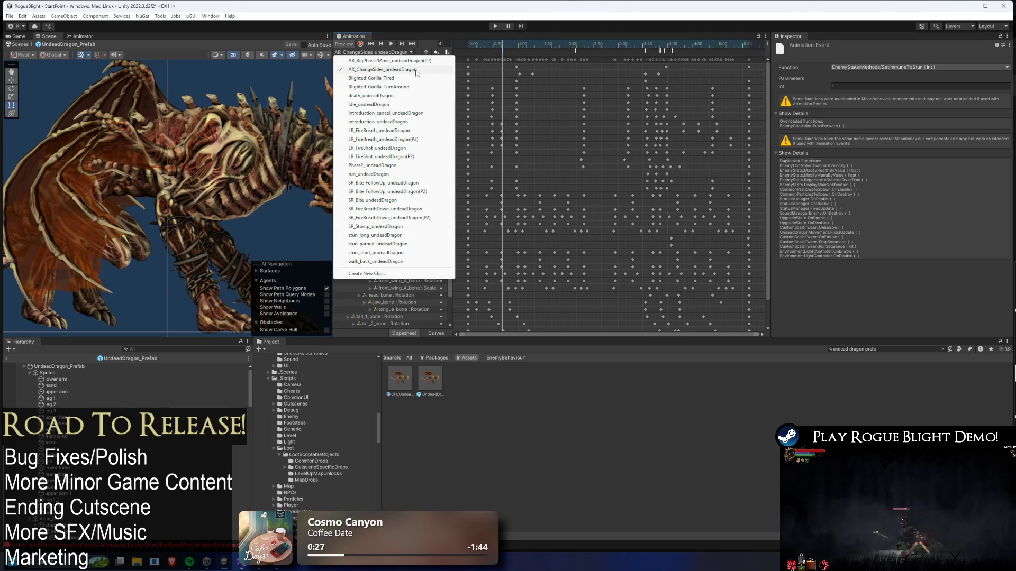
click(386, 166)
Set the Phase2_undeadDragon SetImmuneToStun event's Int parameter to 0
click(554, 47)
drag(554, 46, 576, 47)
click(389, 54)
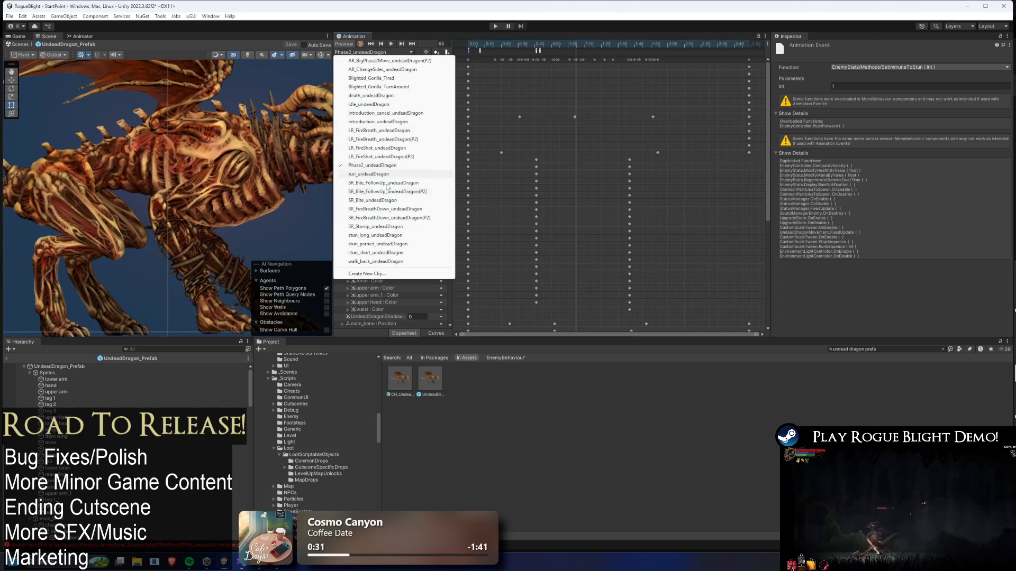
mouse_move(661, 46)
mouse_down()
mouse_move(704, 46)
mouse_move(689, 47)
mouse_move(619, 105)
mouse_move(625, 159)
mouse_up()
scroll(587, 197, down, 5)
scroll(615, 147, down, 1)
drag(550, 42, 558, 42)
click(782, 86)
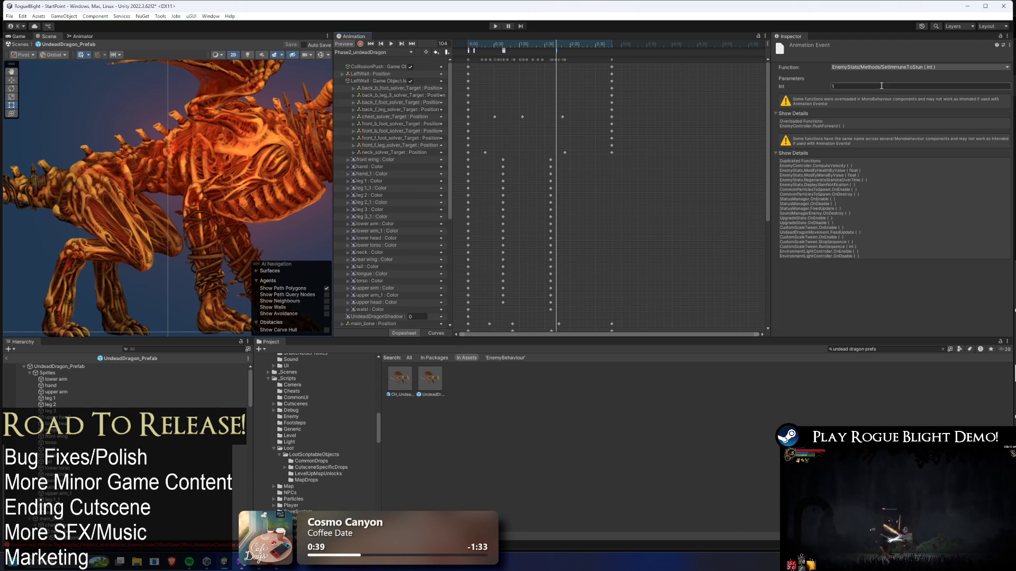
text(0)
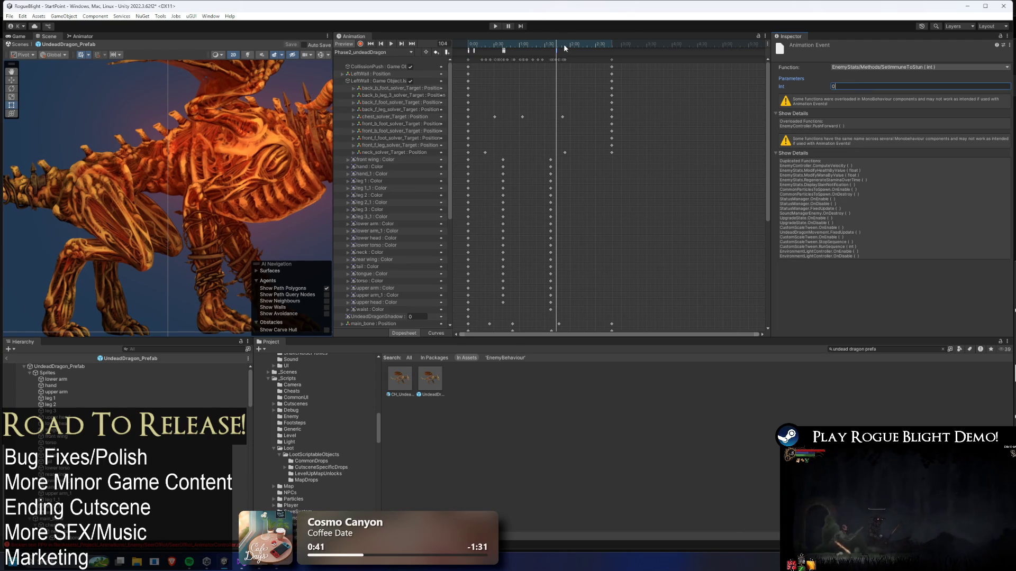
Play and scrub a preview of the Phase2_undeadDragon clip
click(391, 44)
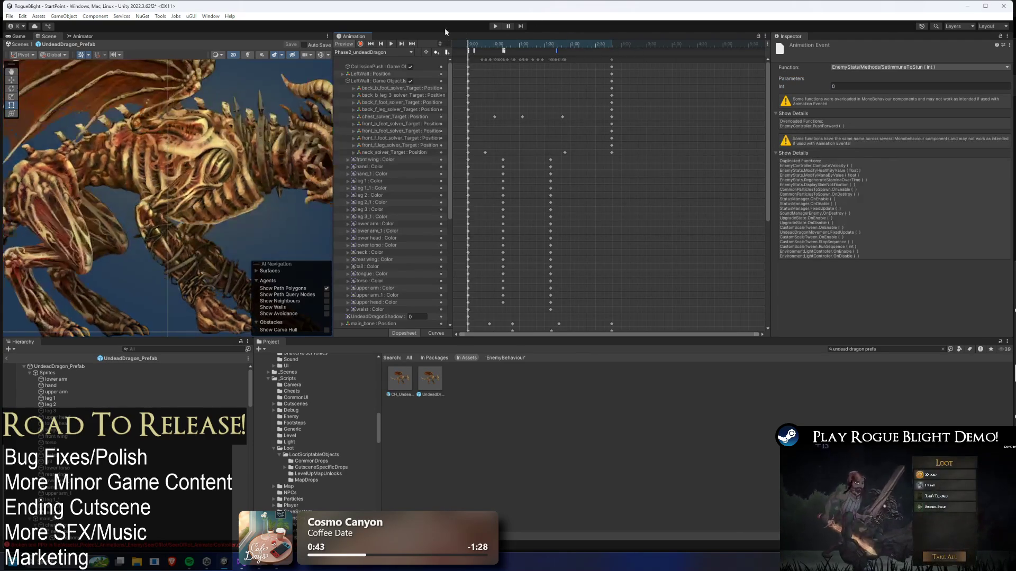
click(373, 51)
mouse_move(508, 42)
mouse_down()
mouse_move(560, 40)
mouse_move(473, 44)
mouse_move(558, 46)
mouse_up()
mouse_move(768, 148)
mouse_down()
mouse_move(758, 274)
mouse_move(780, 174)
mouse_up()
mouse_move(570, 44)
mouse_down()
mouse_move(592, 45)
mouse_move(548, 46)
mouse_up()
click(373, 52)
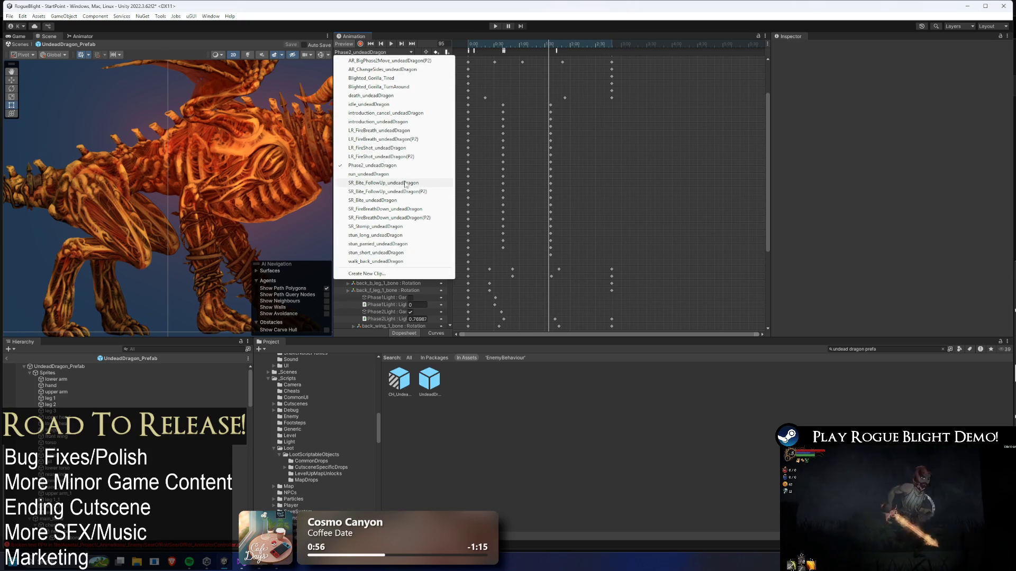
key(Escape)
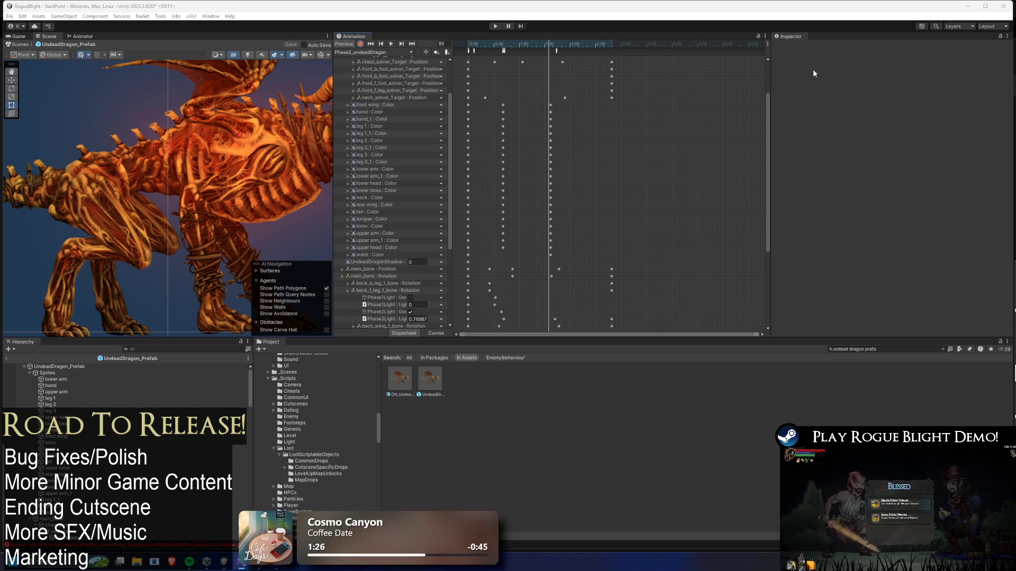
Check the SetImmuneToStun event at frame 107 and search the Project for 'seer prefab'
click(548, 45)
click(392, 52)
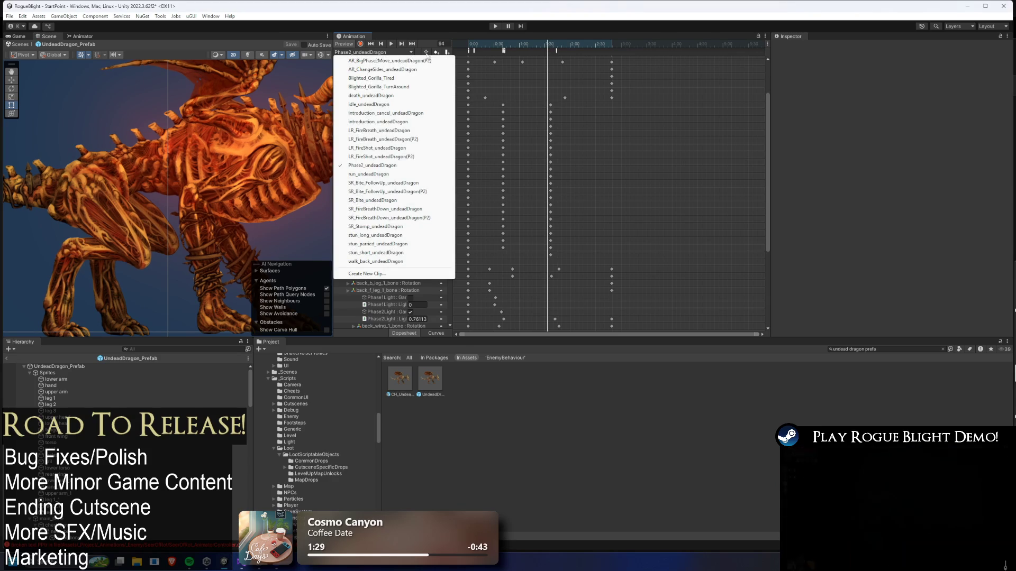
click(556, 51)
click(558, 45)
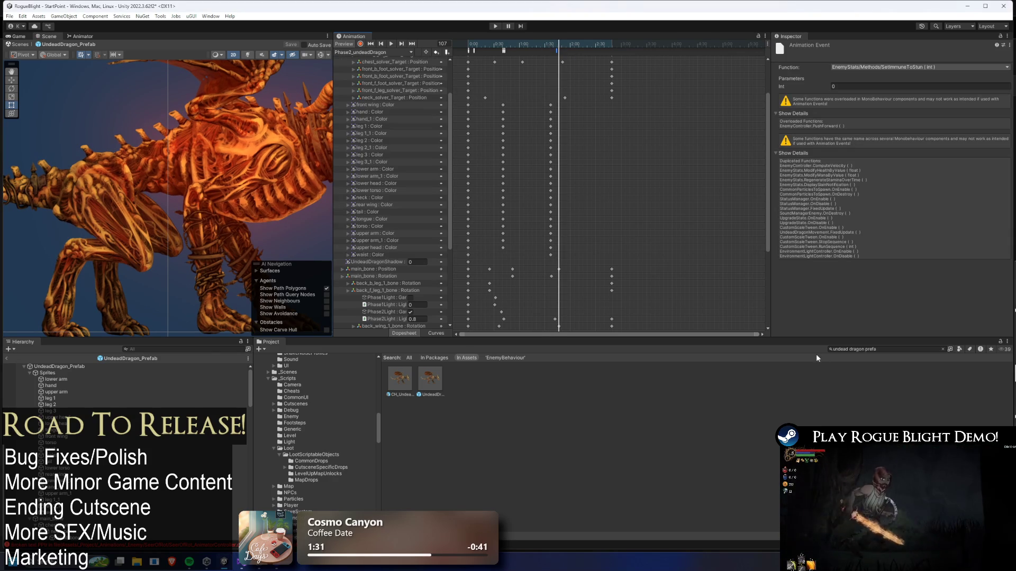
click(893, 349)
text(seer prefa)
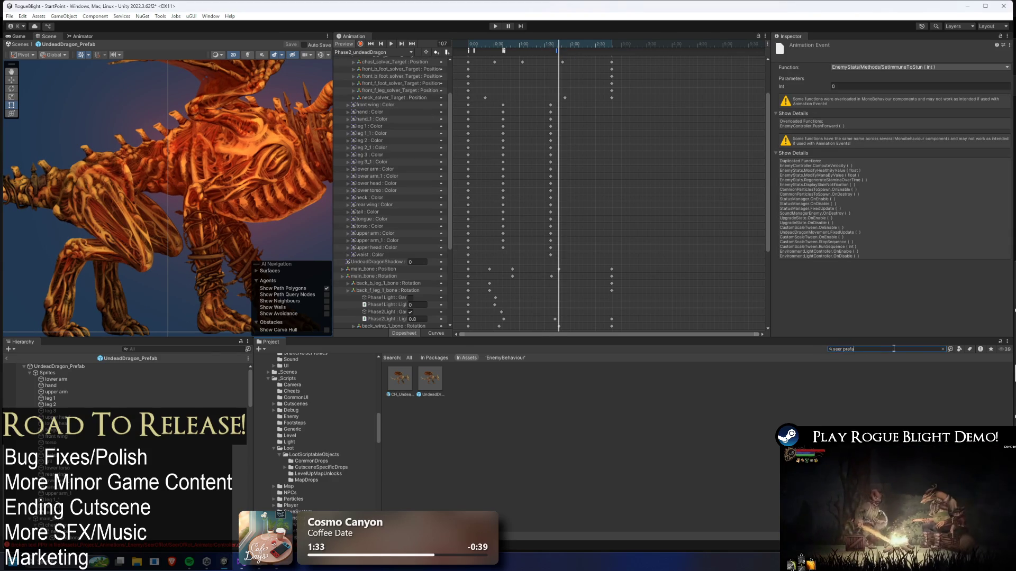
text(b)
Open SeerOfRot_Prefab and load its Phase2_Transformation_Seer clip, scrubbing to around frame 66
double_click(399, 380)
click(371, 52)
click(397, 139)
drag(599, 42, 706, 52)
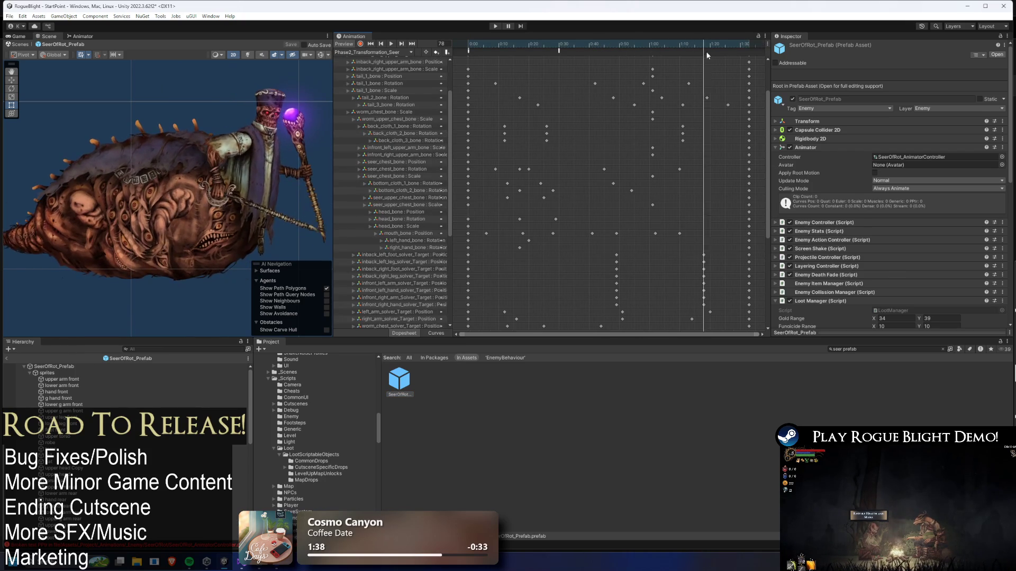
key(comma)
key(comma)
drag(765, 99, 751, 202)
key(comma)
key(comma)
key(comma)
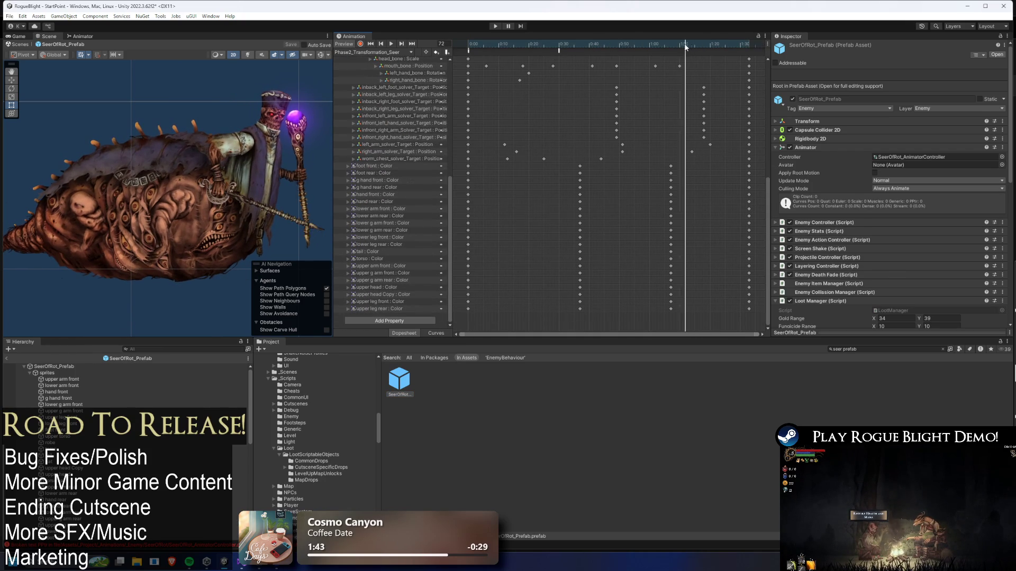
key(period)
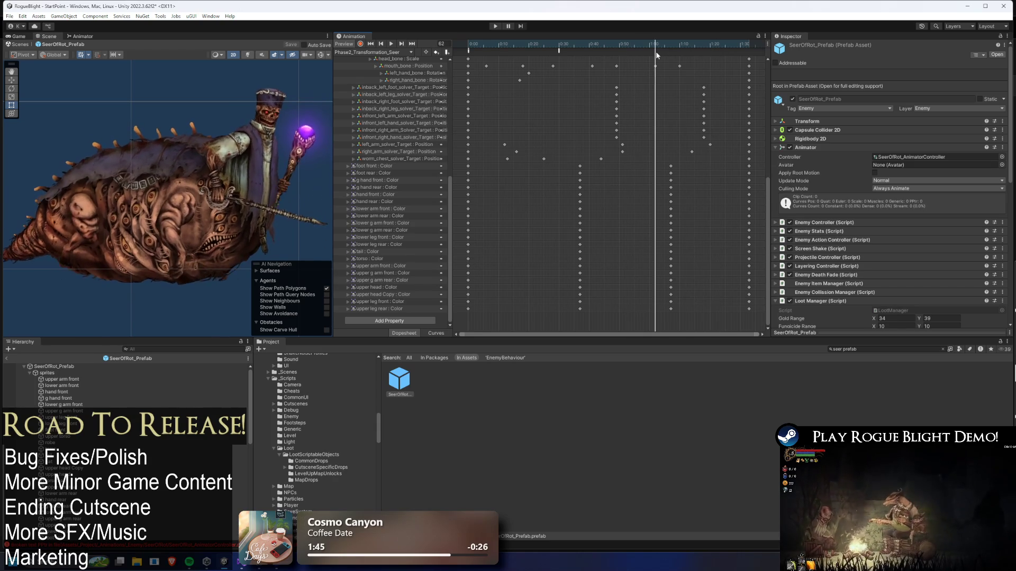
Confirm the existing SetImmuneToStun event near frame 71, then clear the Project search
drag(764, 210, 767, 100)
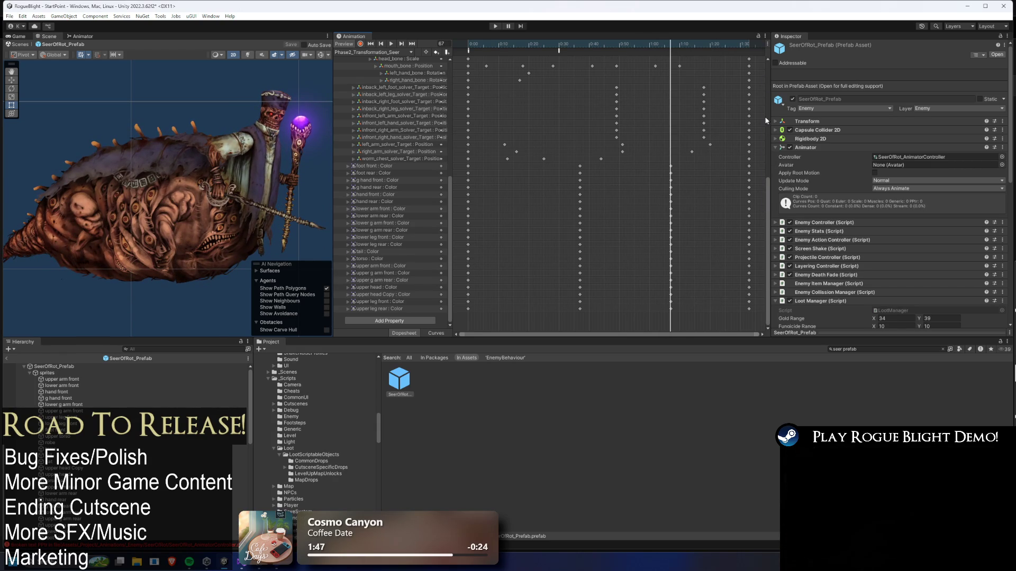
click(681, 45)
click(686, 44)
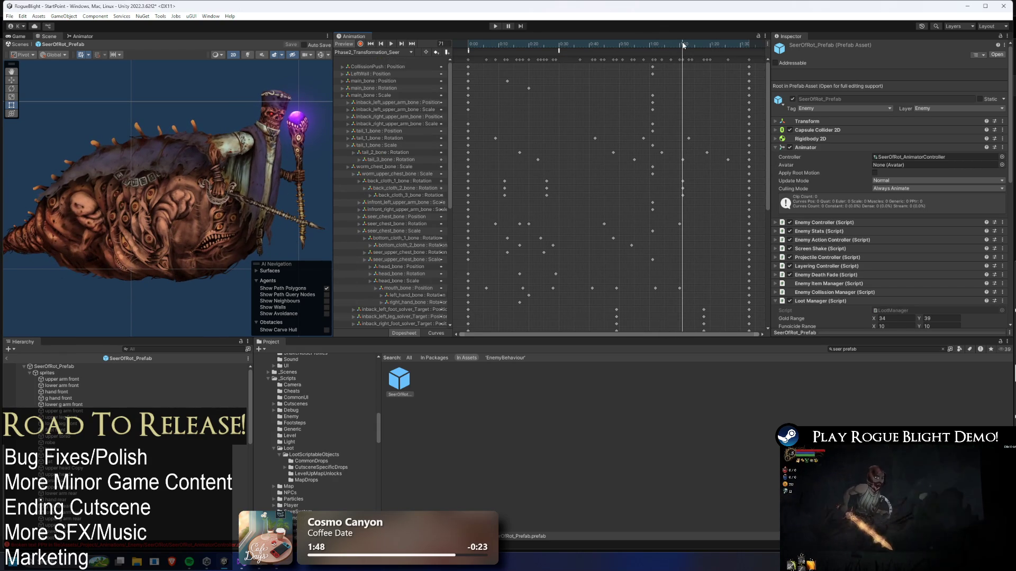
click(683, 51)
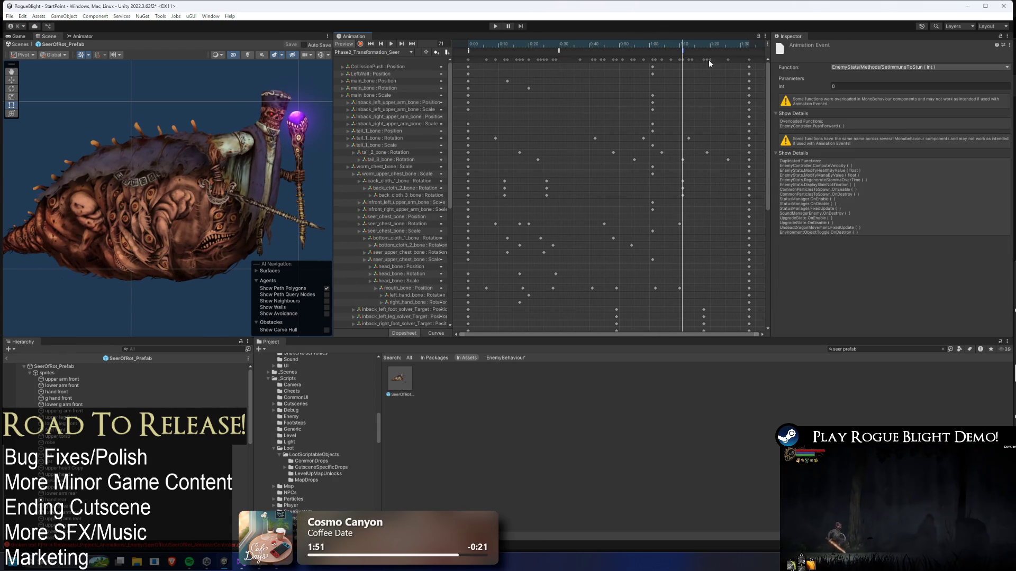
click(740, 44)
click(752, 44)
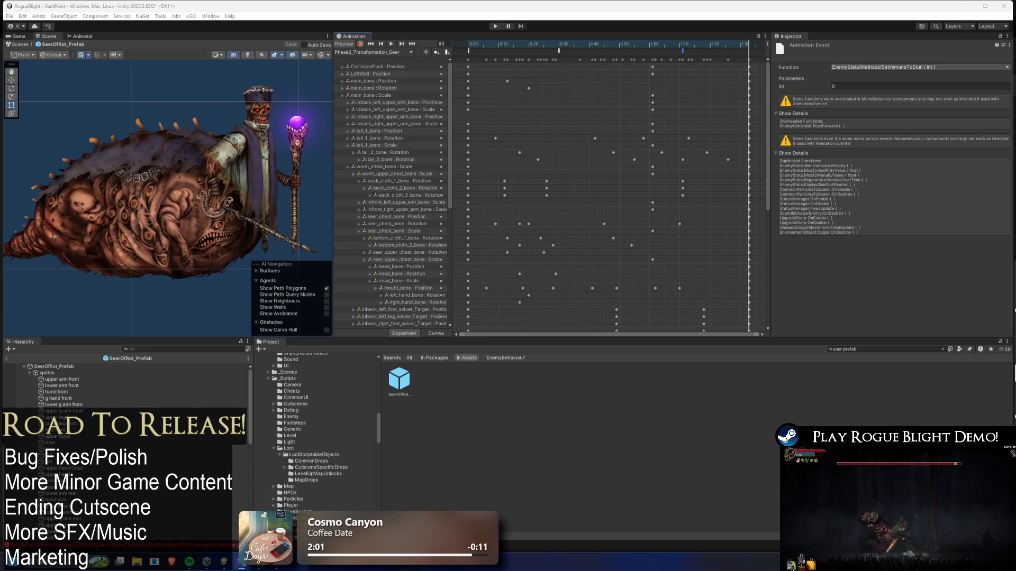
click(874, 349)
key(ctrl+a)
key(BackSpace)
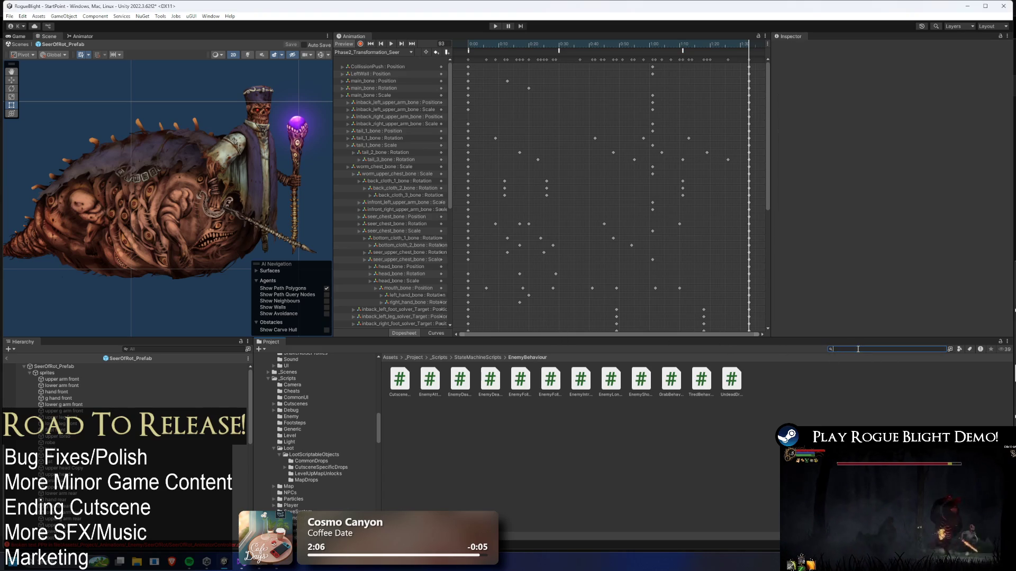
Open Broodmother_Prefab and load its Phase2_broodmother clip
text(v)
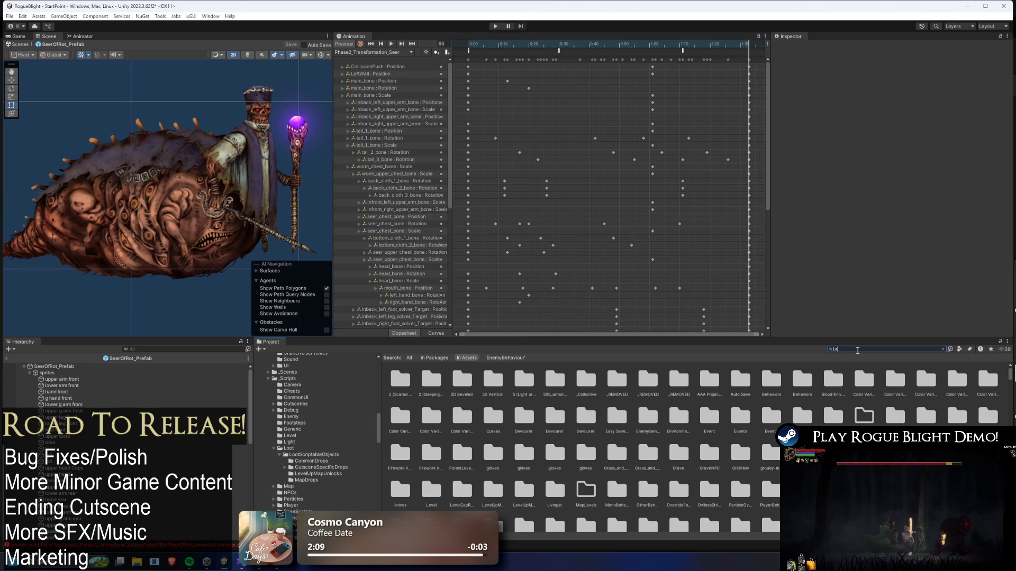
text(rood prefa)
double_click(399, 379)
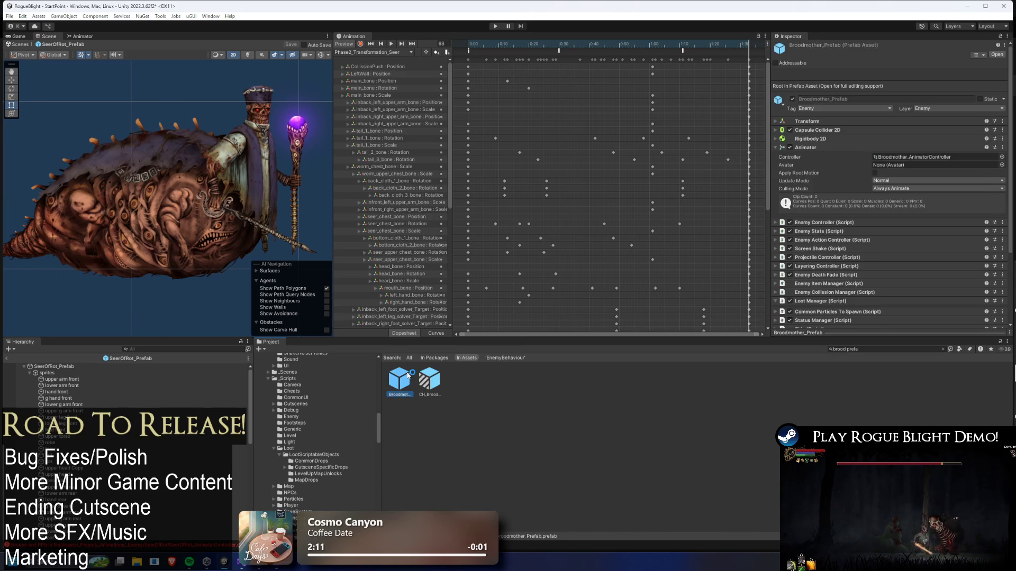
click(355, 52)
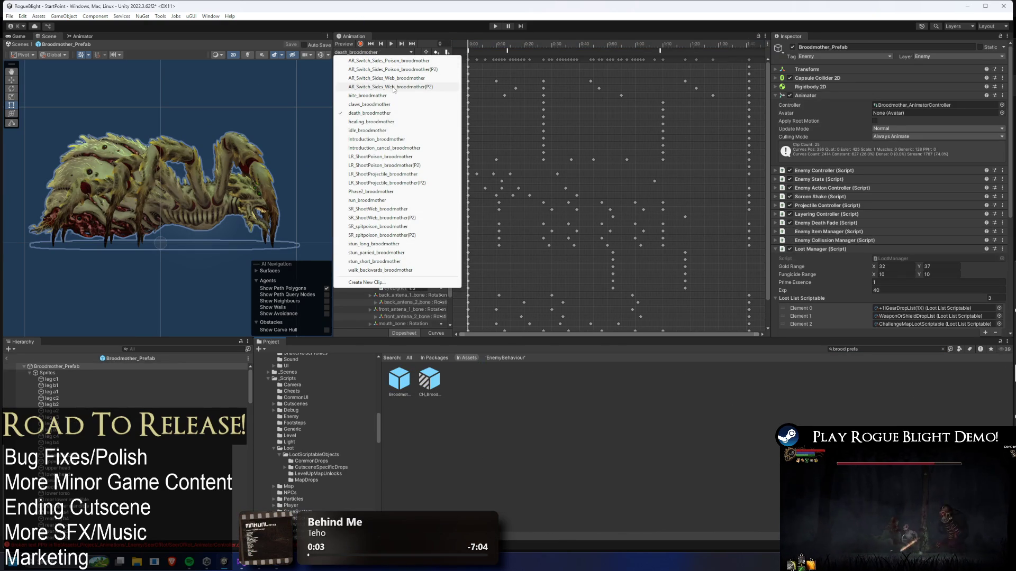
click(396, 192)
Check the SetImmuneToStun event near frame 118 (Int 0) and save the project
drag(500, 44, 659, 52)
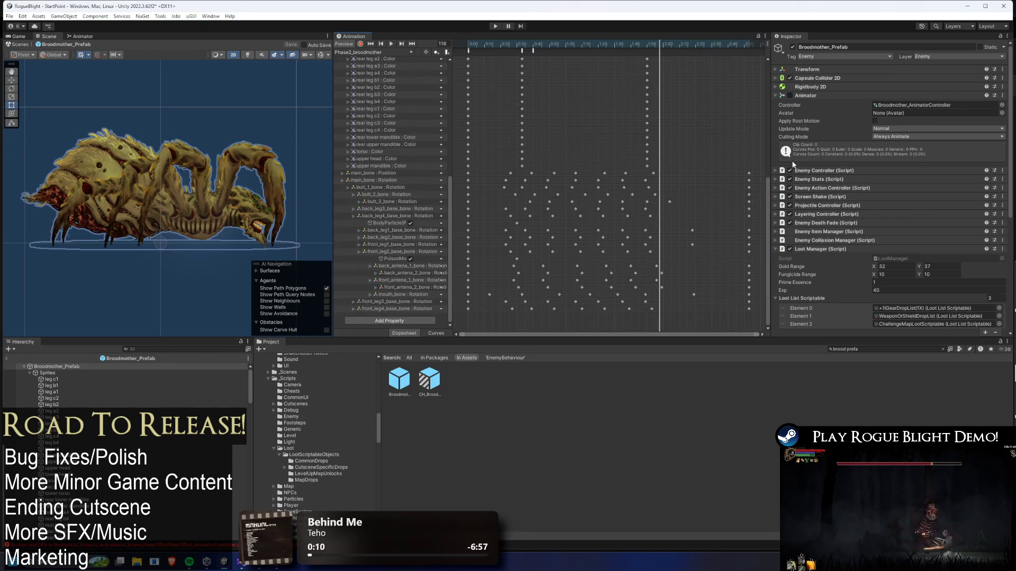
click(657, 51)
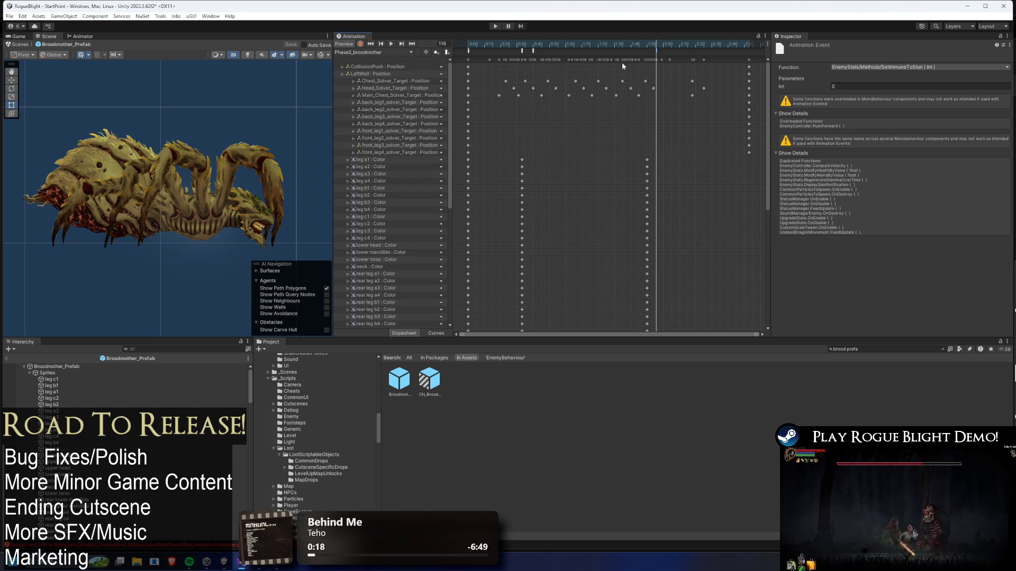
key(ctrl+s)
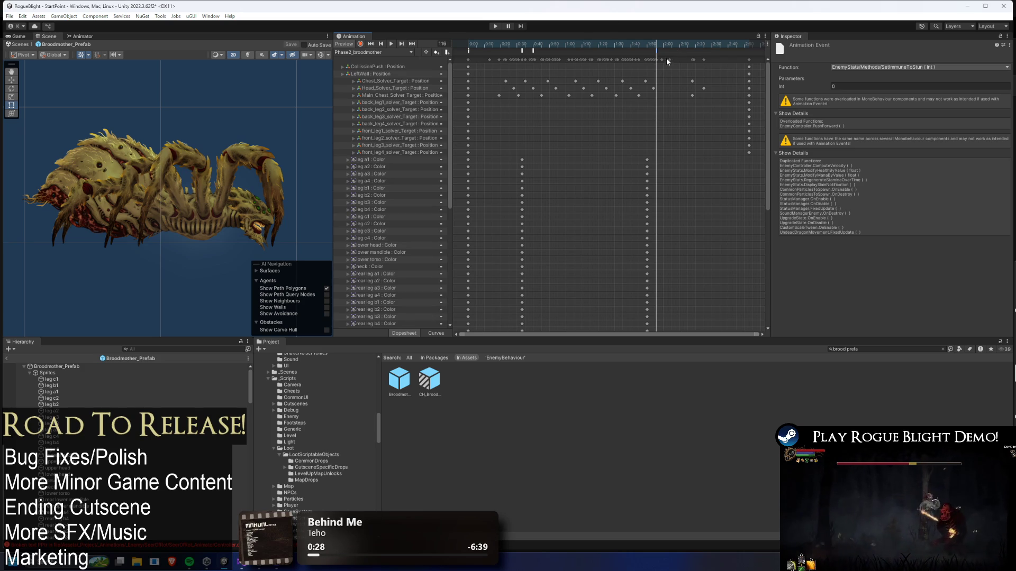
Load AR_Switch_Sides_Poison_broodmother and inspect its PlayPreExistingParticle and SetImmuneToStun events
click(401, 53)
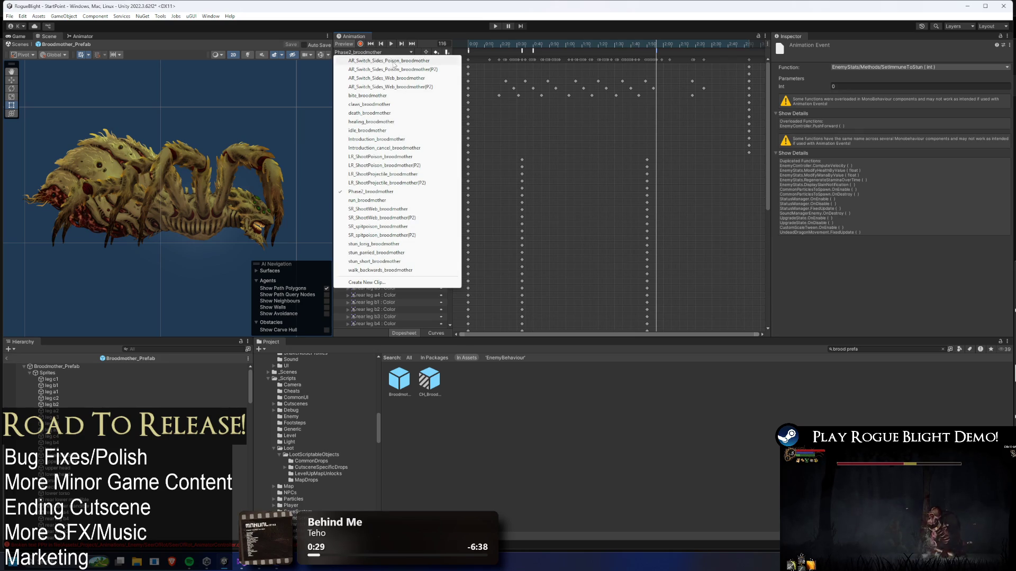
click(395, 64)
drag(486, 43, 497, 50)
click(500, 51)
click(489, 51)
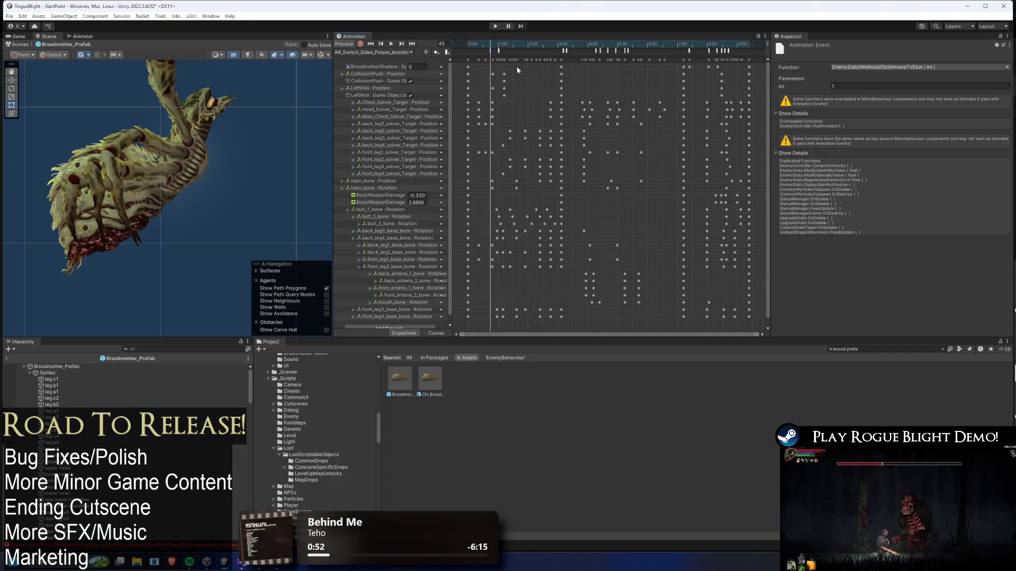
Set the SetImmuneToStun event near the clip's end to Int 0 and clear the Project search
drag(588, 49, 731, 47)
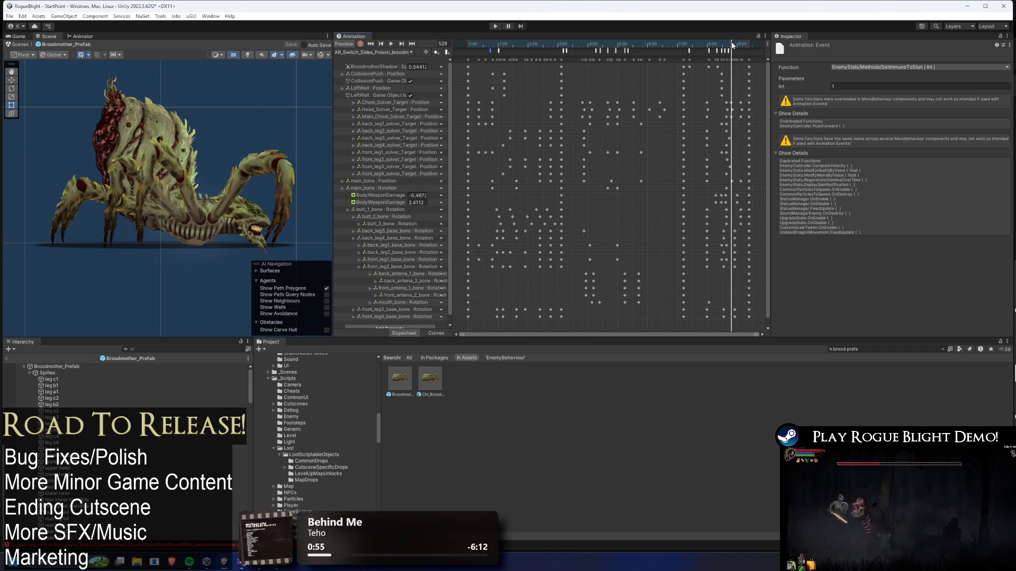
click(838, 85)
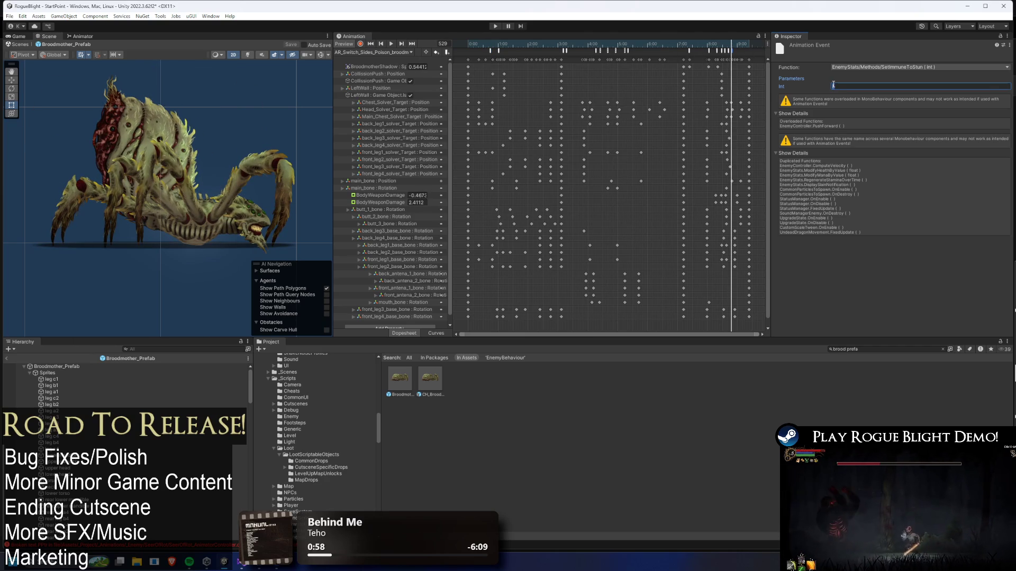
text(0)
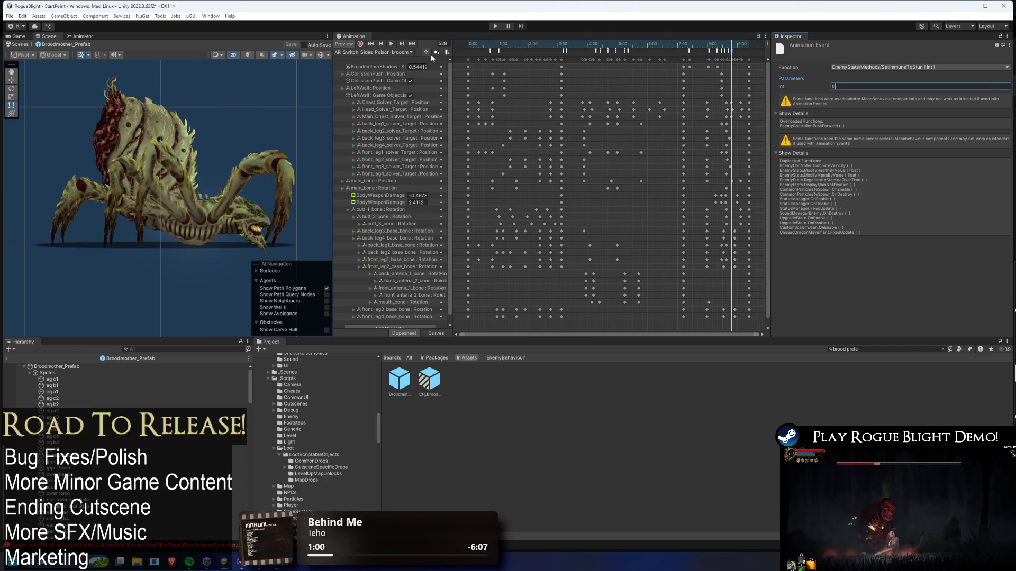
click(868, 350)
key(BackSpace)
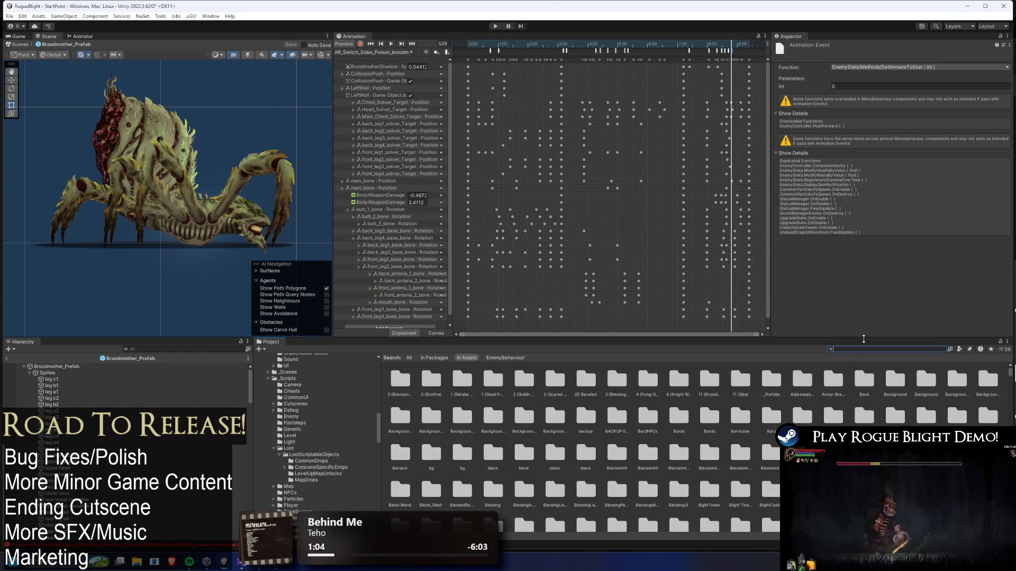
Open the UndeadDragon prefab and enter its EnemyAI > Actions state machine in the Animator
text(undead dragon pre)
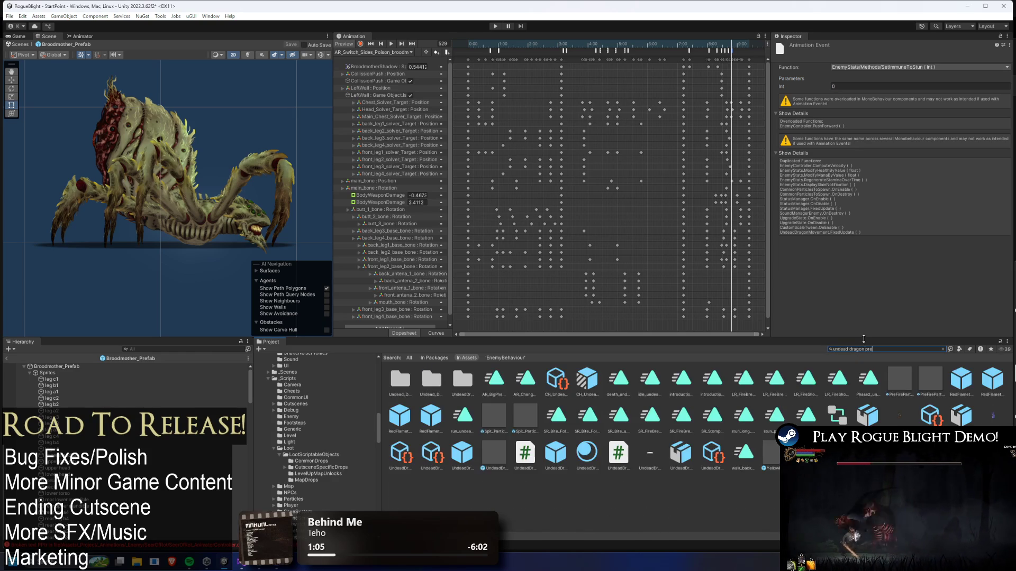
double_click(493, 388)
click(86, 35)
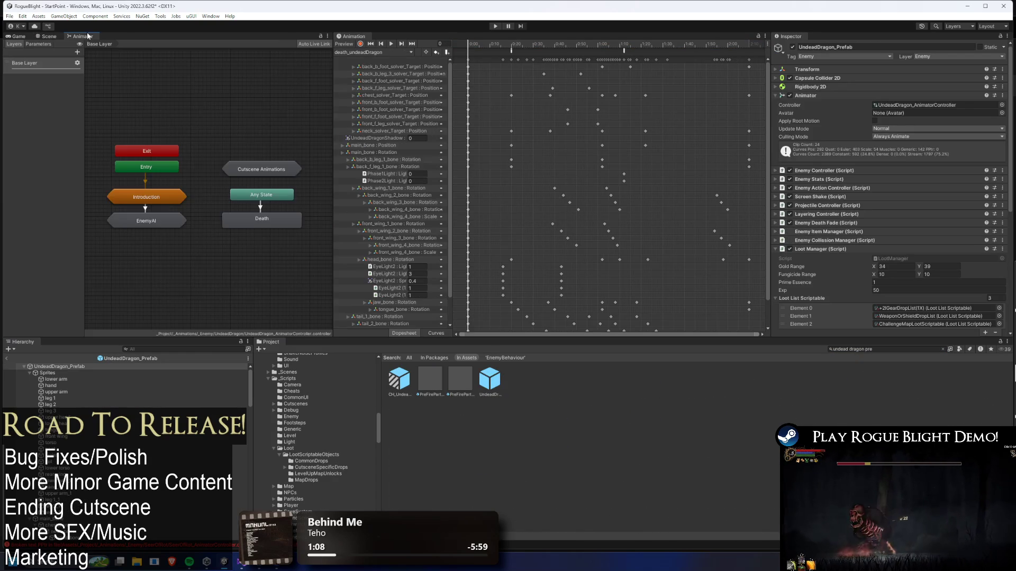
double_click(144, 219)
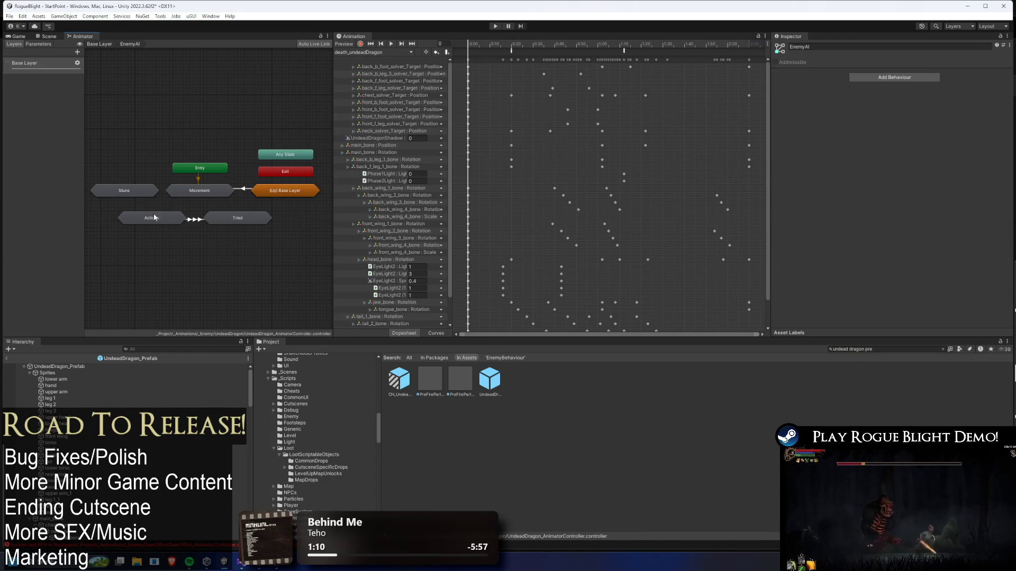
double_click(152, 218)
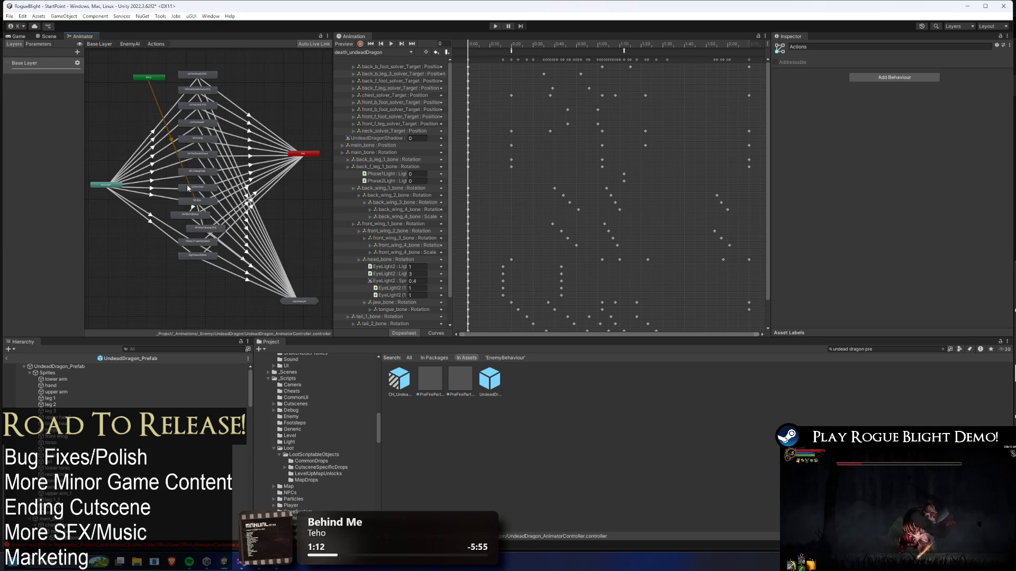
Inspect the AR: Change Side state, then search the Project for 'brood prefa'
scroll(201, 254, up, 4)
scroll(209, 280, down, 3)
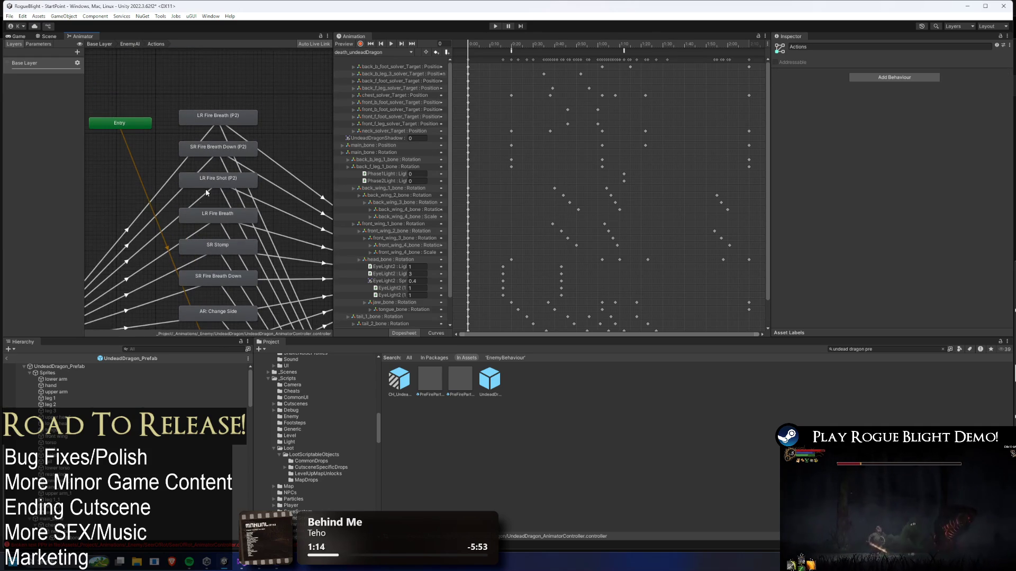
scroll(201, 159, up, 3)
scroll(238, 191, down, 4)
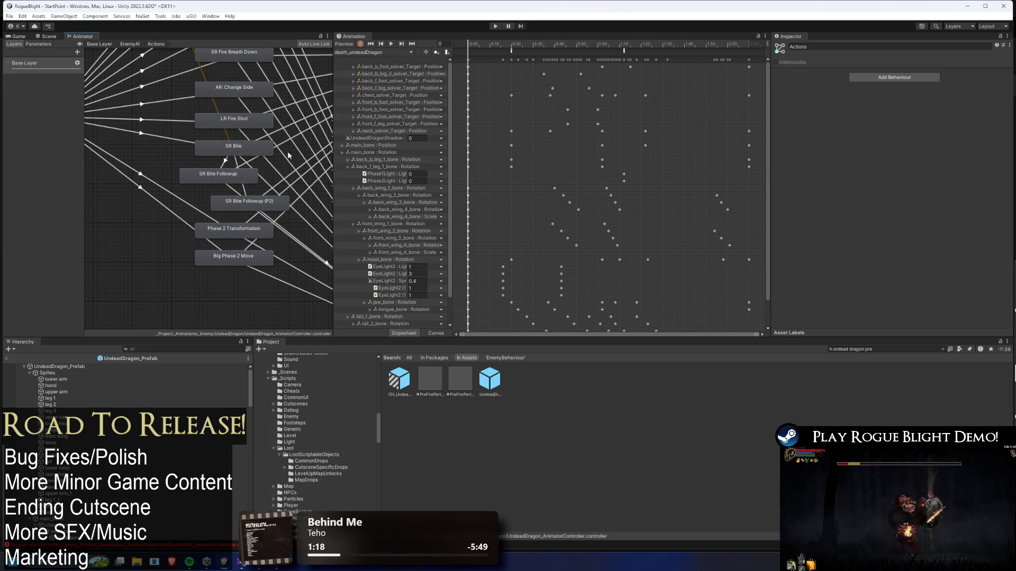
scroll(288, 158, up, 2)
click(236, 130)
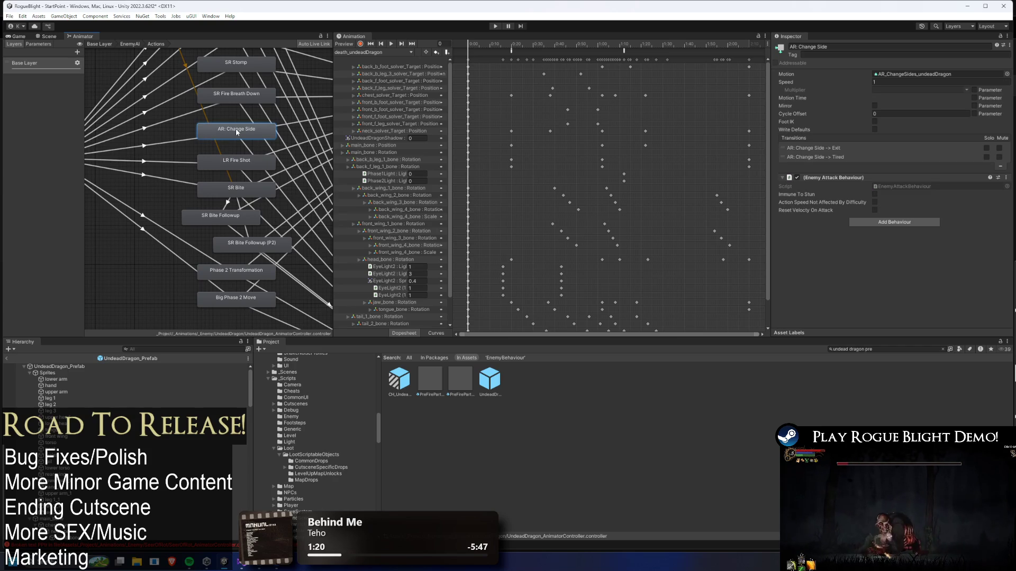
click(894, 349)
text(b)
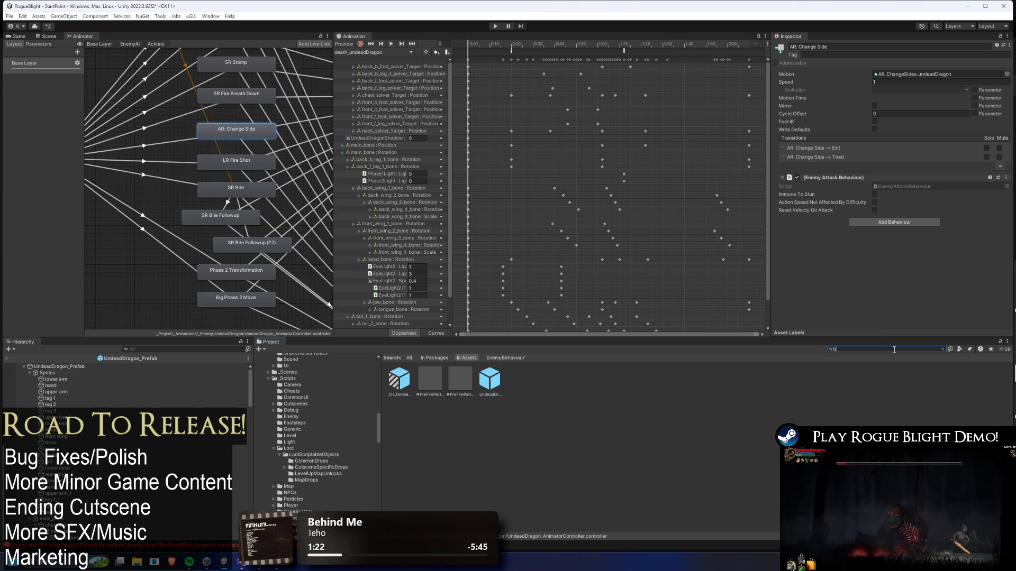
text(rood prefa)
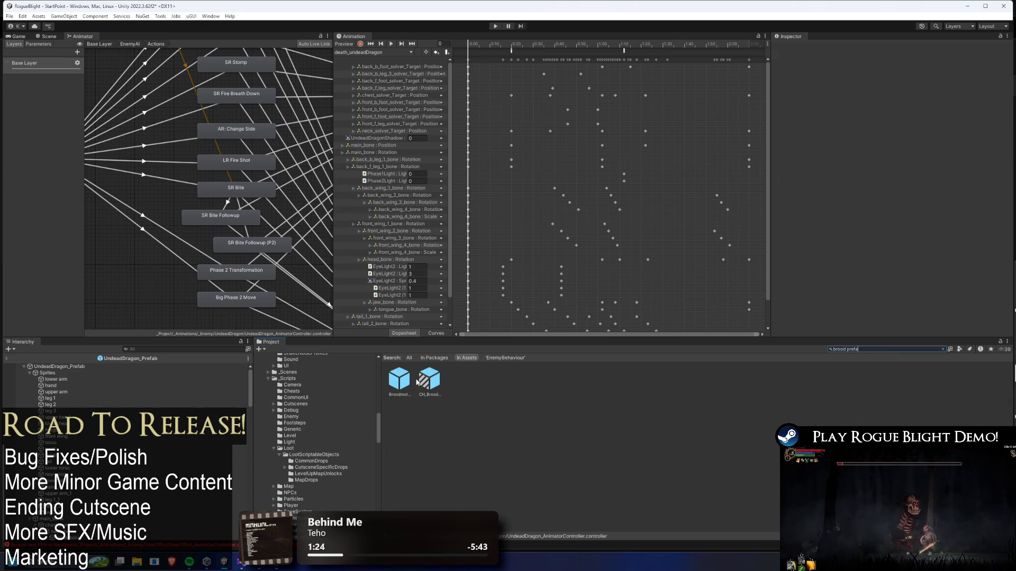
Open Broodmother_Prefab and enter its EnemyAI > Actions state machine
double_click(400, 380)
double_click(147, 223)
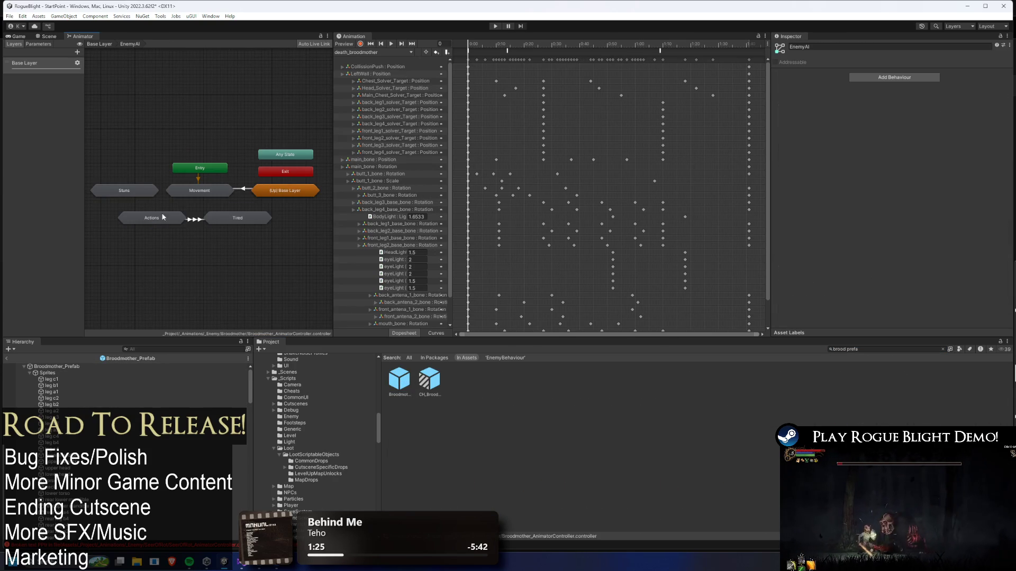
click(168, 193)
click(154, 225)
double_click(153, 223)
scroll(181, 191, up, 5)
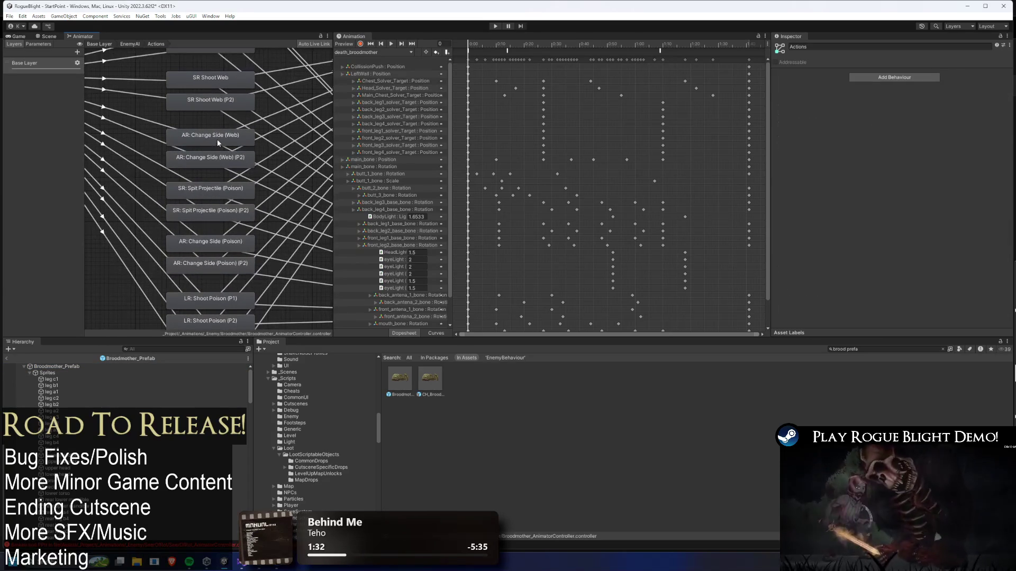
Untick Immune To Stun on Change Side (Web), (Web) (P2) and (Poison) (P2), then save
click(217, 139)
click(790, 195)
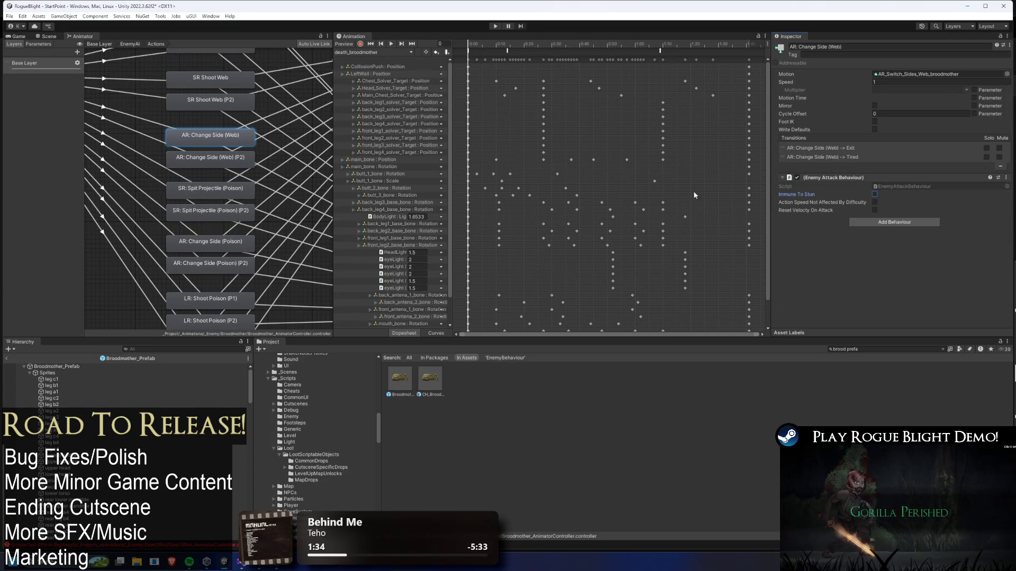
click(212, 161)
click(874, 195)
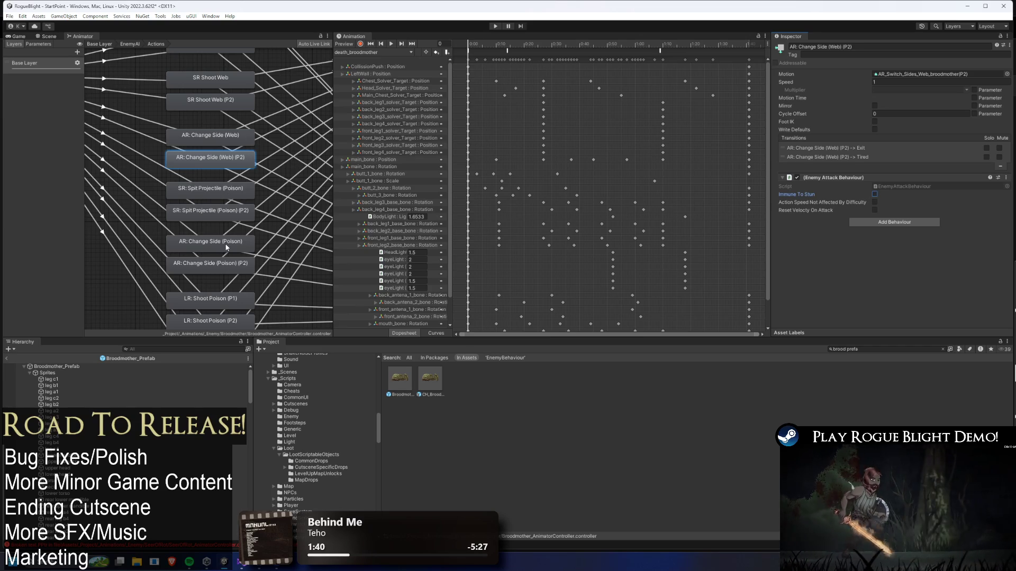
click(247, 241)
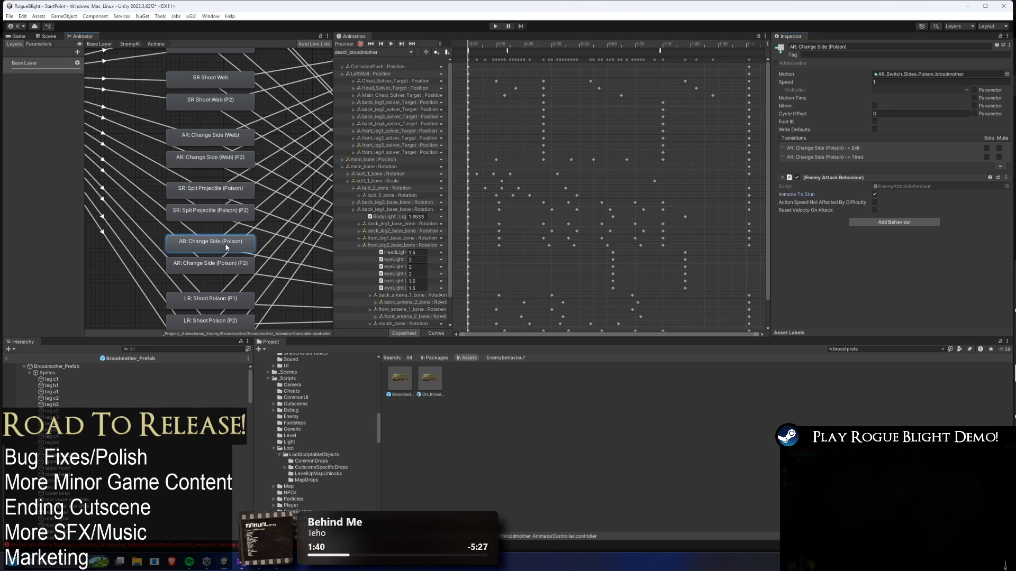
click(246, 264)
click(875, 197)
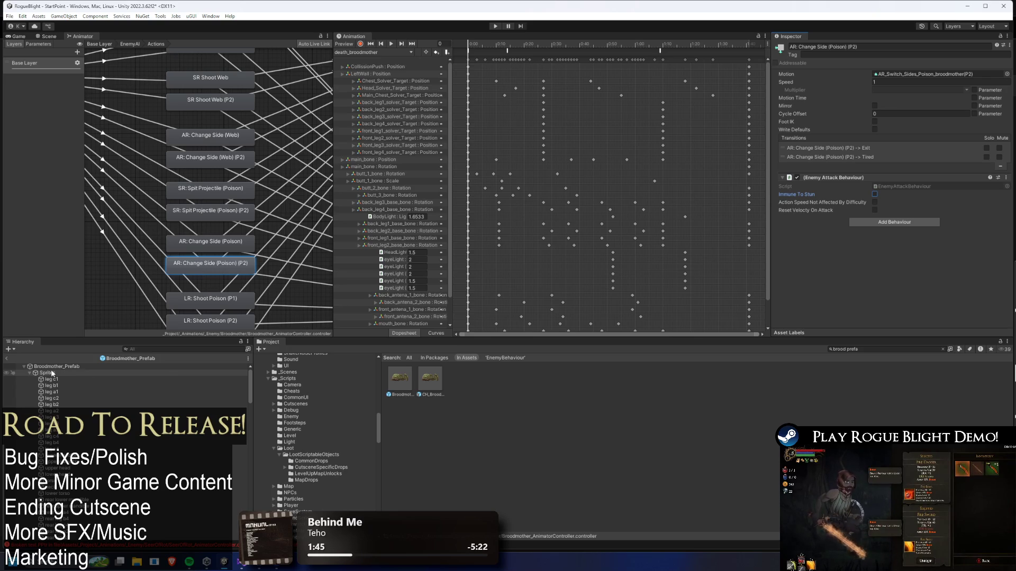
key(ctrl+s)
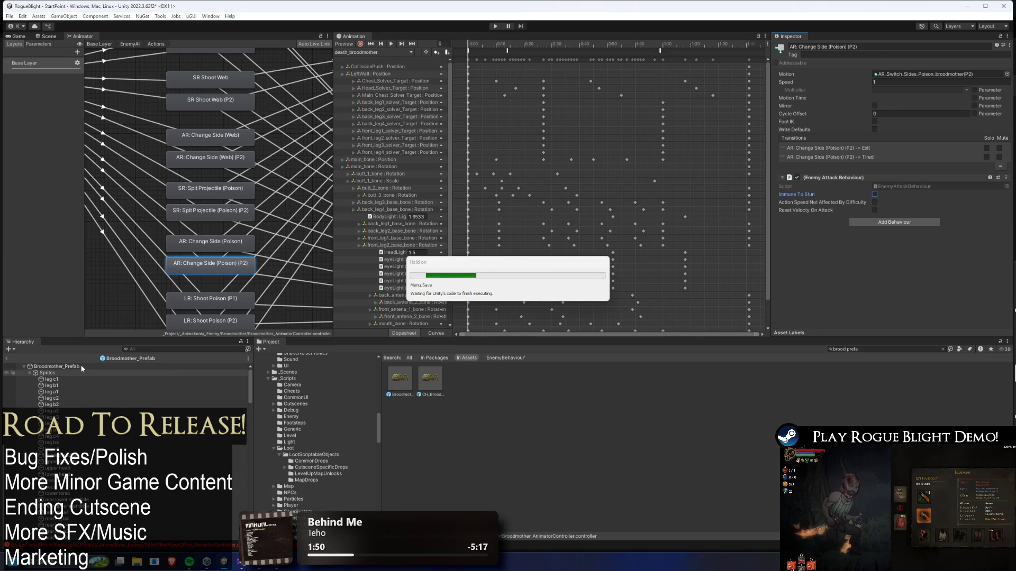
Load AR_Switch_Sides_Poison_broodmother and check its starting SetImmuneToStun event at frame 45
click(81, 367)
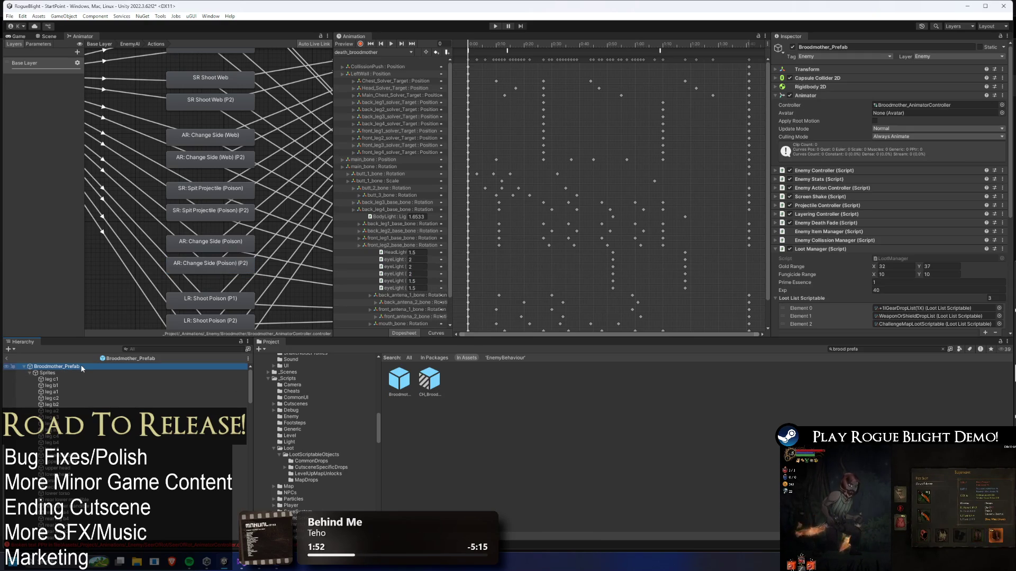
click(373, 52)
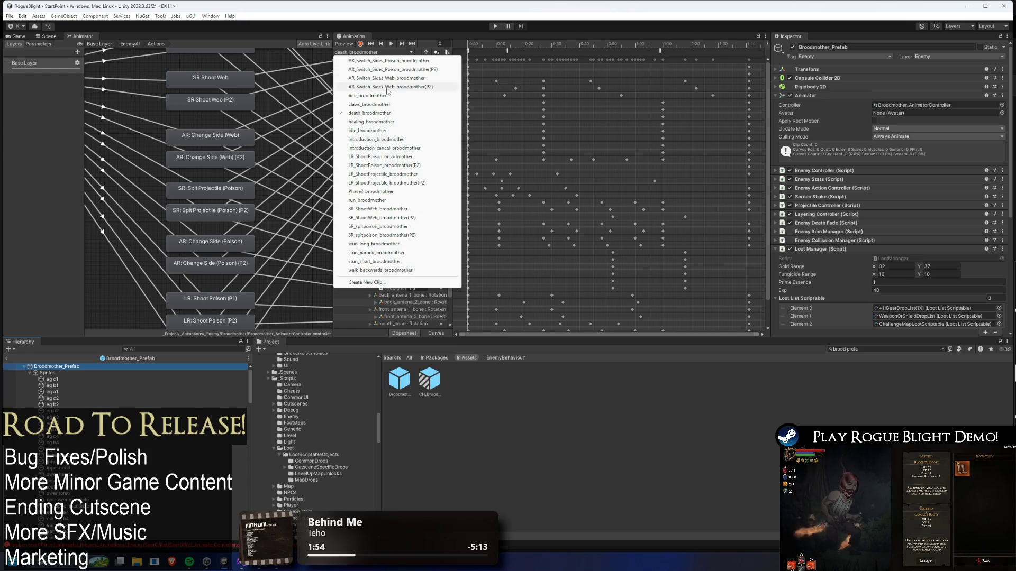
click(392, 61)
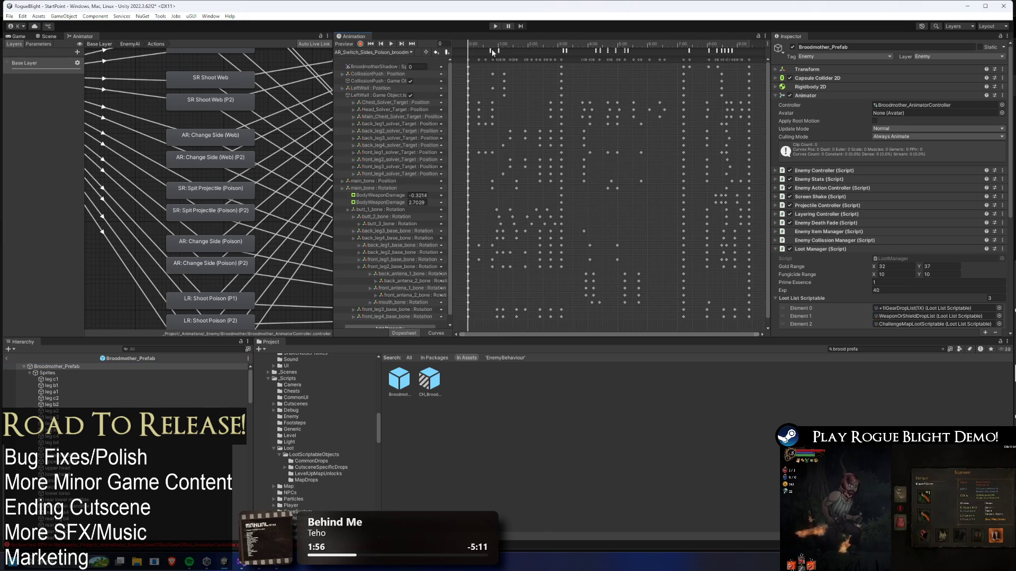
click(495, 52)
key(super+v)
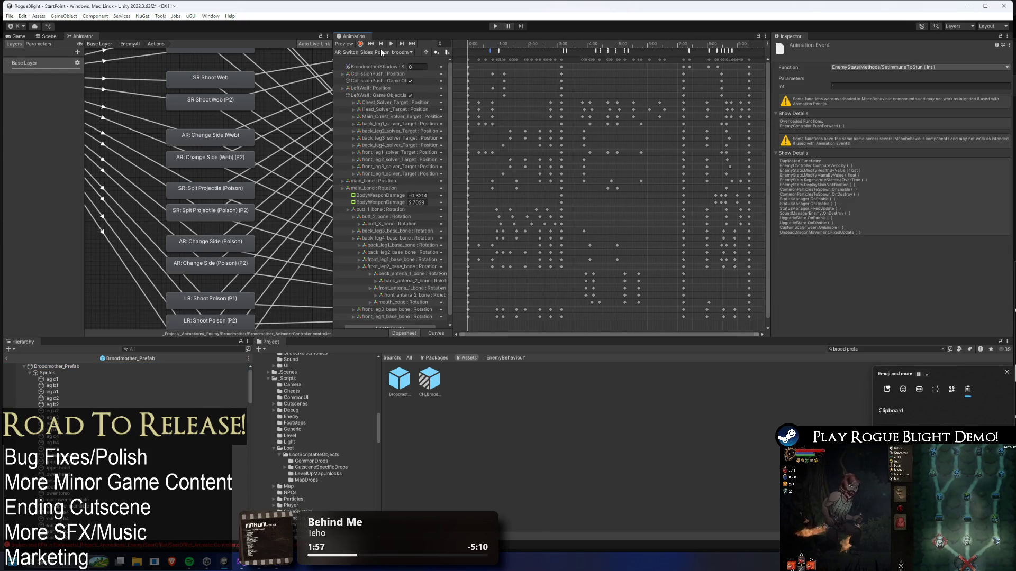
click(487, 50)
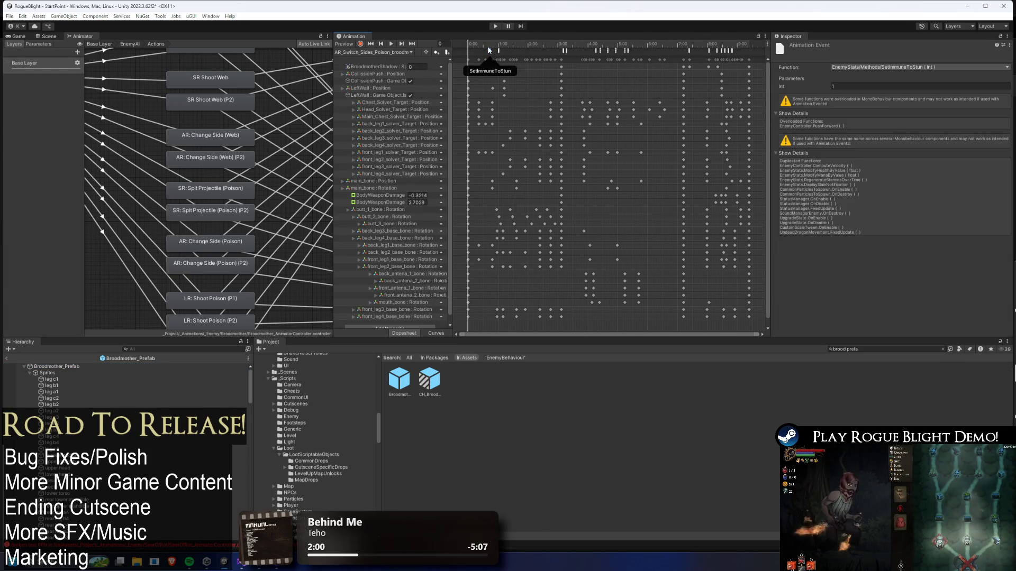
click(491, 46)
Review the start and end SetImmuneToStun events of the other poison and side-switch clips
click(394, 52)
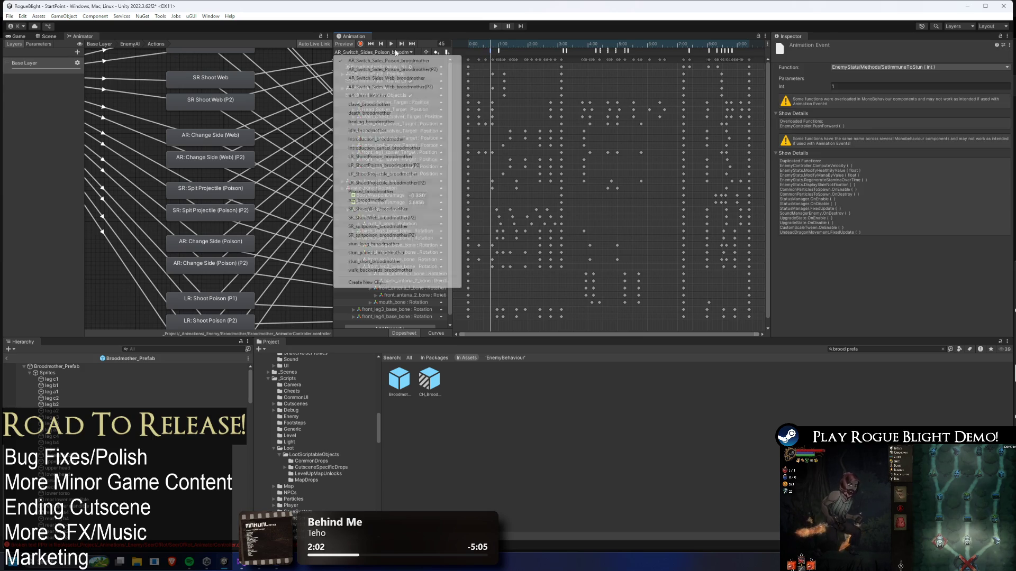
click(439, 70)
drag(483, 46, 491, 46)
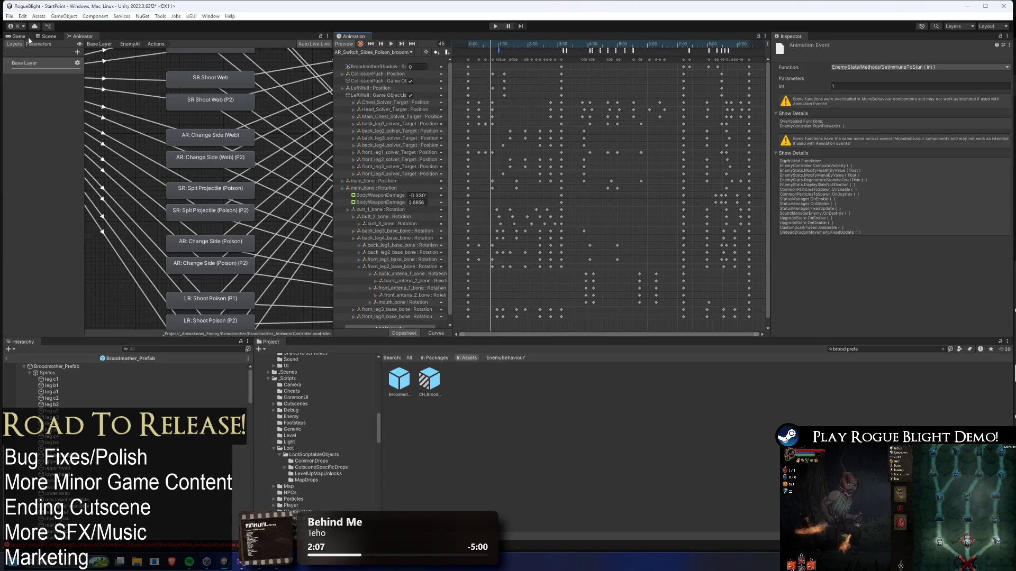
click(47, 36)
click(511, 49)
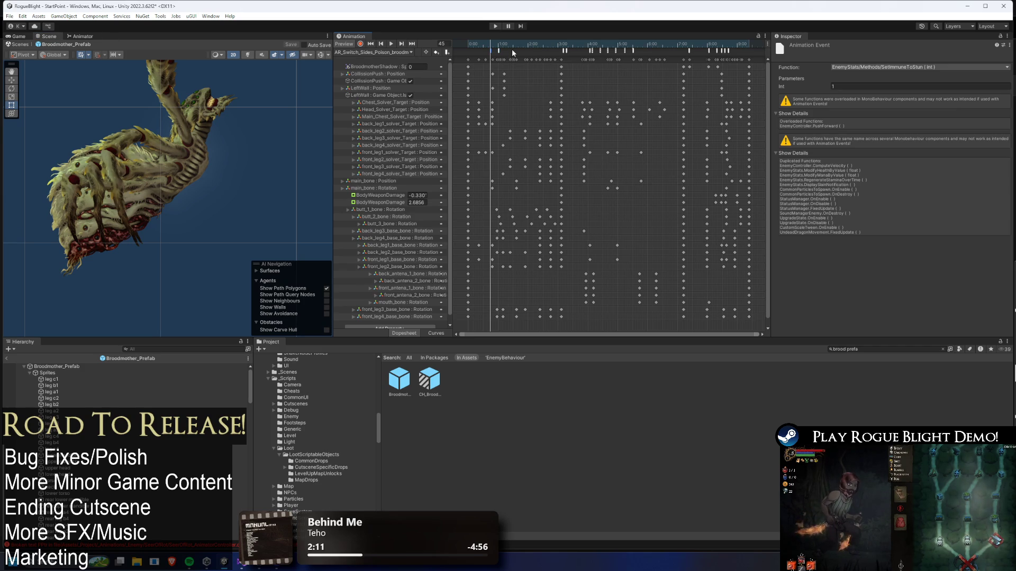
click(732, 43)
click(373, 52)
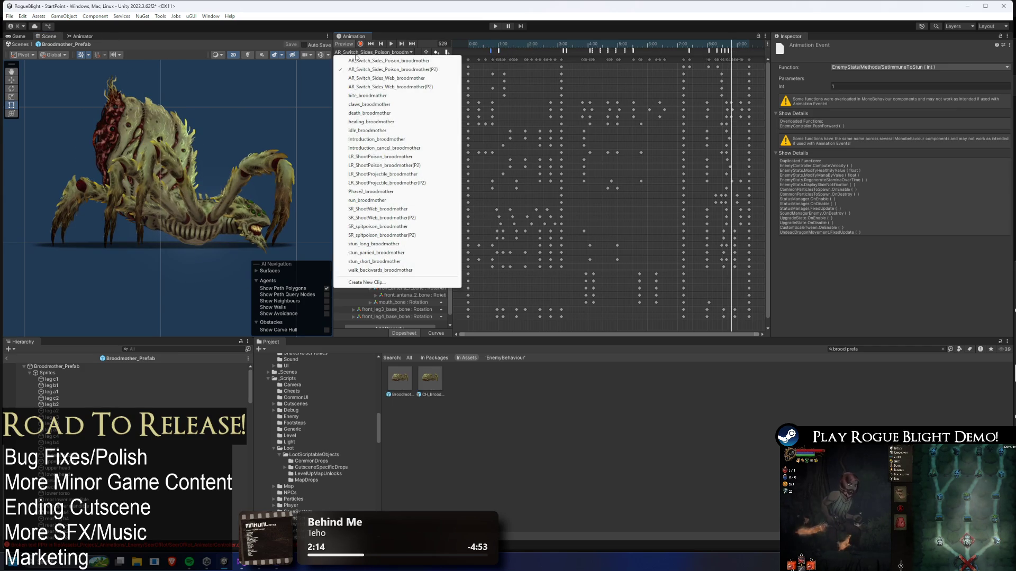
click(396, 67)
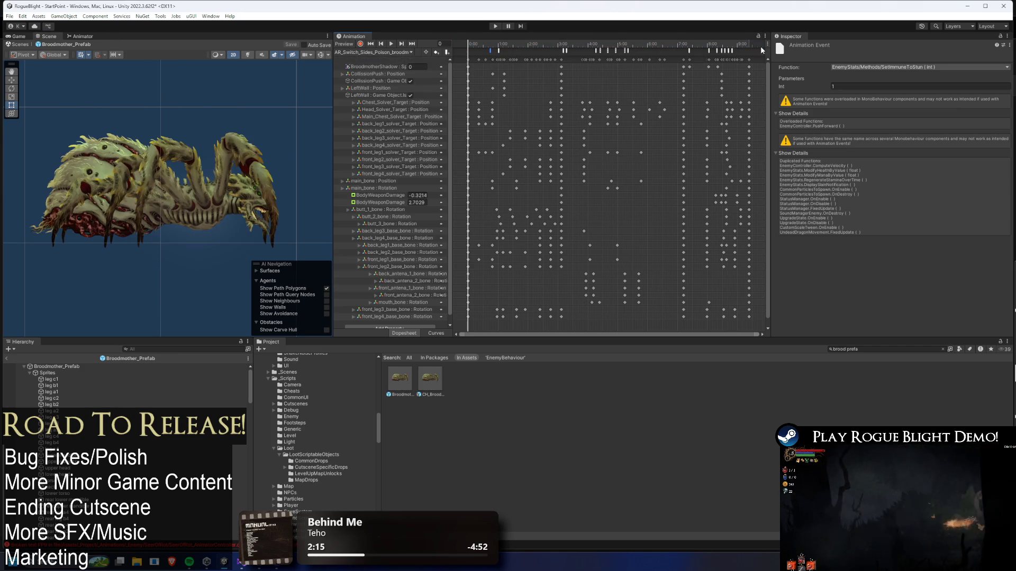
click(734, 48)
drag(734, 47, 732, 45)
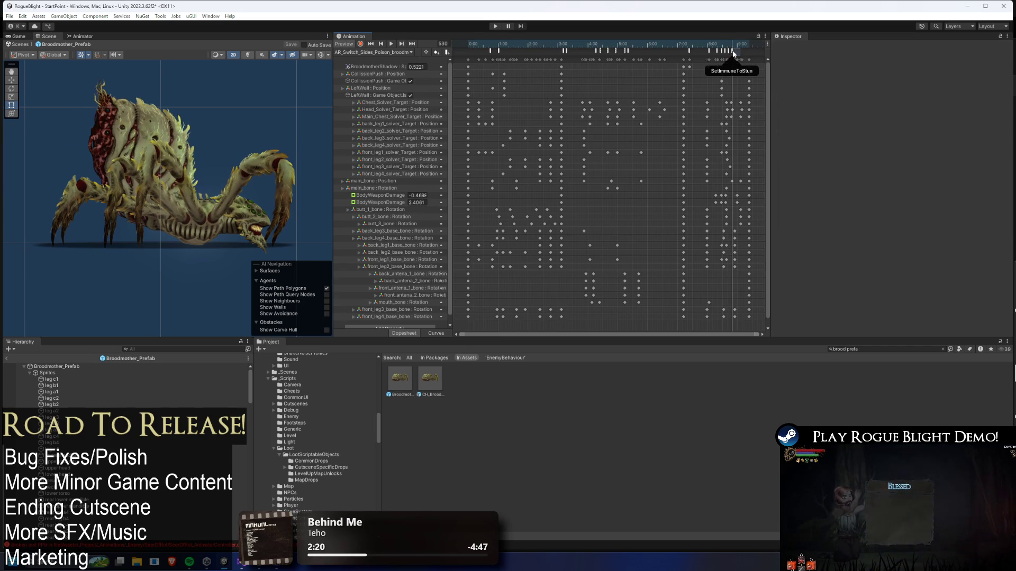
Inspect another side-switch clip's end DisableAttackCollision and SetImmuneToStun events and its start event
click(360, 52)
click(371, 69)
click(731, 44)
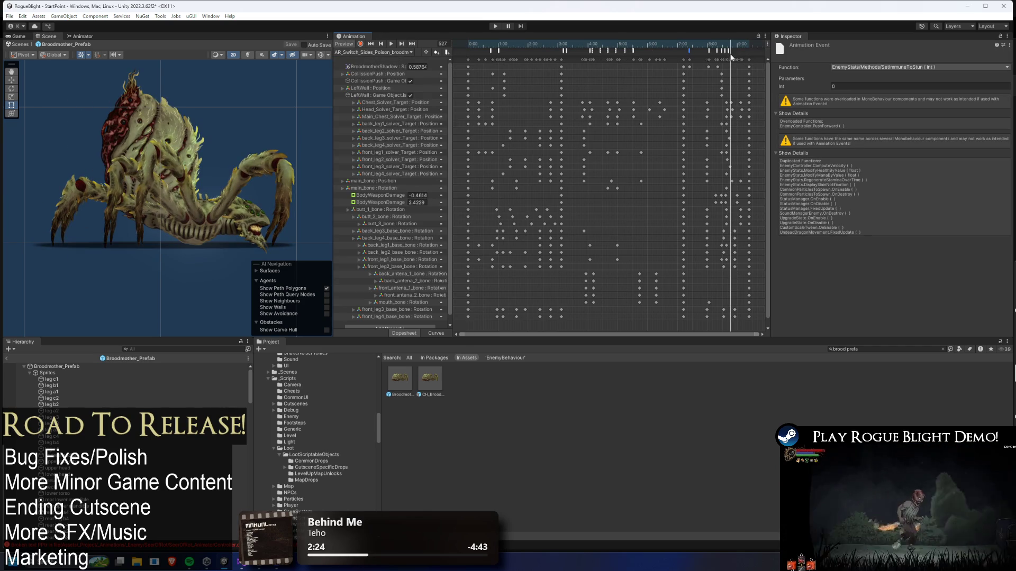
click(732, 50)
click(733, 44)
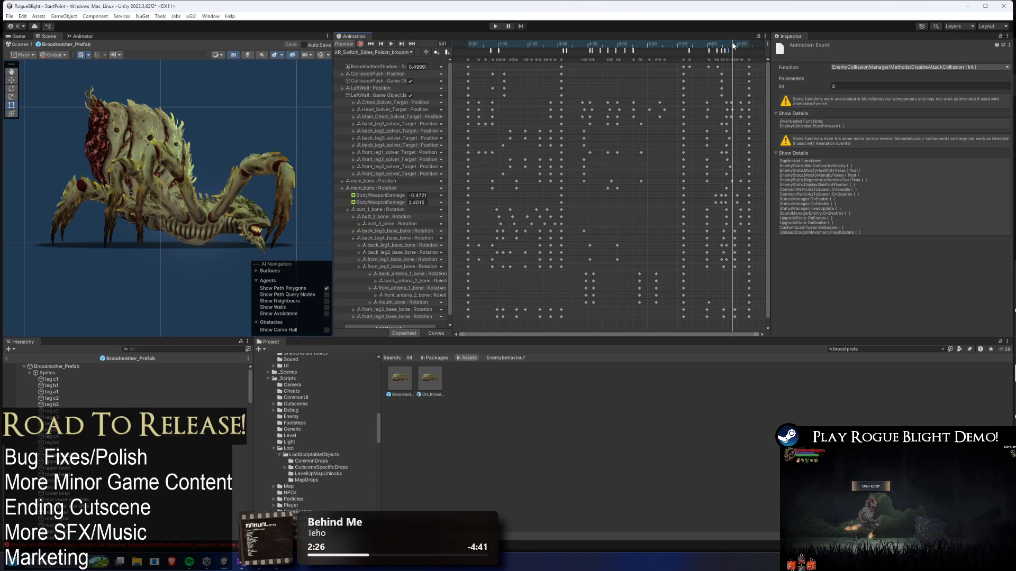
key(comma)
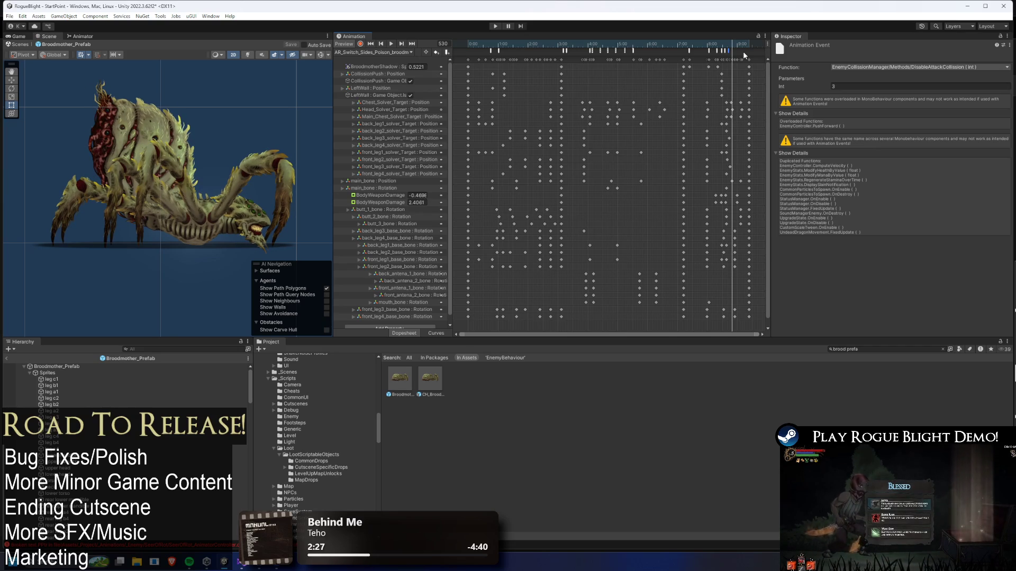
click(732, 51)
click(490, 52)
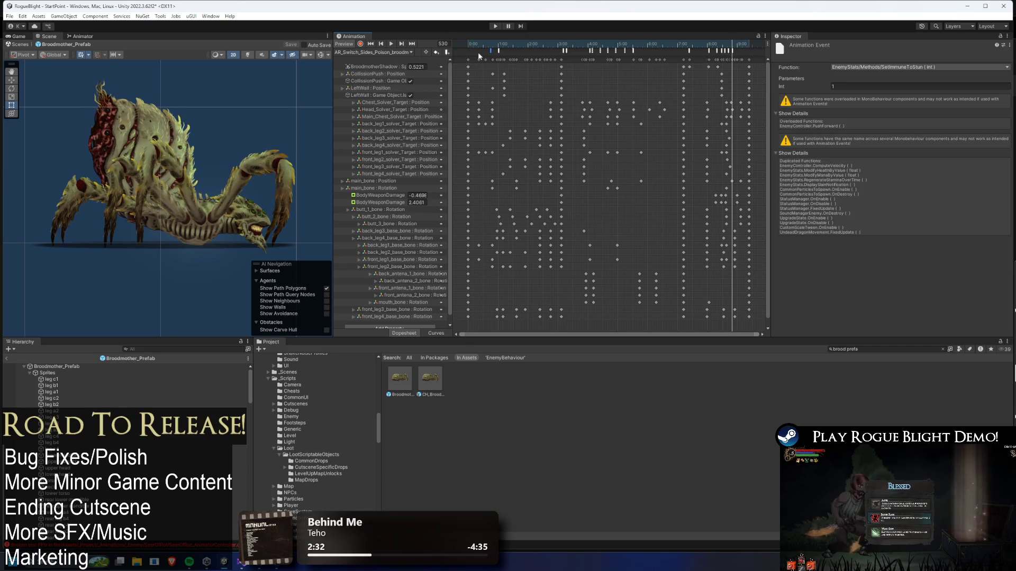
Set the final SetImmuneToStun event's Int to 0 in AR_Switch_Sides_Web_broodmother
click(380, 52)
click(455, 78)
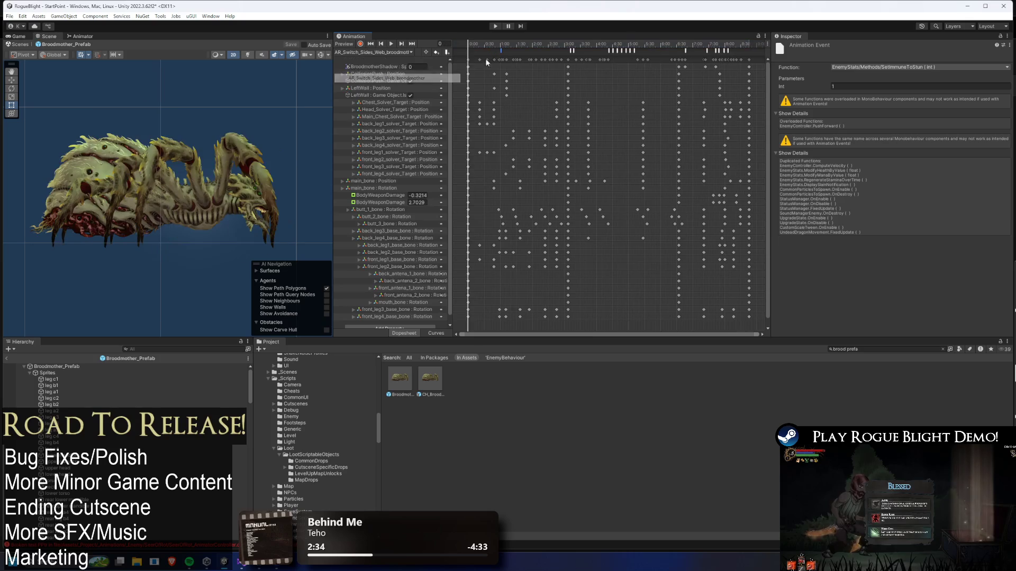
drag(483, 46, 493, 47)
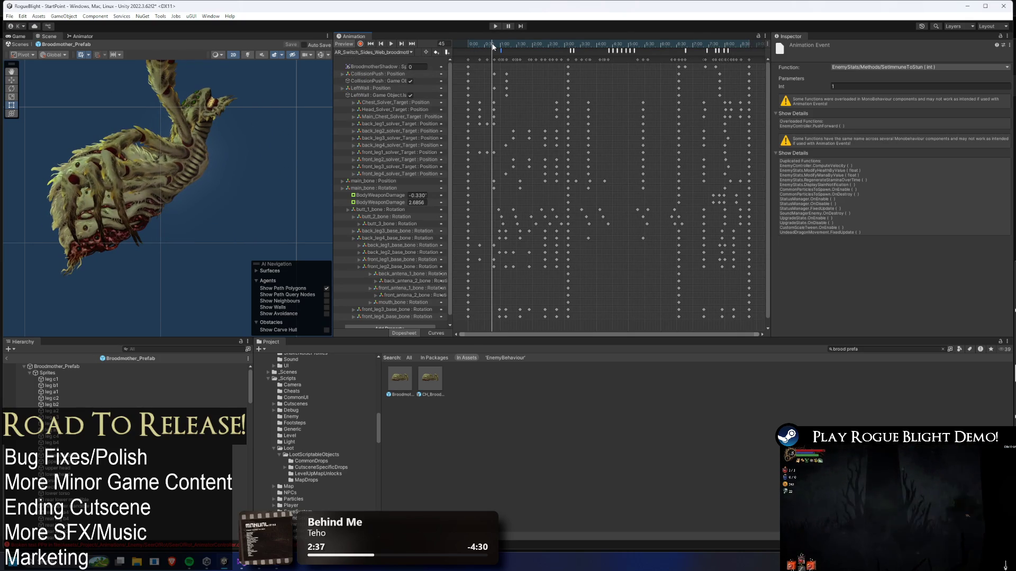
click(733, 47)
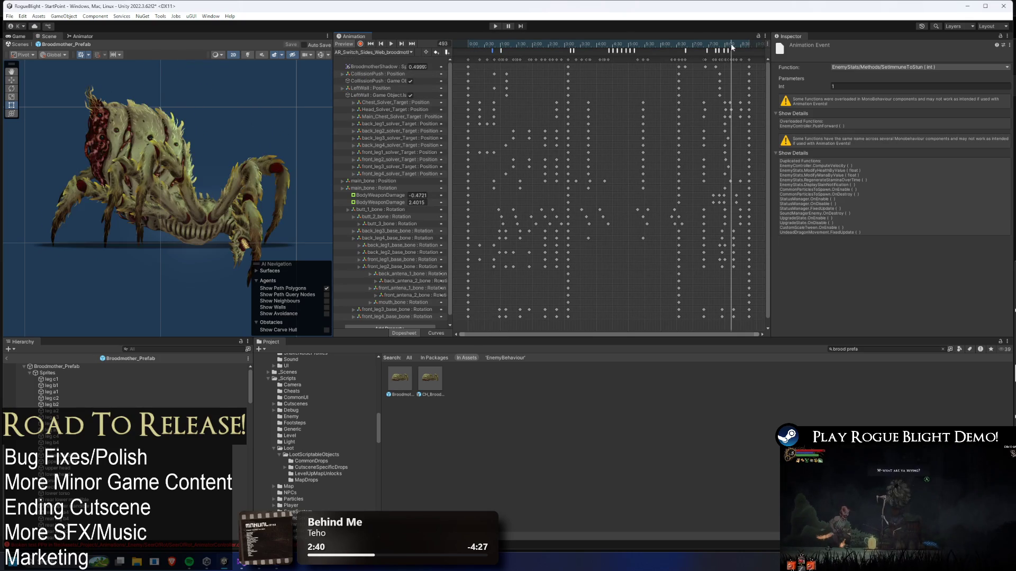
drag(733, 47, 732, 47)
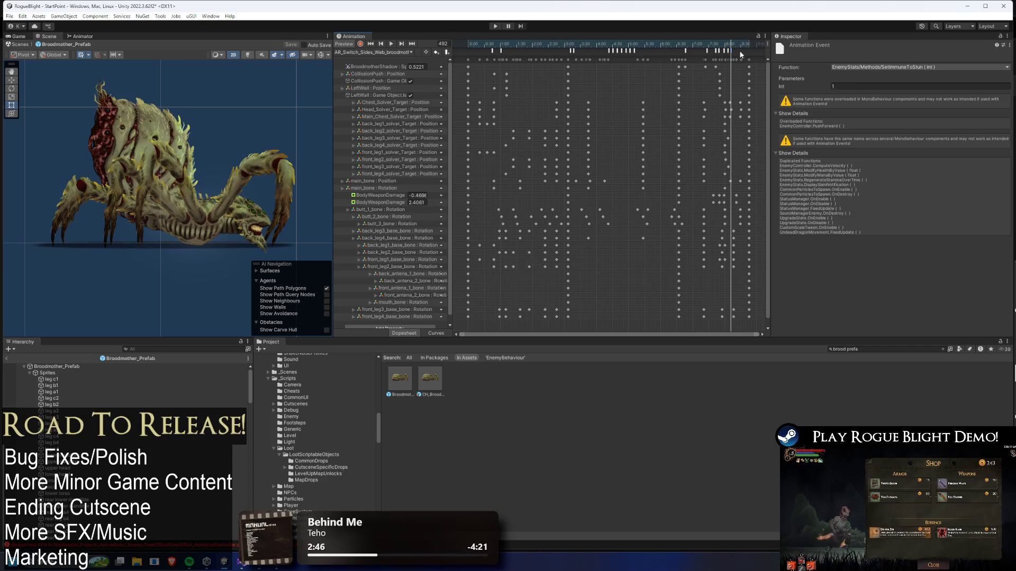
click(850, 84)
text(0)
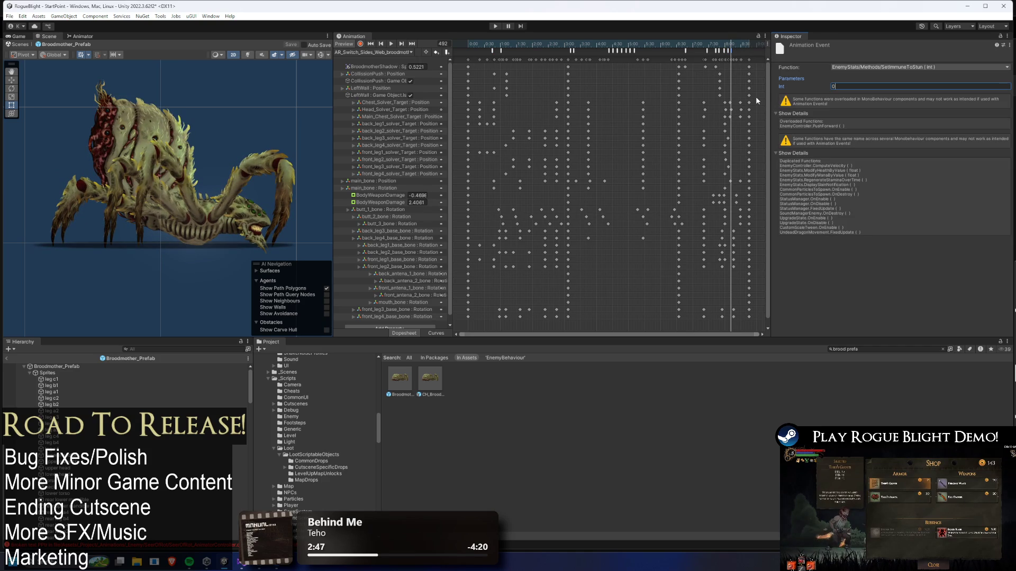
click(502, 45)
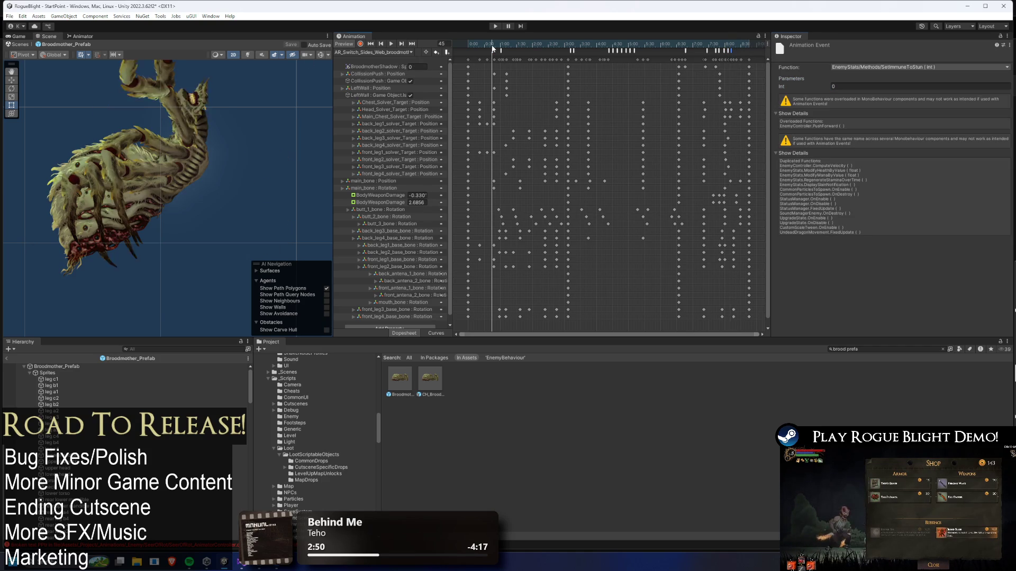
Set the final SetImmuneToStun event's Int to 0 in the other web side-switch clip
click(374, 53)
click(391, 86)
drag(488, 42, 491, 45)
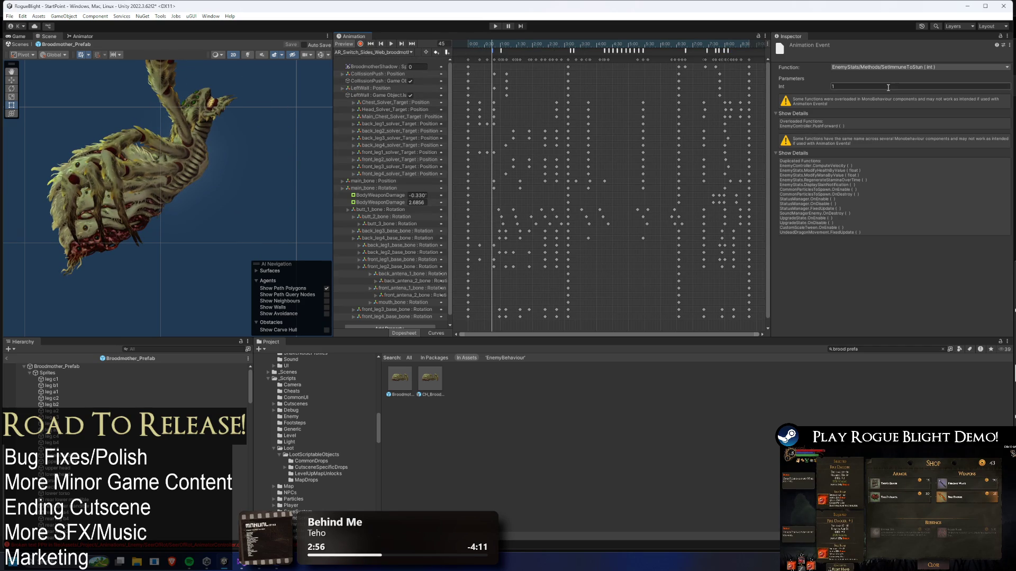
click(732, 45)
drag(731, 45, 731, 46)
click(831, 86)
text(0)
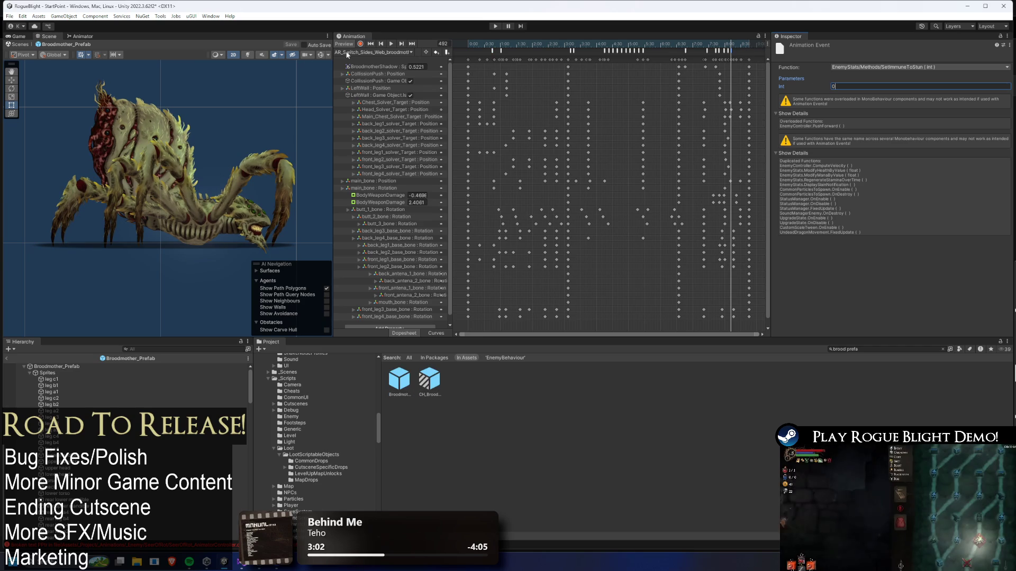
Verify the start and end SetImmuneToStun events across the web and poison side-switch clips
click(347, 52)
click(370, 79)
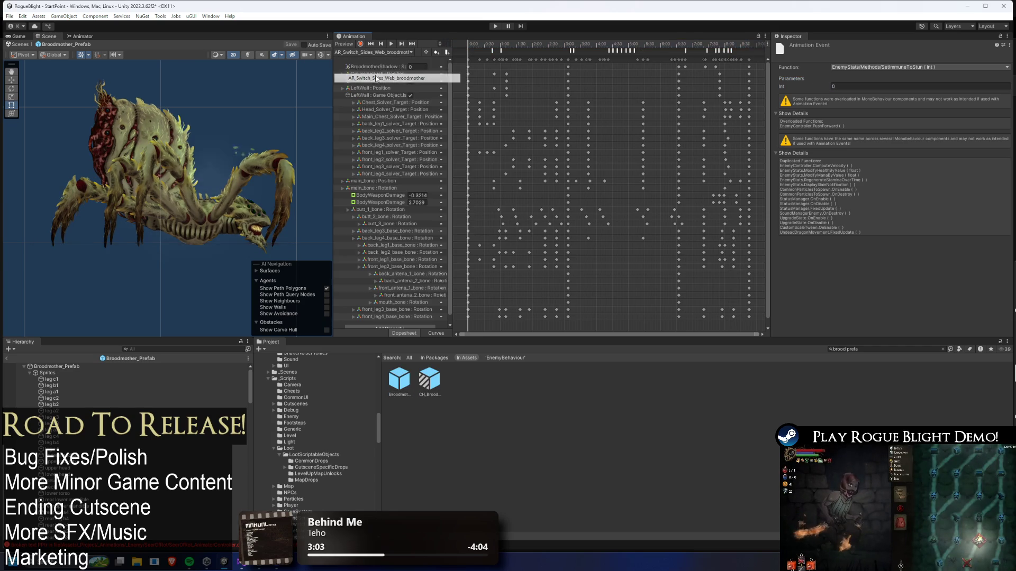
click(733, 51)
click(491, 53)
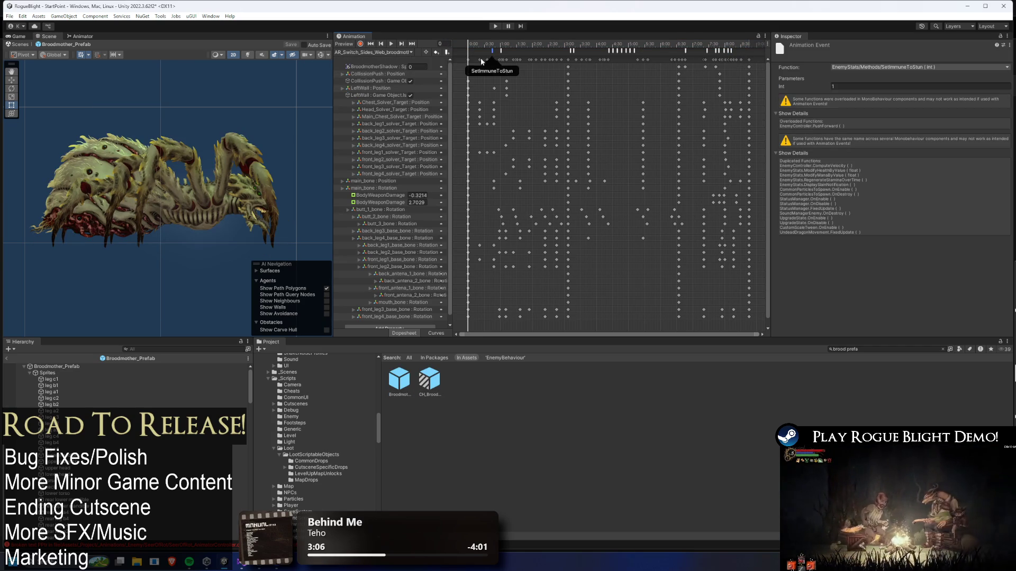
click(373, 53)
click(381, 67)
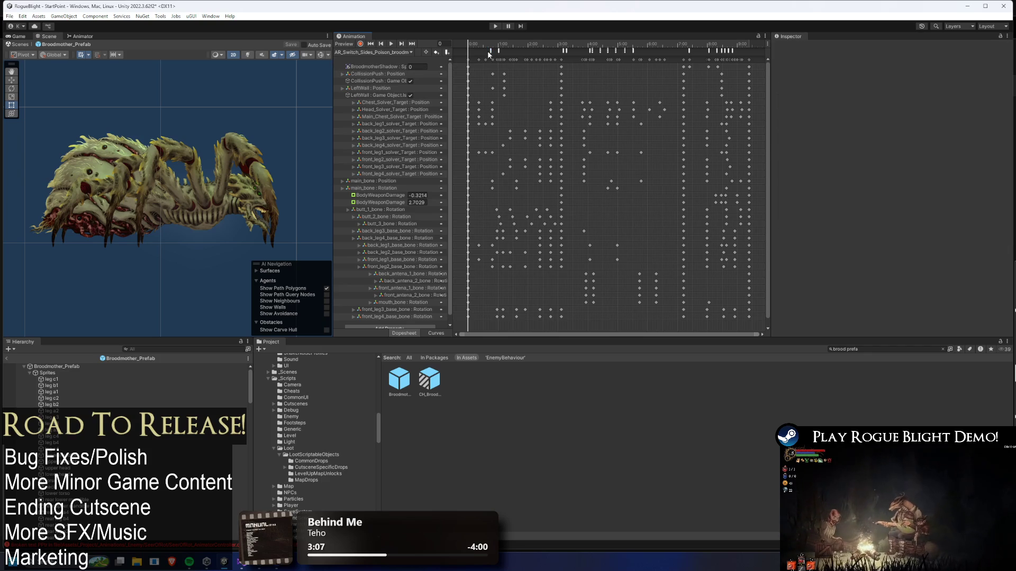
click(490, 51)
click(733, 52)
click(373, 52)
click(391, 66)
click(489, 52)
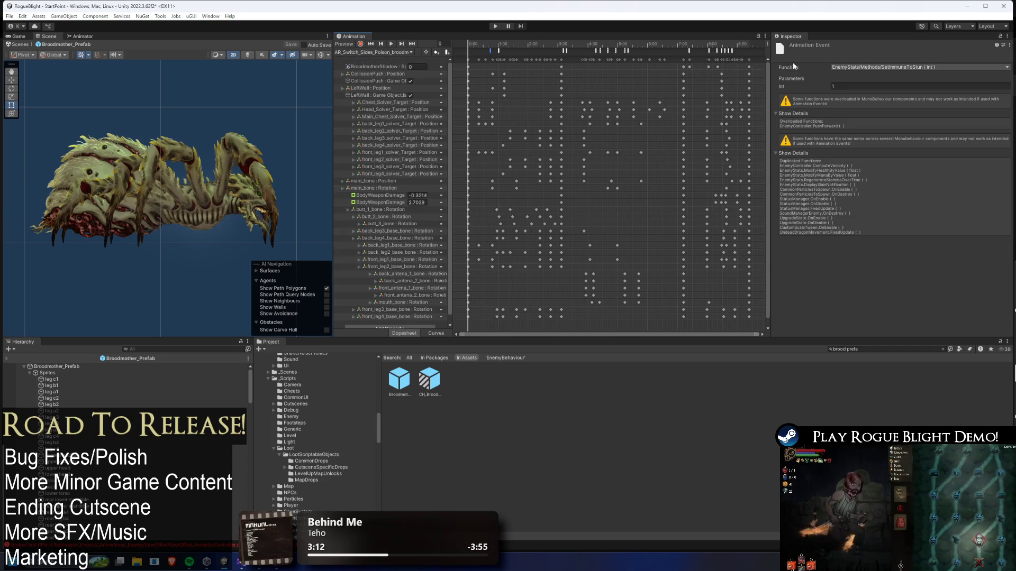
click(733, 51)
click(373, 52)
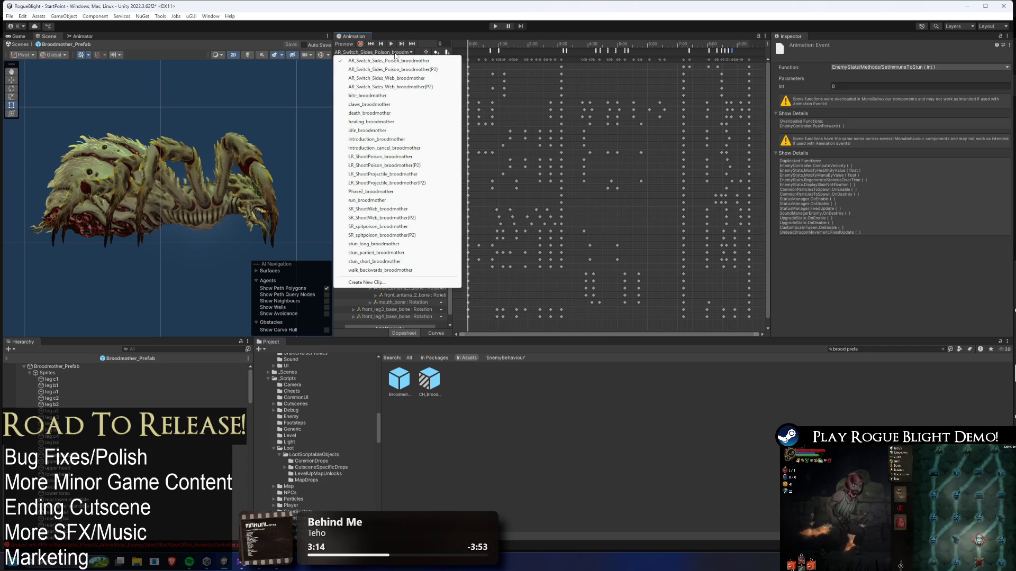
Review the death_broodmother clip's ScreenShake and EnemyDeathFade events
click(380, 113)
click(510, 50)
drag(509, 43, 752, 54)
click(394, 52)
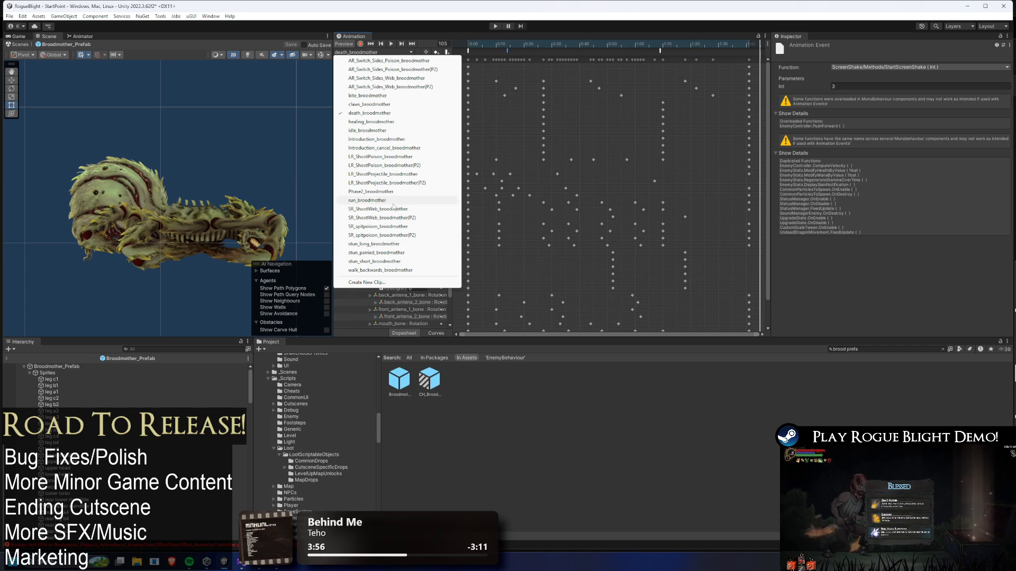
click(481, 43)
mouse_move(481, 44)
mouse_down()
mouse_move(696, 46)
mouse_move(662, 44)
mouse_up()
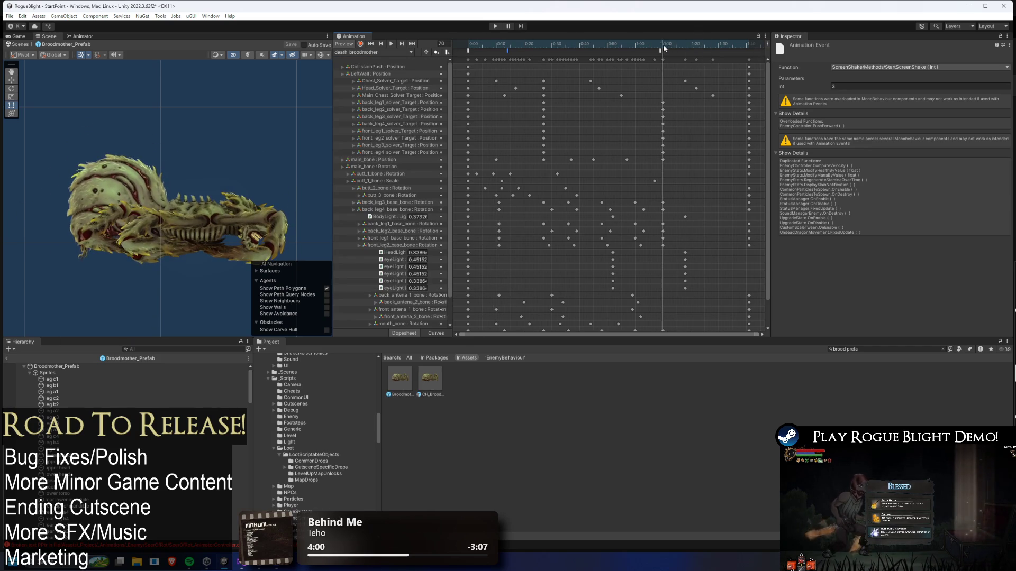
click(662, 49)
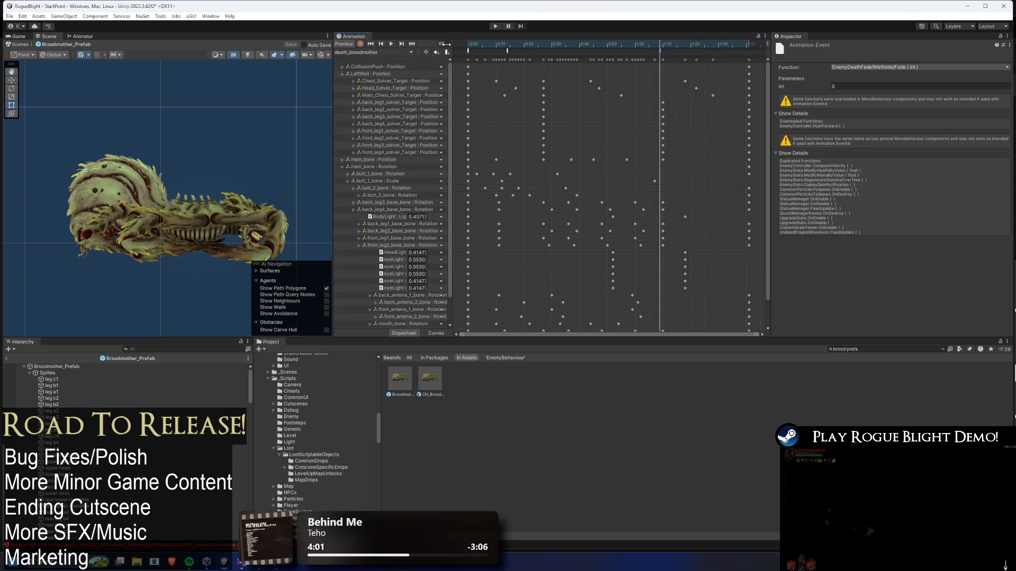
Switch to the AR_Switch_Sides_Web_broodmother(P2) clip and preview it near its end
click(407, 52)
click(437, 86)
drag(469, 44, 747, 52)
Check the starting SetImmuneToStun event of a broodmother side-switch clip
click(374, 53)
click(386, 77)
click(741, 51)
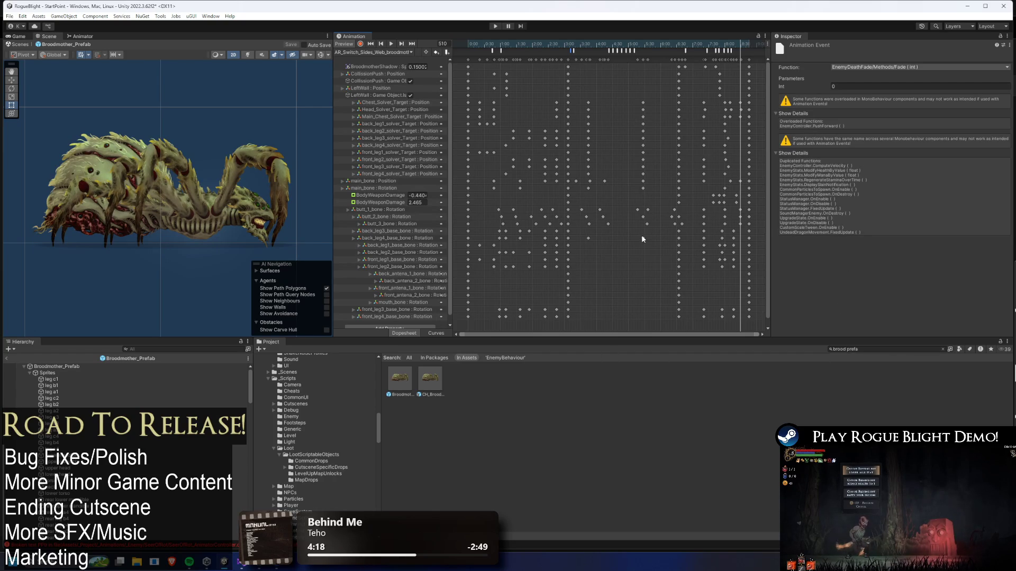
click(481, 52)
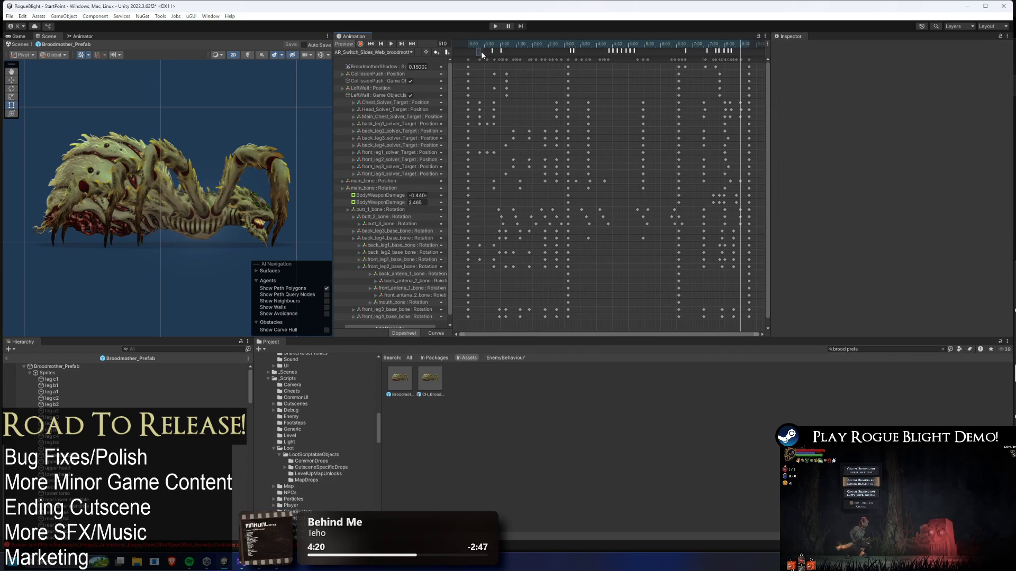
click(492, 51)
Clear the 'brood prefa' text from the Project search field
click(883, 348)
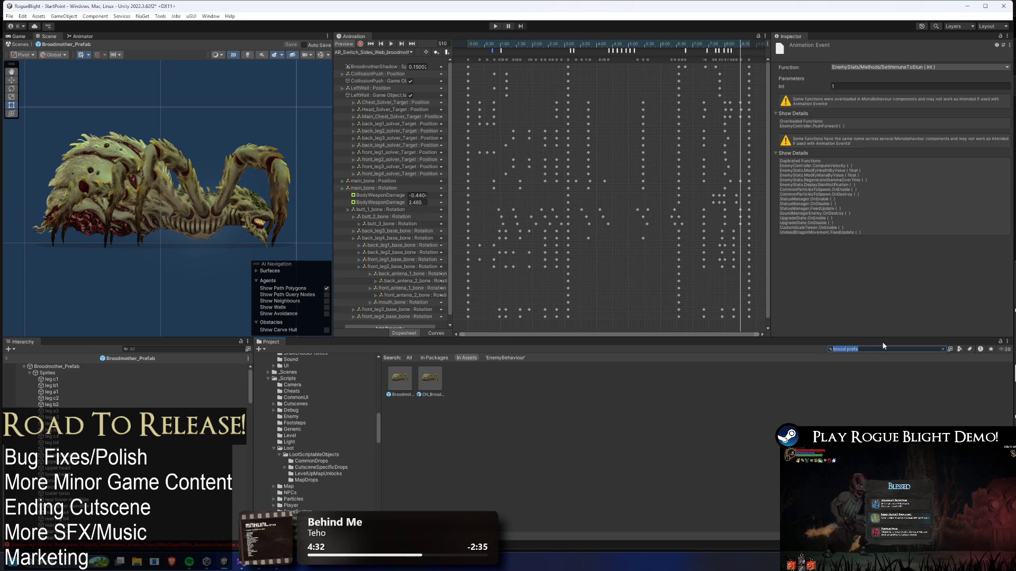
key(BackSpace)
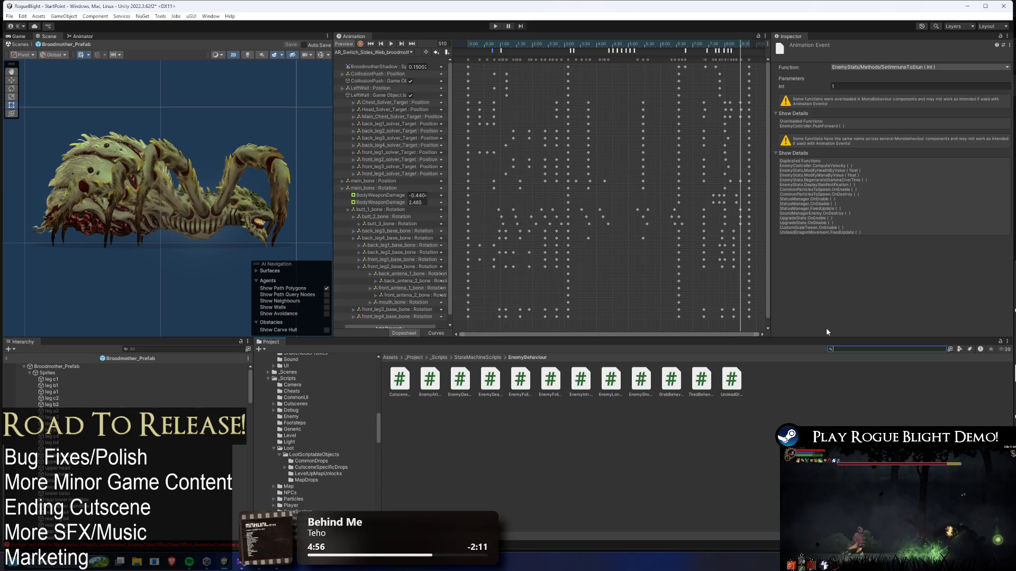
click(491, 51)
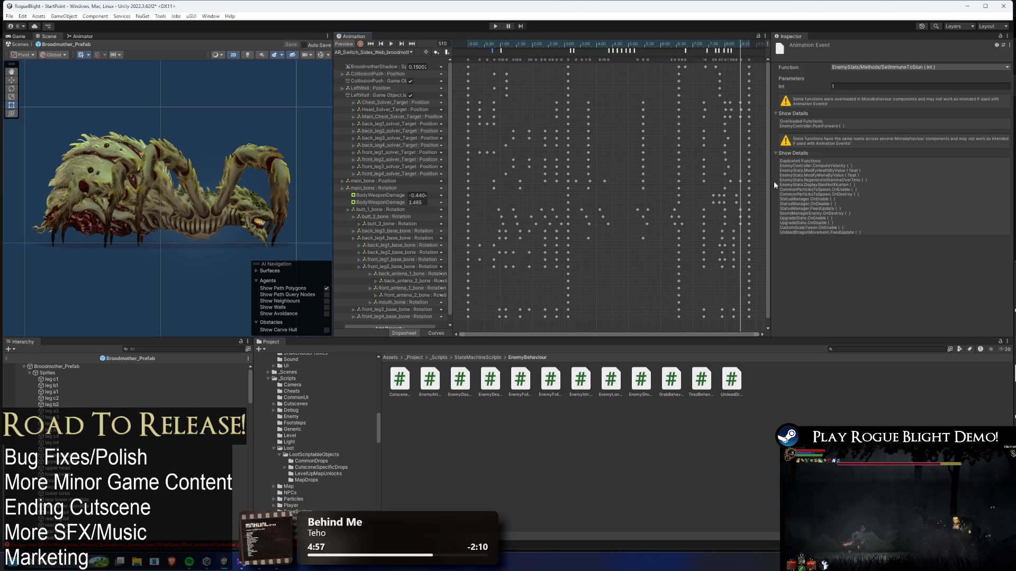
click(851, 351)
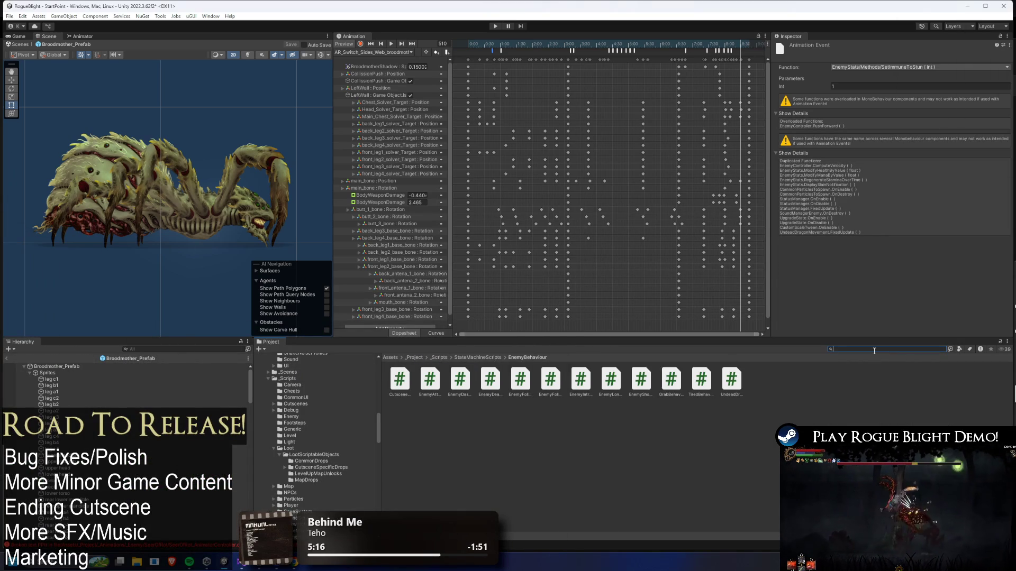
Open the SkullGorilla prefab's Blighted_Gorilla_Stage2 clip and review its ActionFinishing, StartScreenShake and CustomScaleTween events
text(gorilla)
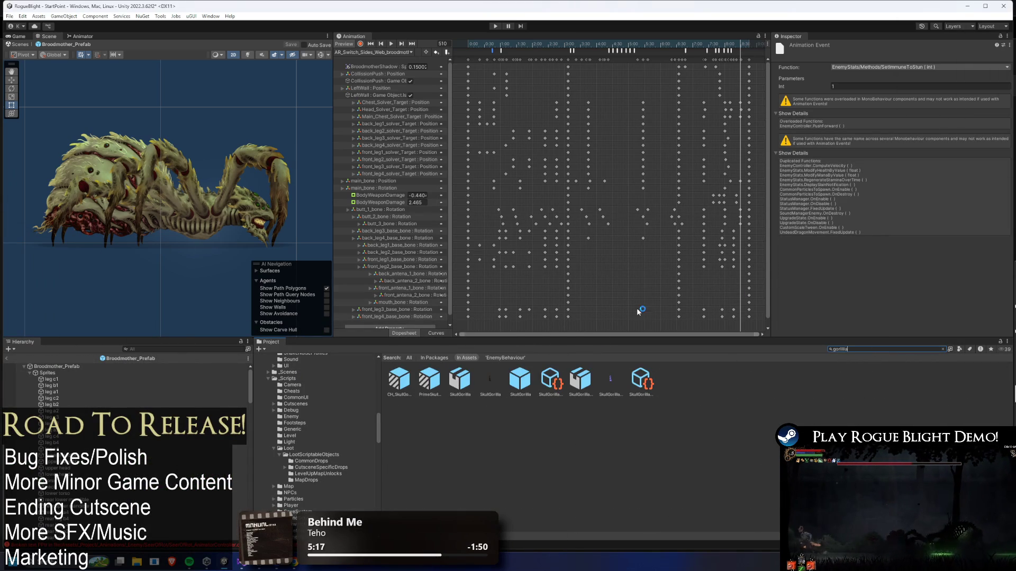
double_click(520, 379)
click(391, 52)
click(373, 156)
drag(493, 46, 687, 45)
click(723, 50)
click(588, 51)
click(570, 51)
click(552, 50)
click(554, 50)
Set the frame-113 SetImmuneToStun event's Int to 0 and save the project
click(716, 51)
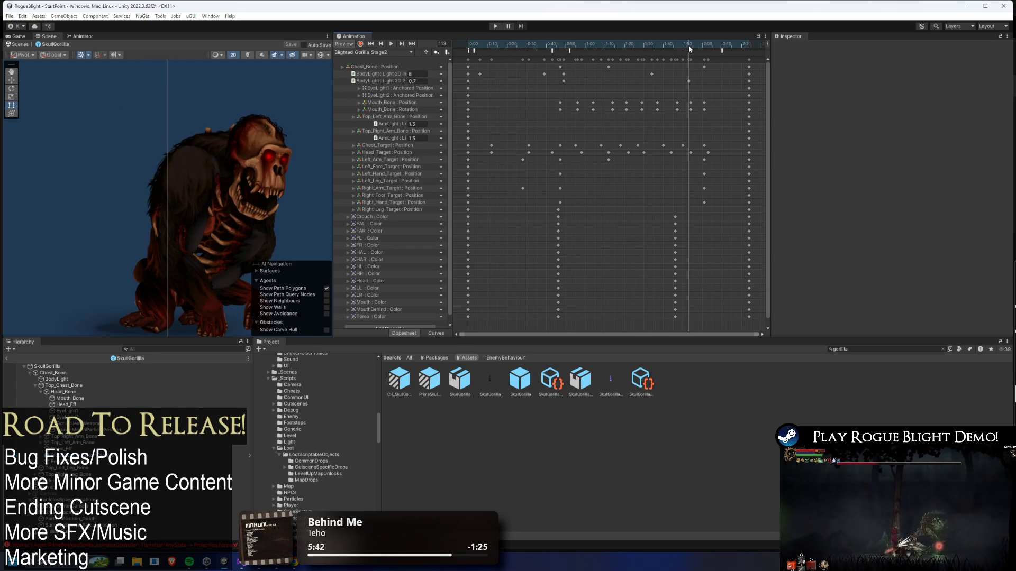
click(689, 50)
click(881, 85)
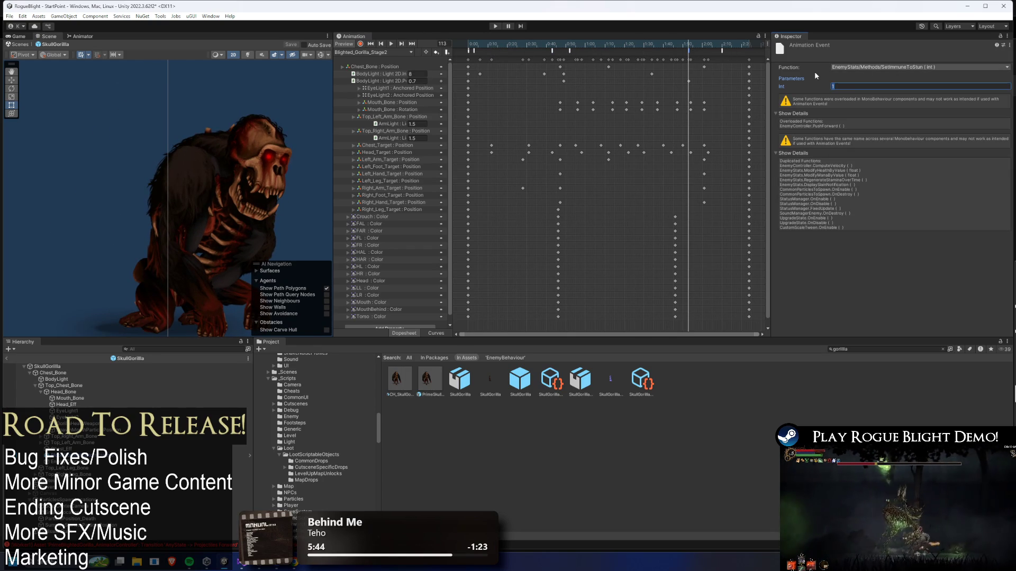
text(0)
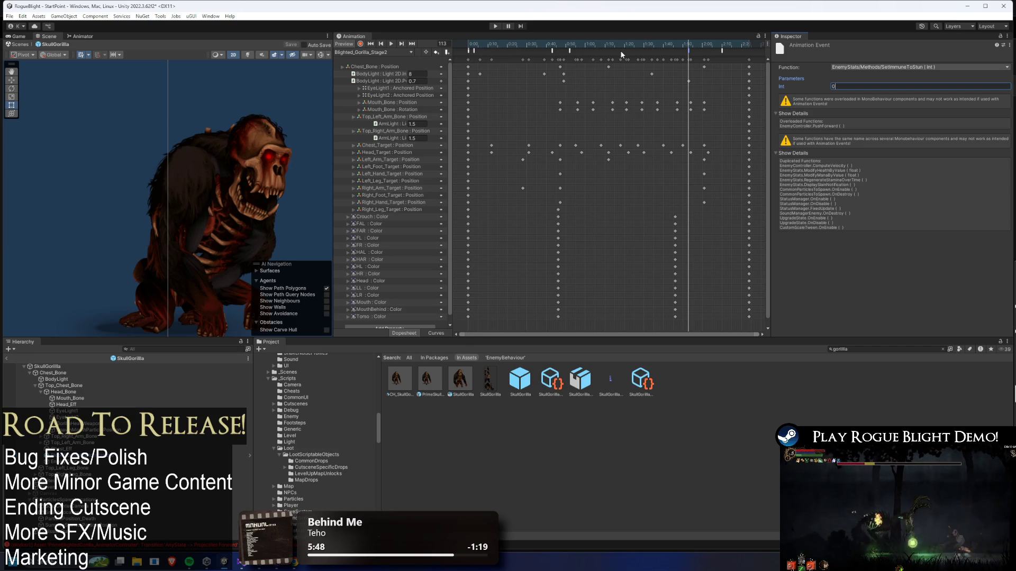
key(ctrl+s)
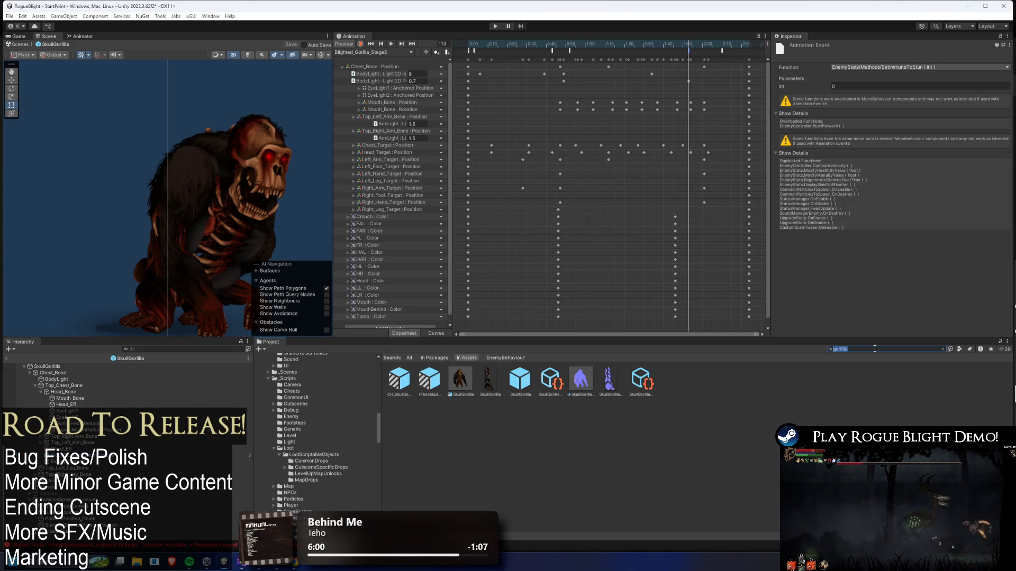
drag(676, 55, 711, 48)
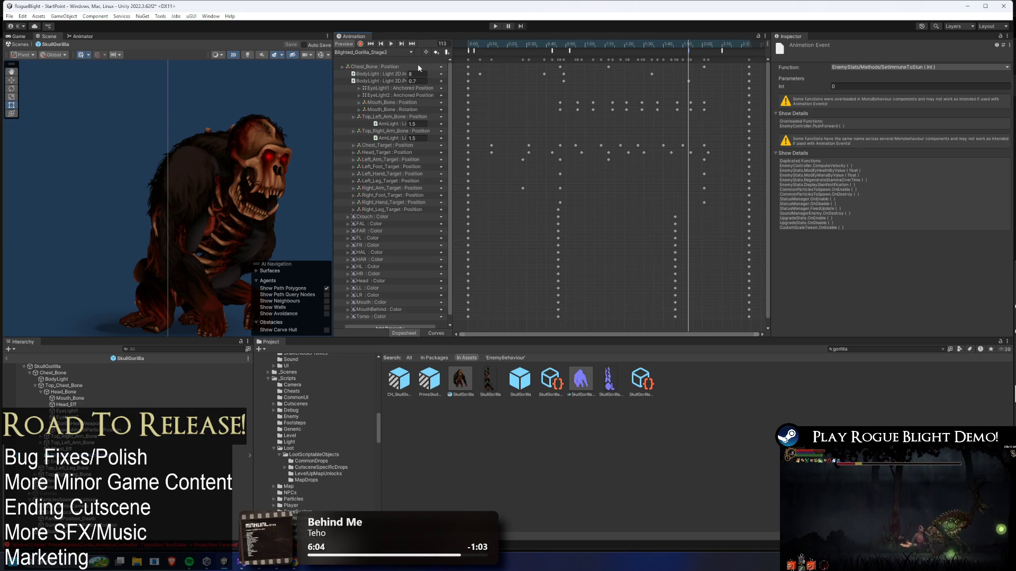
click(882, 350)
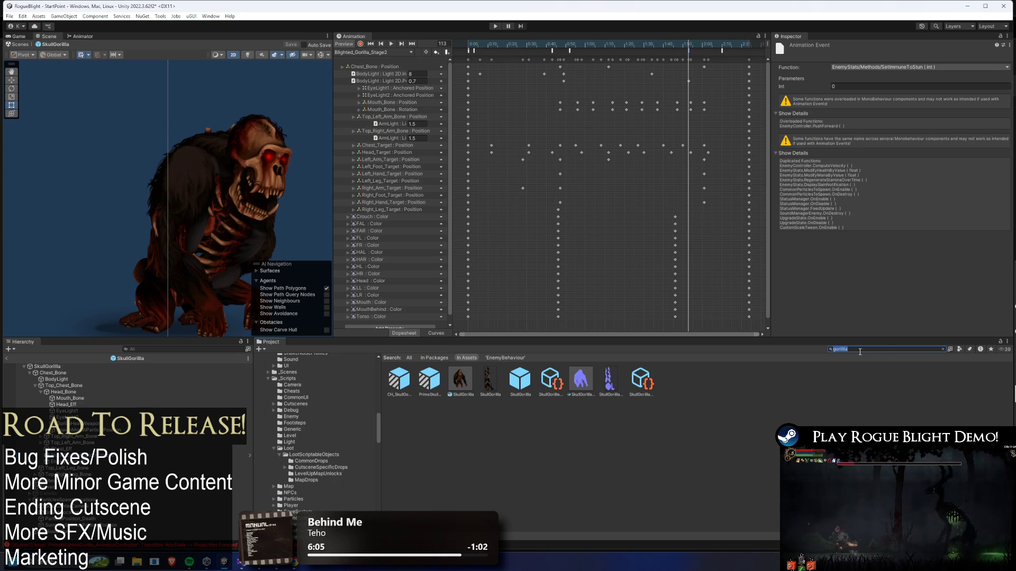
Open wendigo_prefab's Phase2_Wendigo clip, confirm its SetImmuneToStun event passes Int 0, and save
text(ndigo pref)
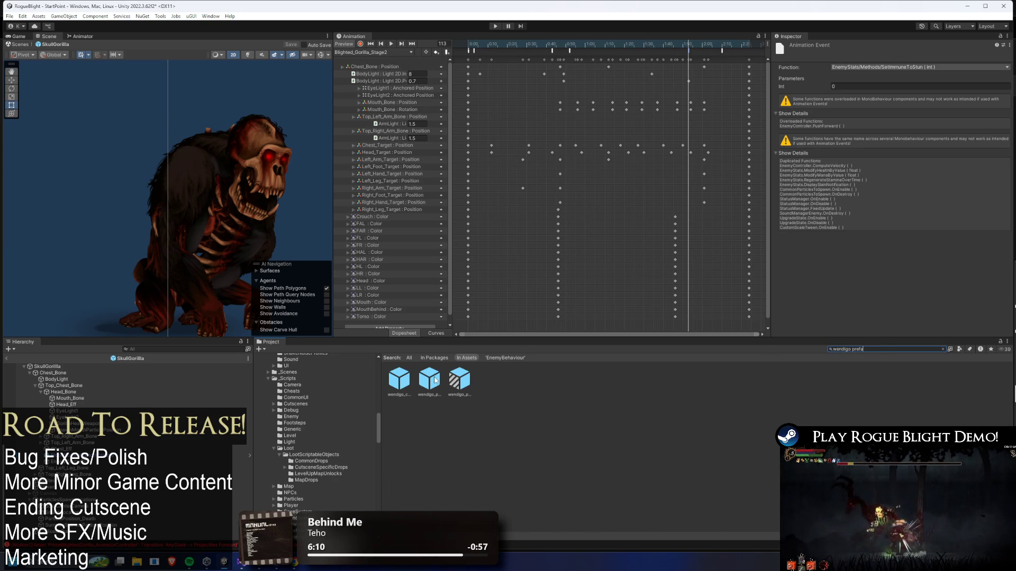
double_click(429, 379)
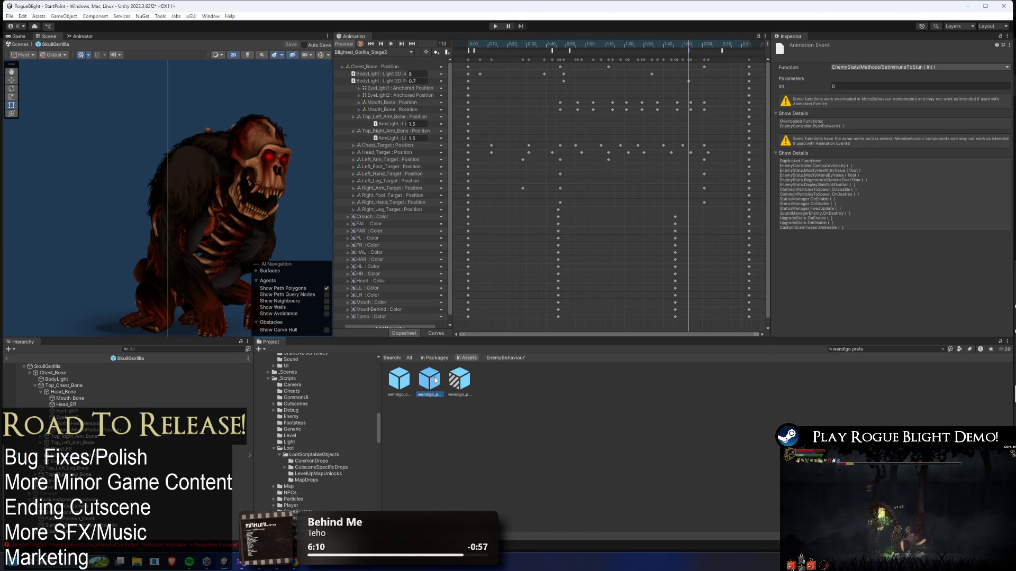
click(373, 52)
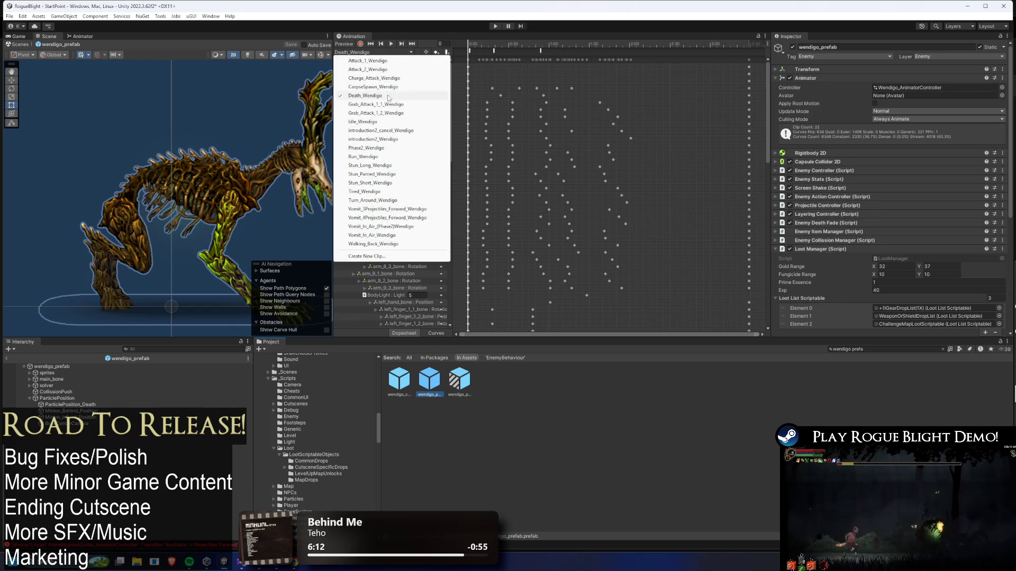
click(391, 148)
mouse_move(620, 41)
mouse_down()
mouse_move(714, 47)
mouse_move(678, 43)
mouse_move(702, 48)
mouse_up()
click(702, 50)
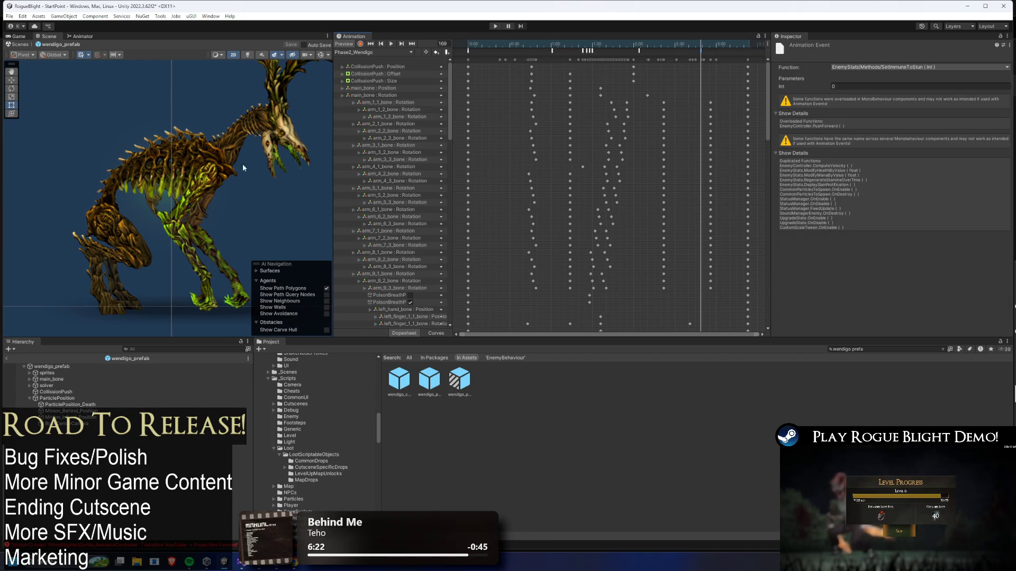
key(ctrl+s)
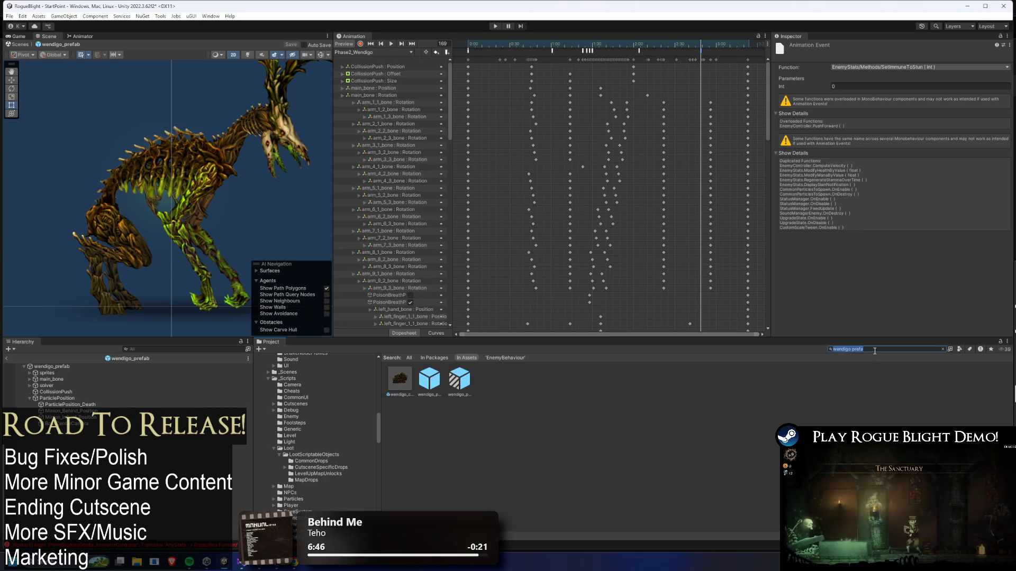
Search 'statue dweller prefa', open Statue_Dweller_Prefab and load its phase_2_statue_dweller clip
text(statue dweller p)
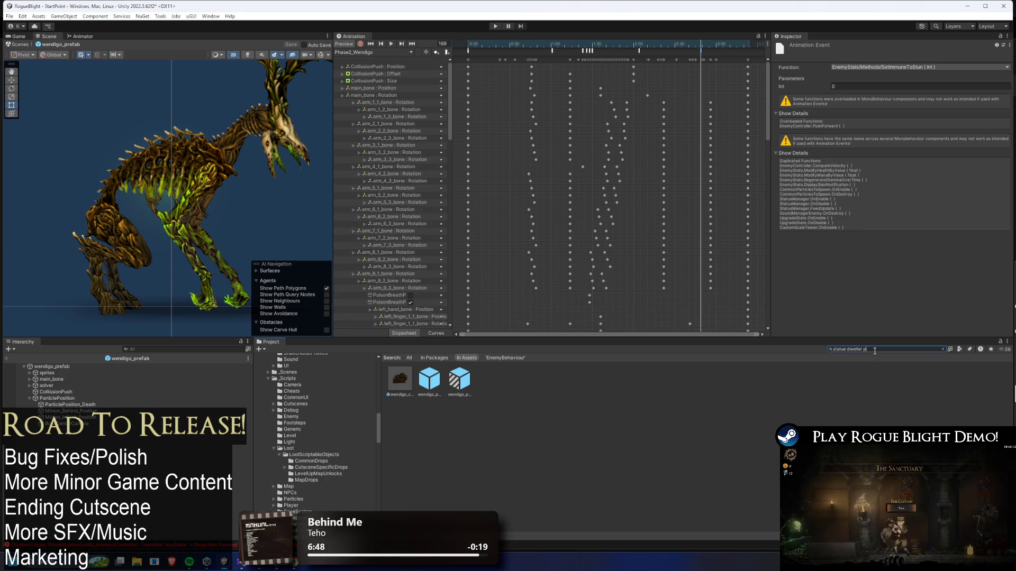
text(refa)
double_click(426, 378)
right_click(426, 377)
click(367, 56)
click(373, 51)
click(381, 121)
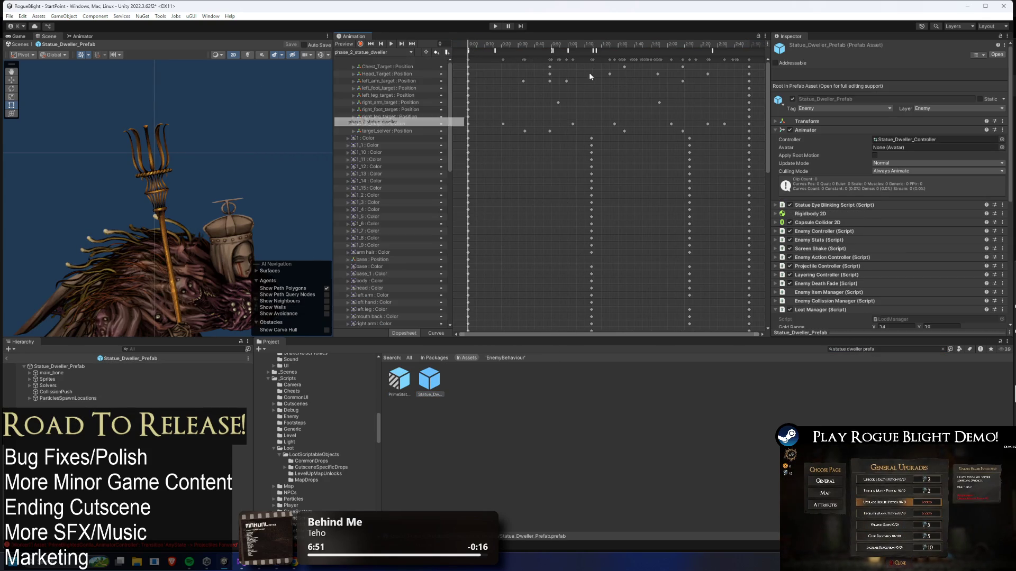
Scrub the phase 2 clip from frame 98 to 106 and inspect the event near its end
drag(608, 47, 631, 47)
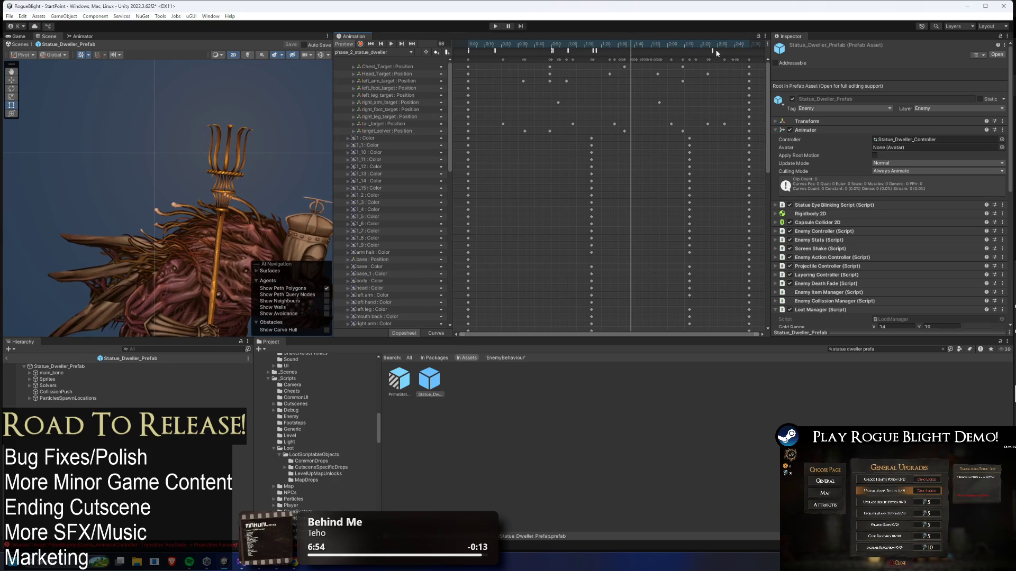
click(713, 50)
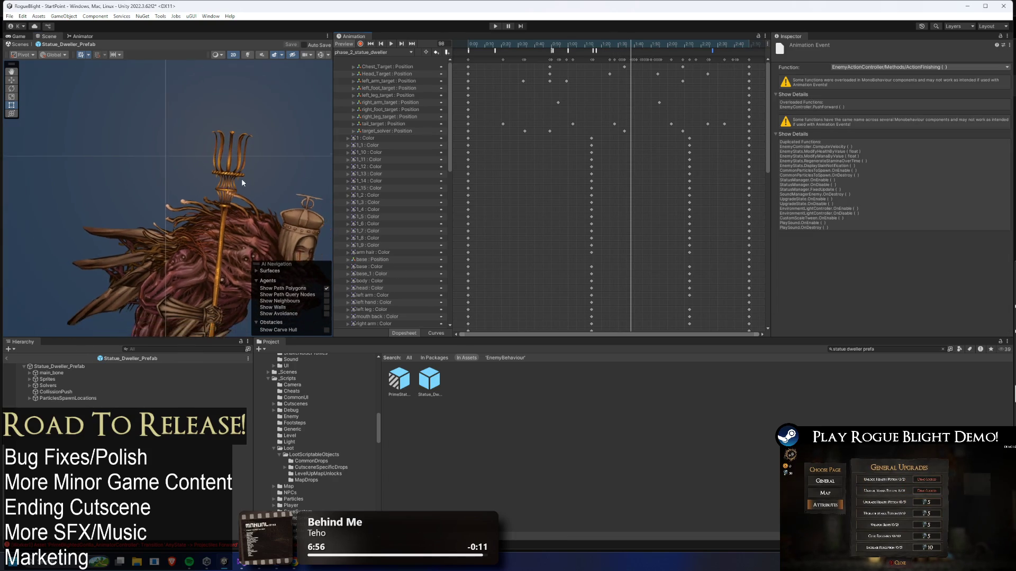
scroll(245, 181, up, 3)
scroll(740, 116, down, 2)
drag(768, 122, 762, 215)
scroll(688, 138, up, 5)
drag(601, 48, 666, 46)
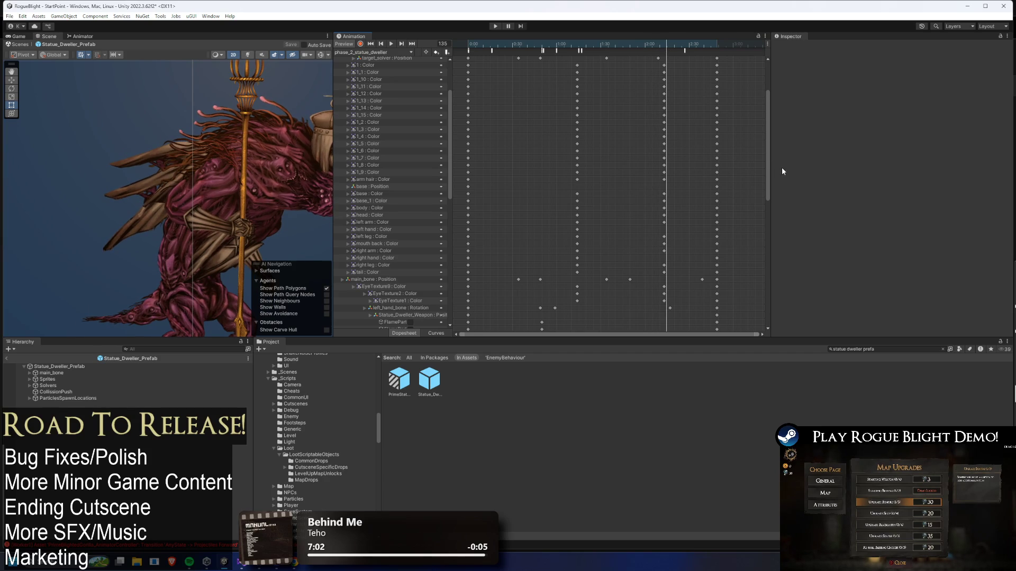
scroll(765, 161, down, 8)
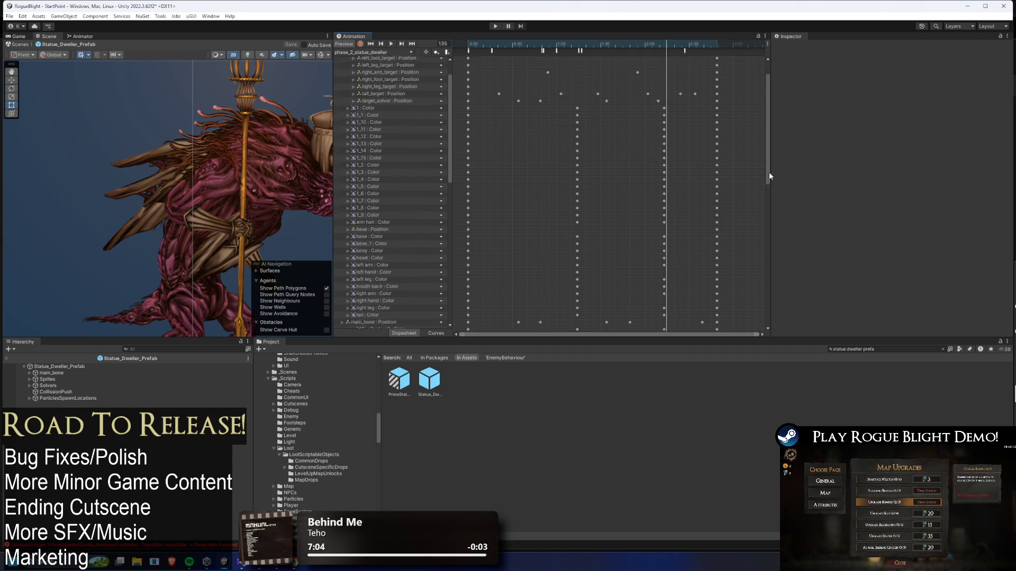
scroll(758, 244, up, 2)
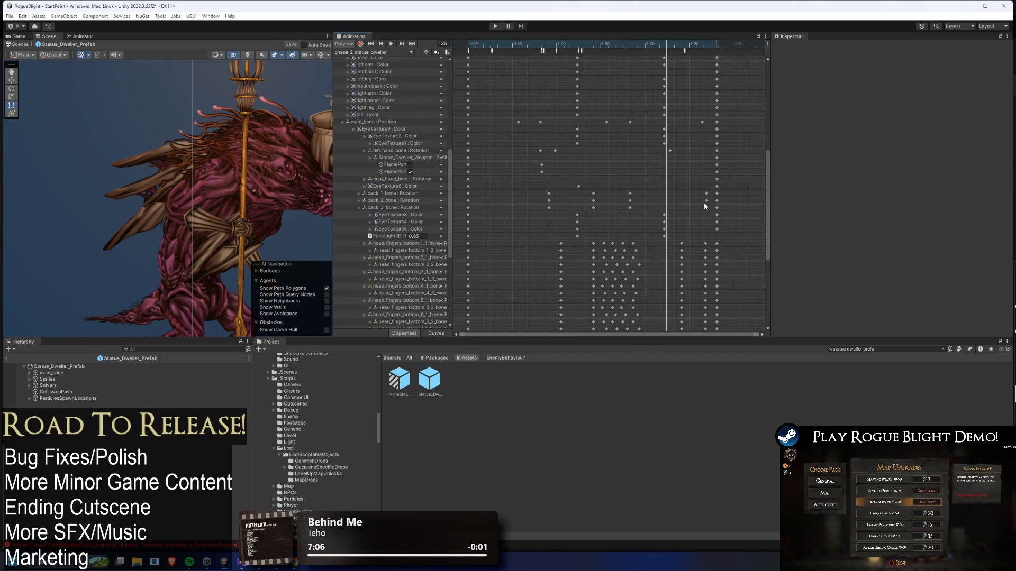
Check the EyeTexture3 track and the Int 0 SetImmuneToStun event, save, then search 'shadow prefa'
drag(250, 132, 170, 125)
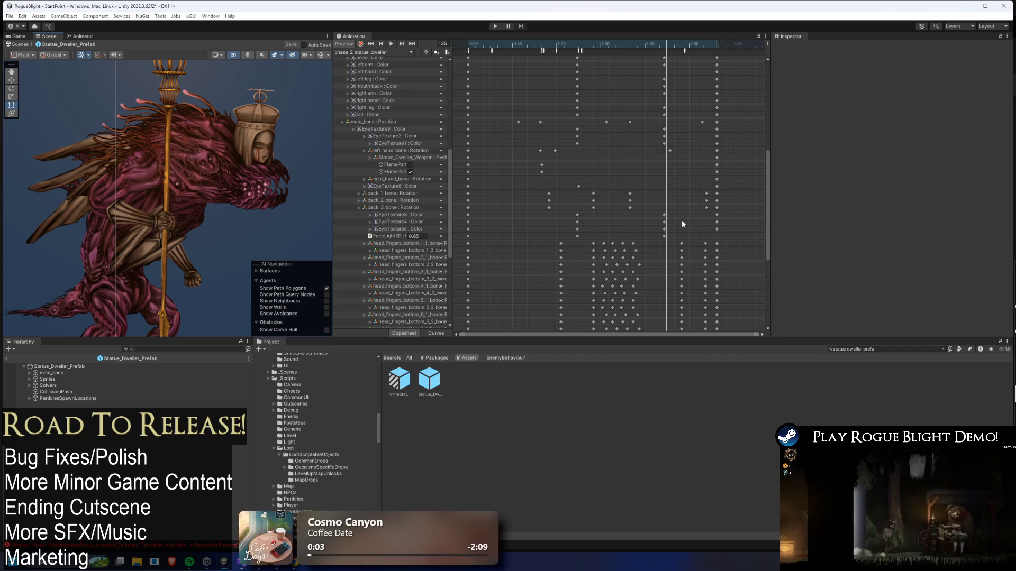
click(397, 215)
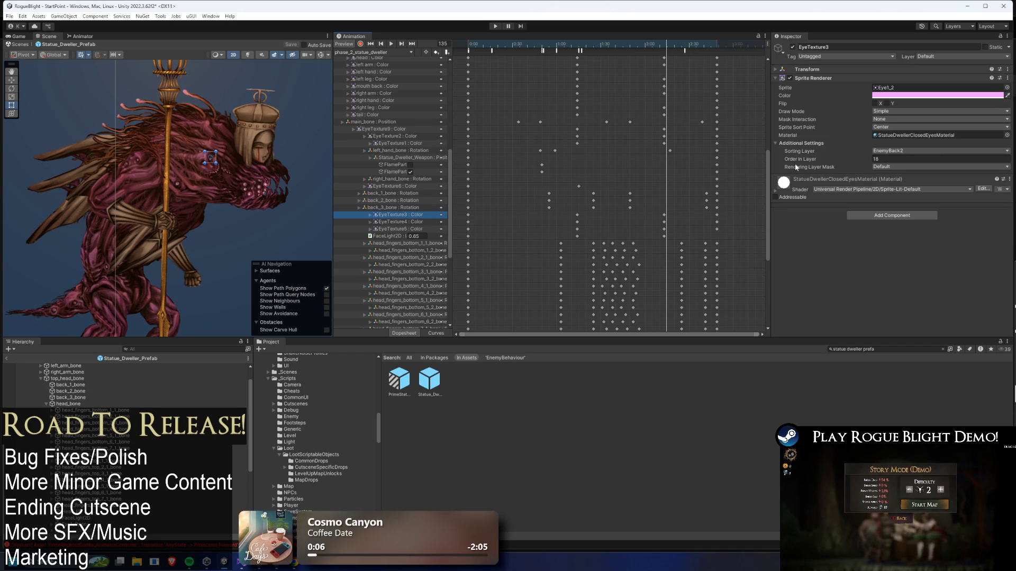
mouse_move(765, 178)
mouse_down()
mouse_move(743, 269)
mouse_move(744, 78)
mouse_move(738, 195)
mouse_move(750, 103)
mouse_move(771, 107)
mouse_move(780, 94)
mouse_move(788, 133)
mouse_move(690, 58)
mouse_up()
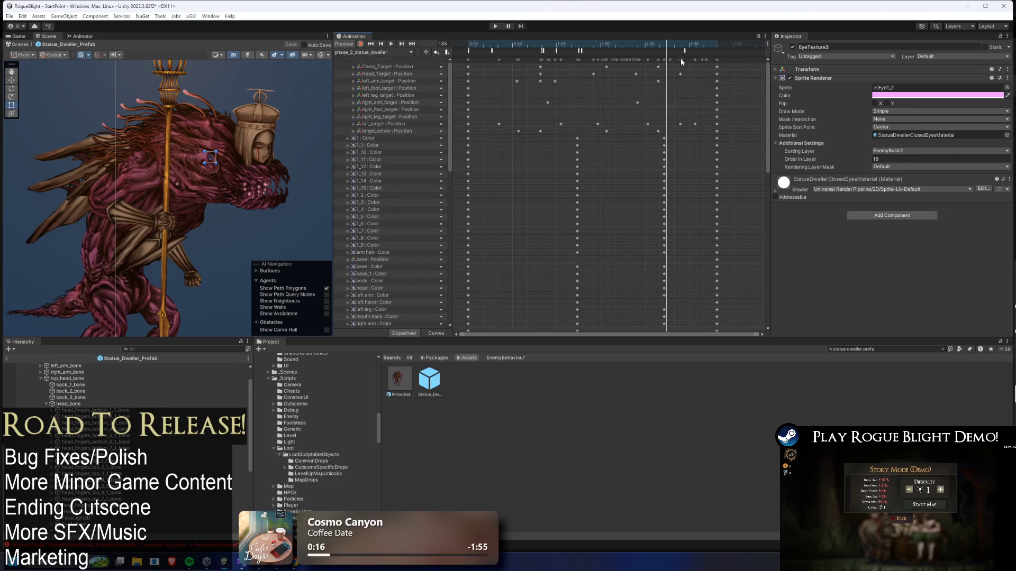
click(671, 51)
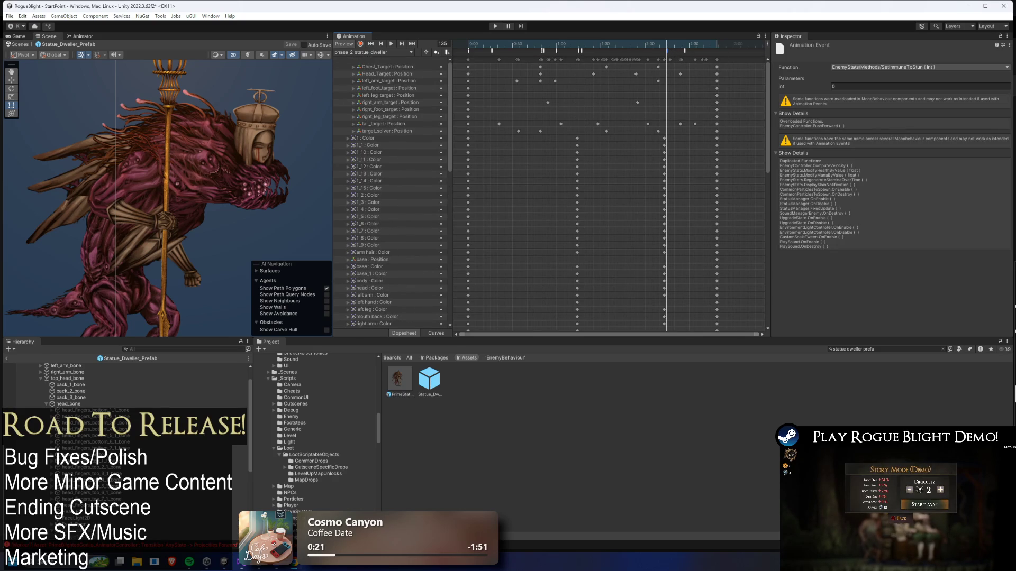
key(ctrl+s)
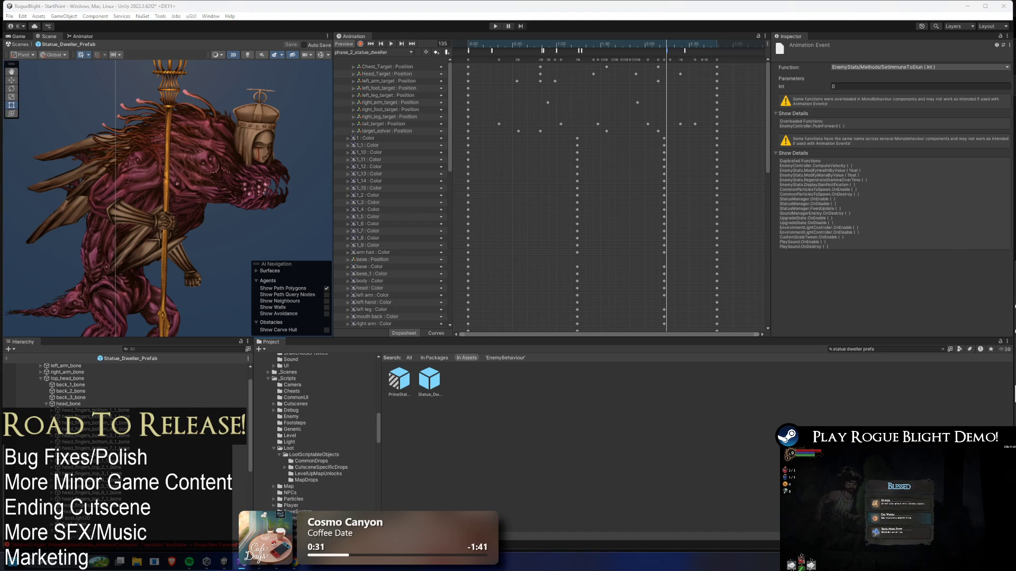
click(895, 351)
text(shadow prefa)
Open shadow_assassin_Prefab on its phase2_shadowass clip and scrub it to frame 65
double_click(405, 385)
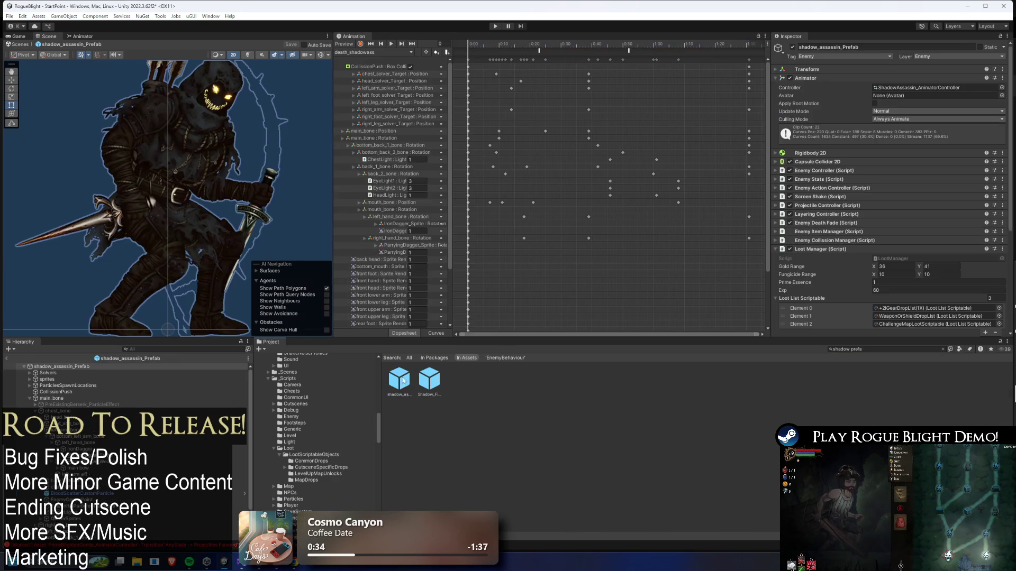
click(373, 52)
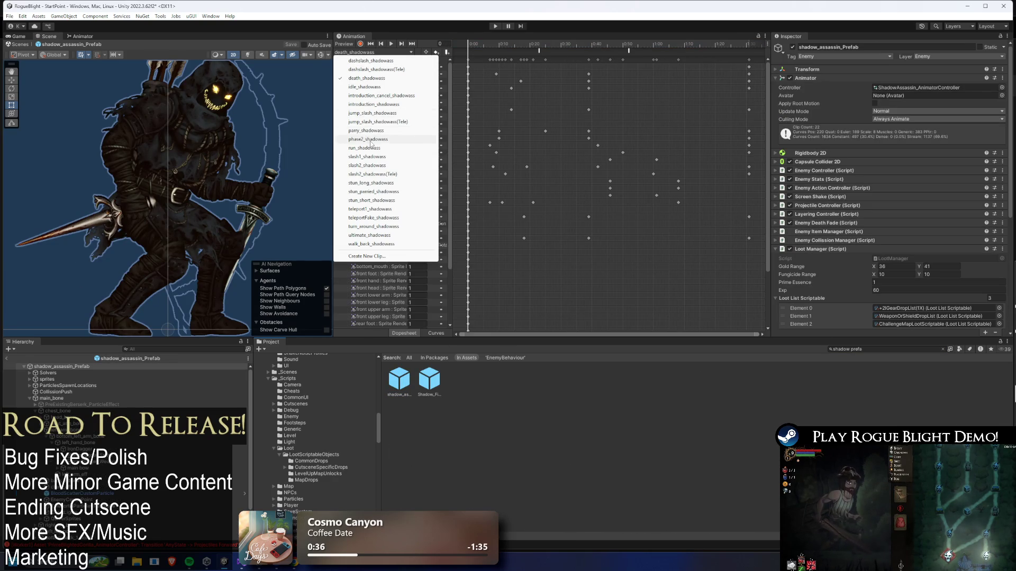
click(370, 140)
drag(533, 45, 568, 48)
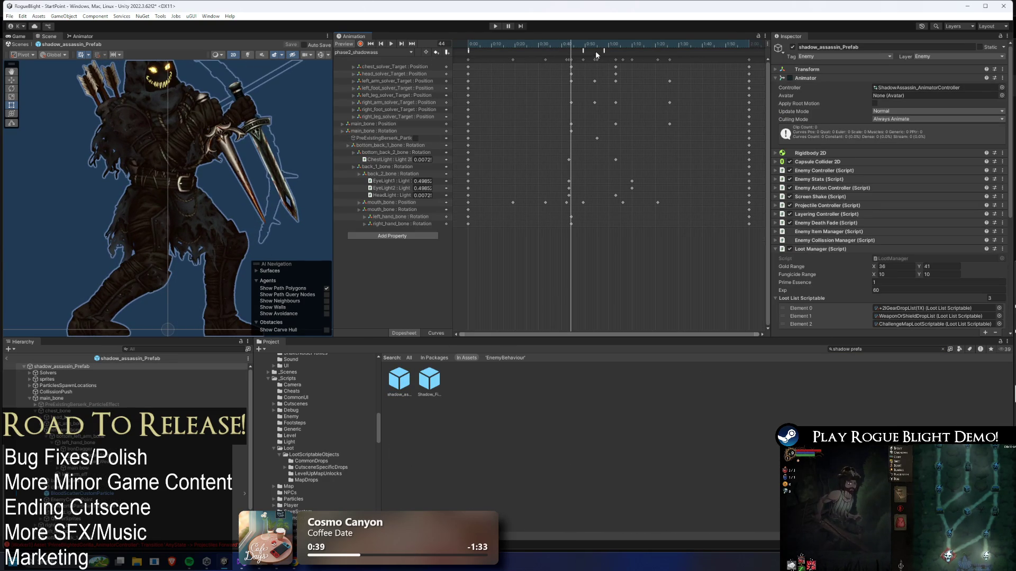
click(373, 52)
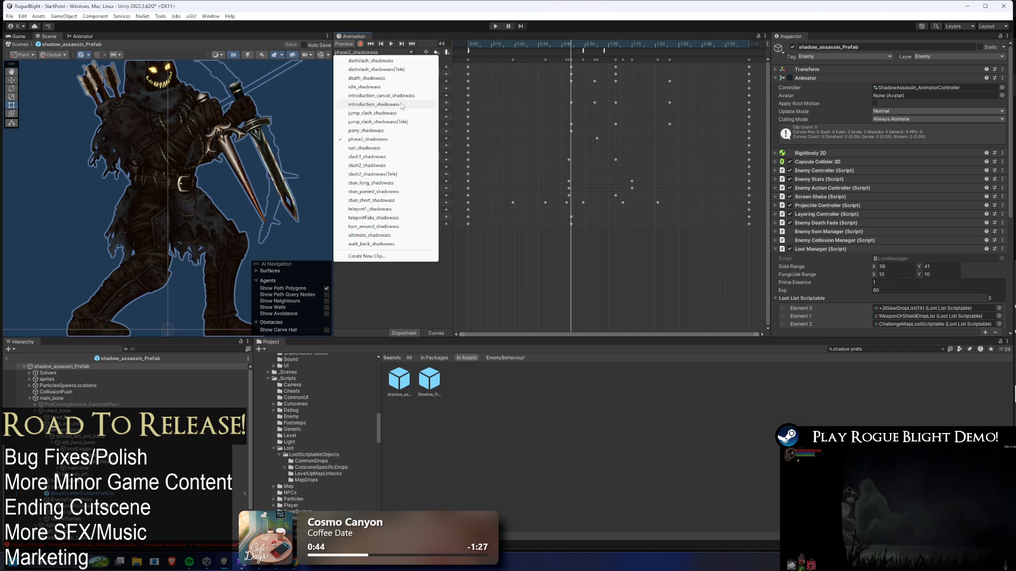
click(591, 51)
drag(570, 43, 669, 42)
Change the StartScreenShake event to SetImmuneToStun with Int 0 and save the project
click(603, 51)
click(669, 51)
click(833, 88)
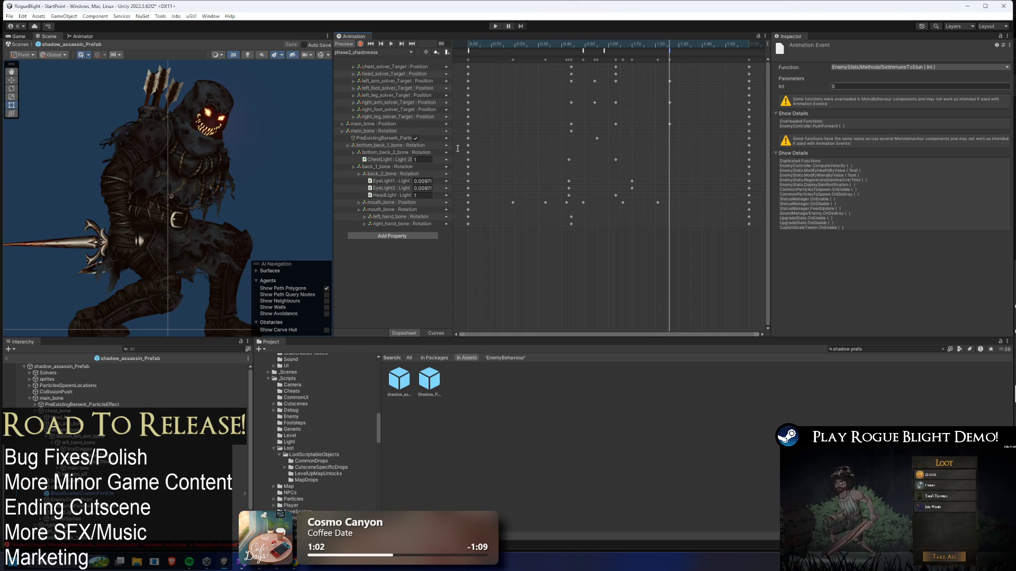
key(ctrl+s)
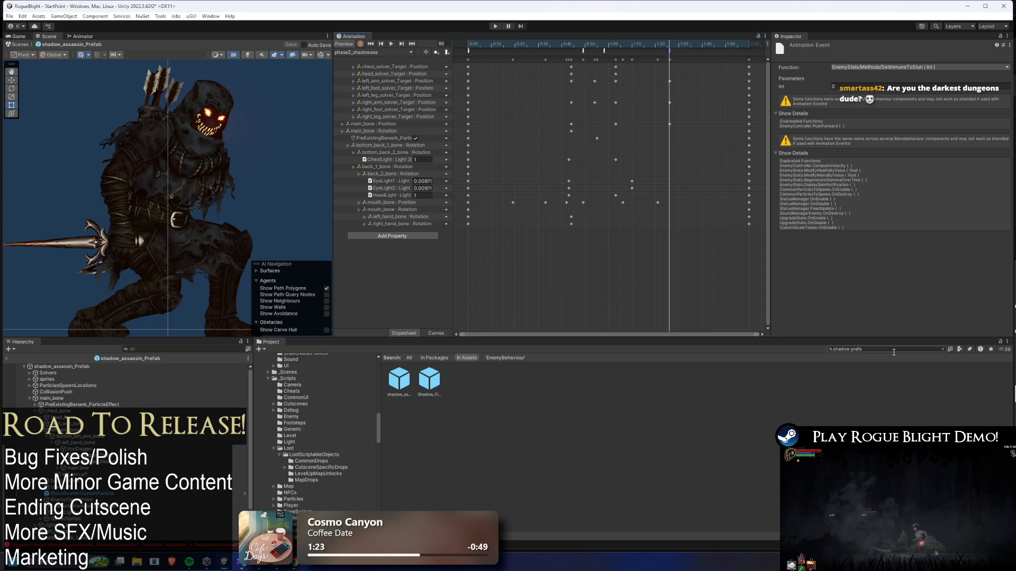
Search for the Undead Jester prefab, open it and load its phase2_UndeadJestert clip
click(892, 353)
key(BackSpace)
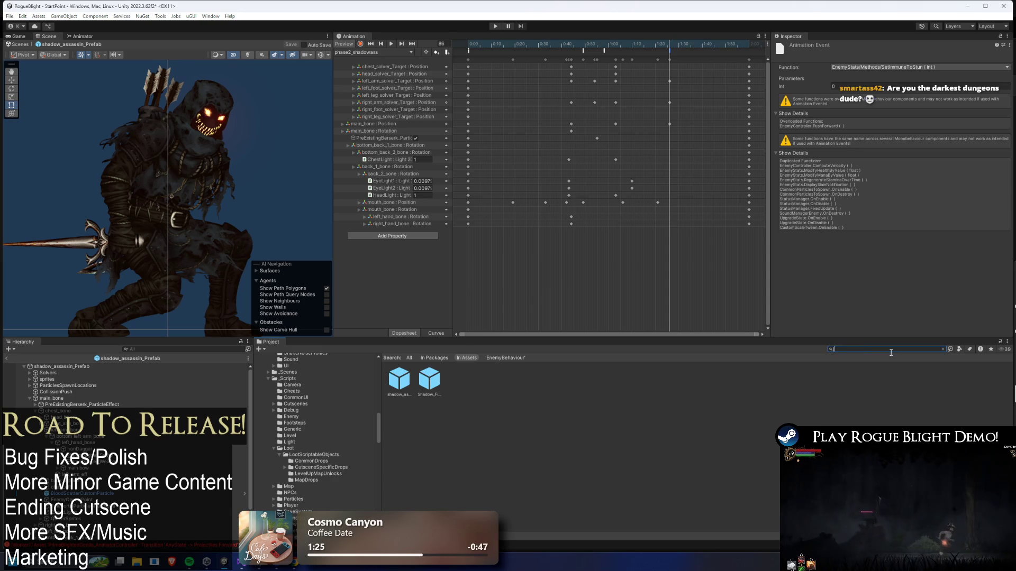
text(jester)
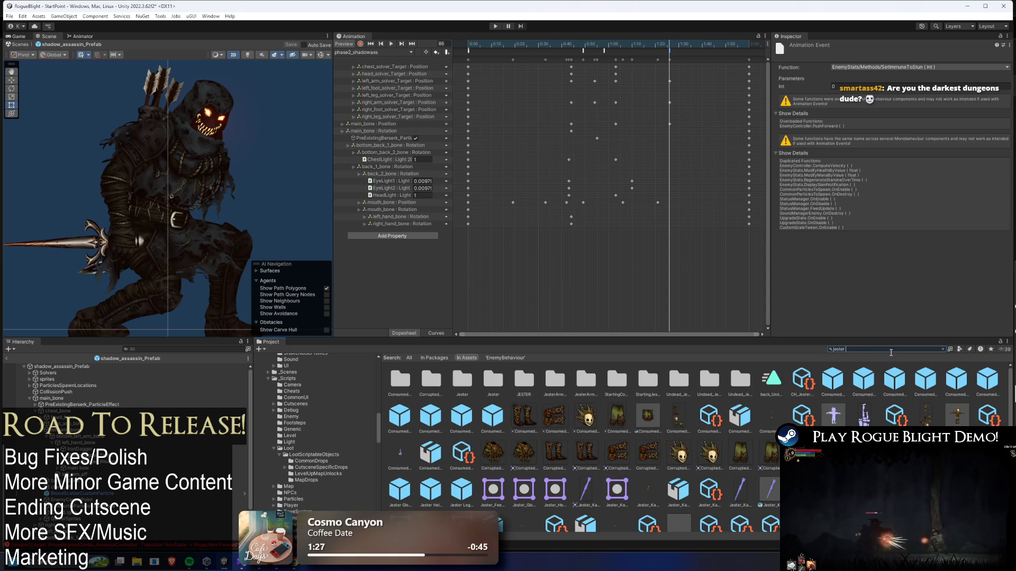
text( prefa)
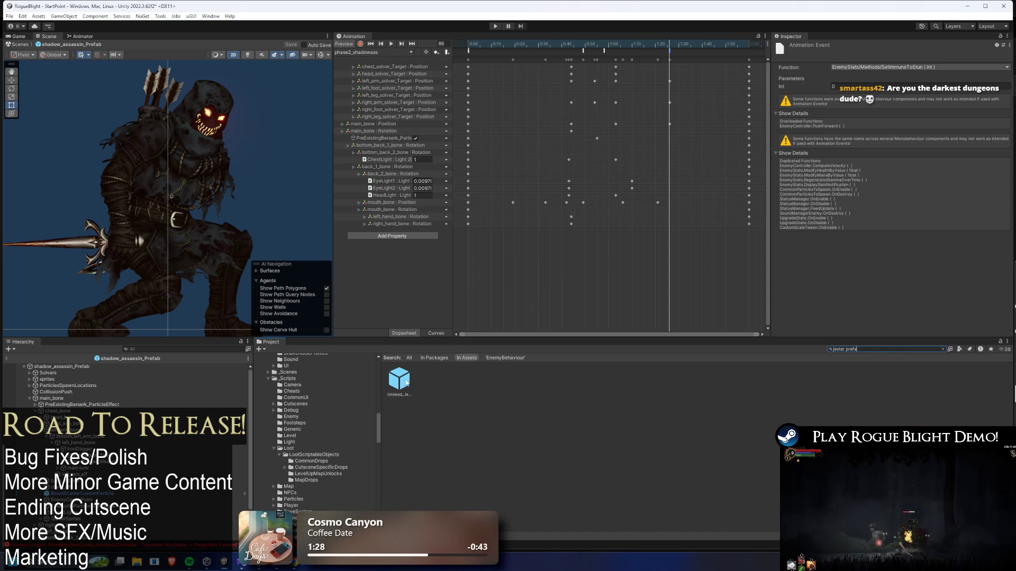
double_click(401, 382)
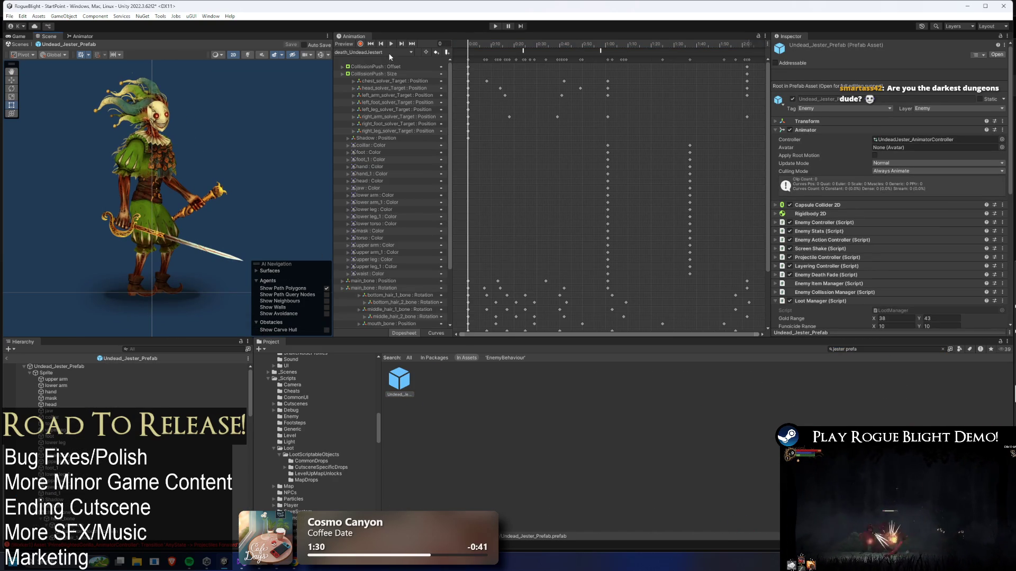
click(390, 55)
click(391, 131)
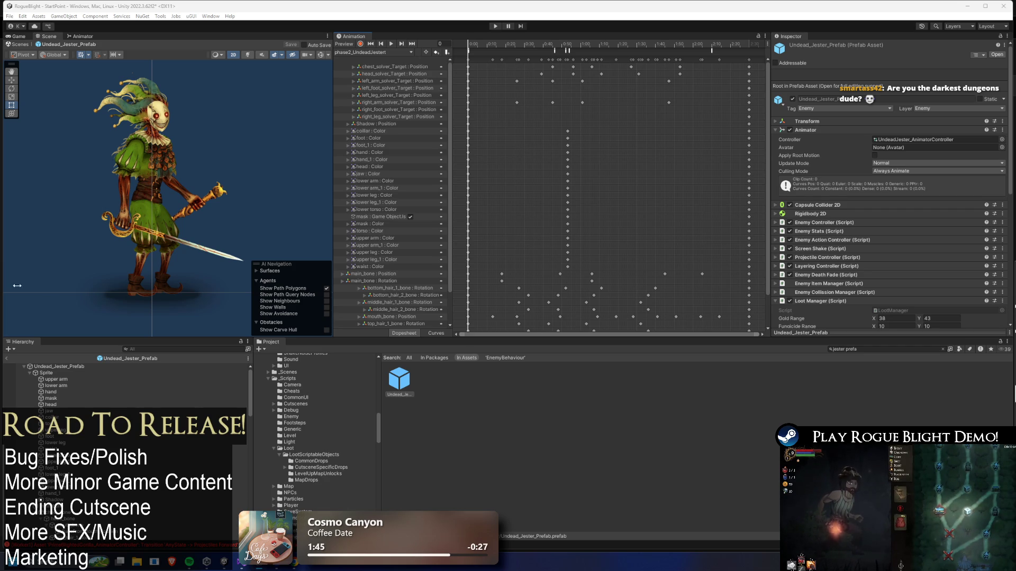
Scrub the jester's phase-2 clip to frames 95–131 and inspect its Int 0 event
key(alt+Tab)
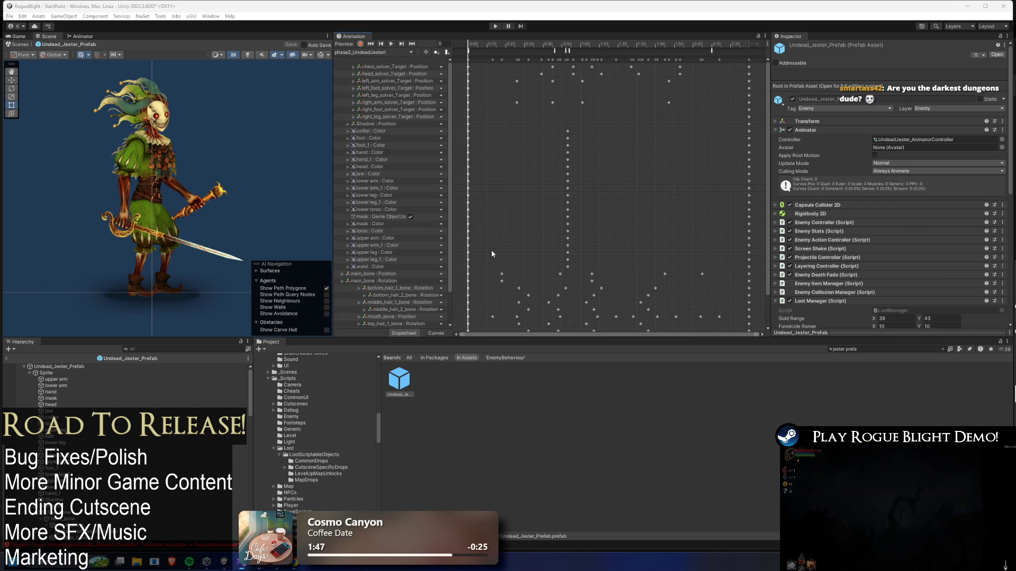
drag(488, 46, 646, 45)
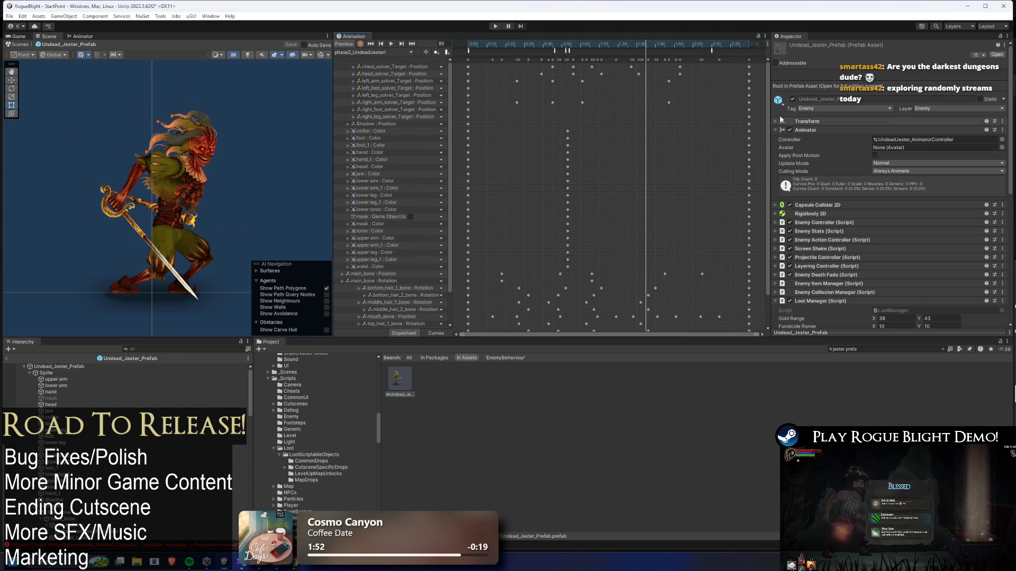
mouse_move(644, 47)
mouse_down()
mouse_move(715, 48)
mouse_move(612, 41)
mouse_move(710, 50)
mouse_move(661, 45)
mouse_up()
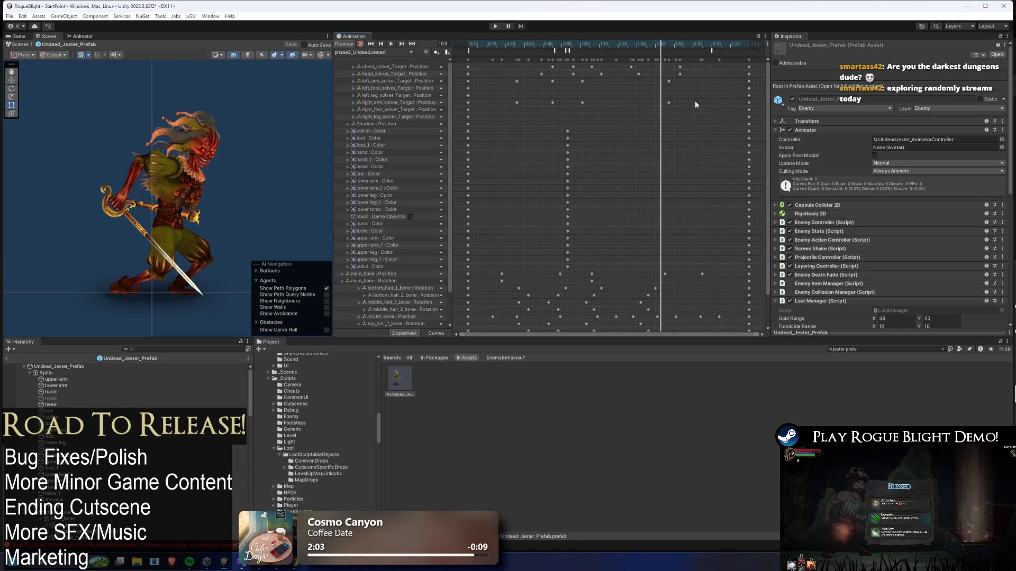
click(711, 50)
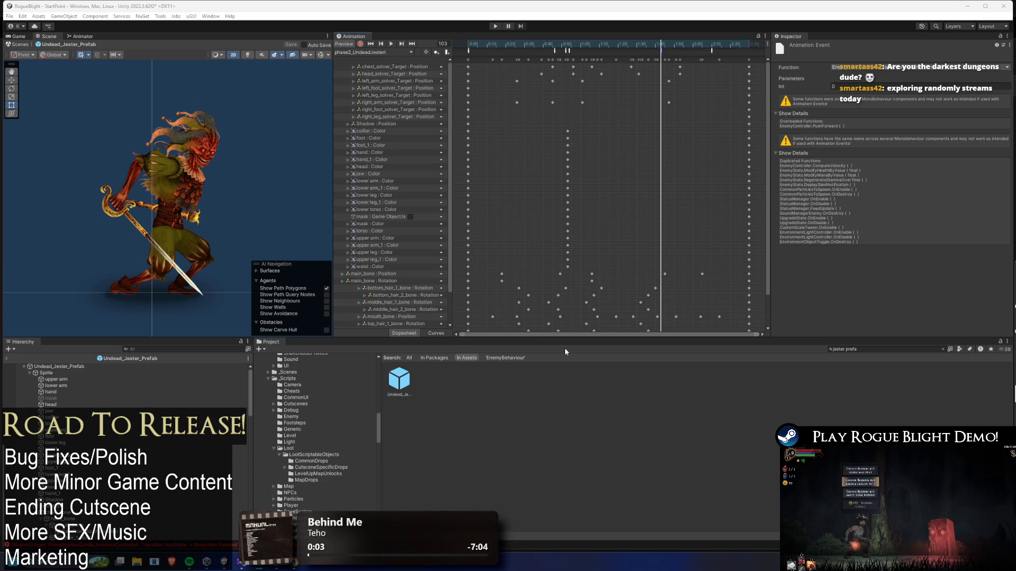
Launch Streamlabs Chatbot via the 'chat' system search and dismiss its startup prompt
key(super)
text(chat)
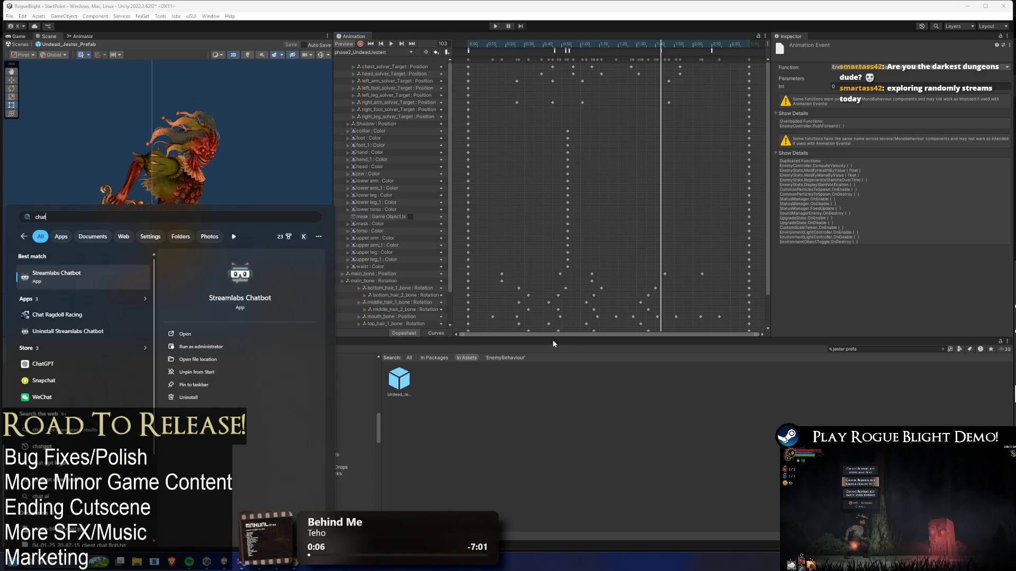
key(Return)
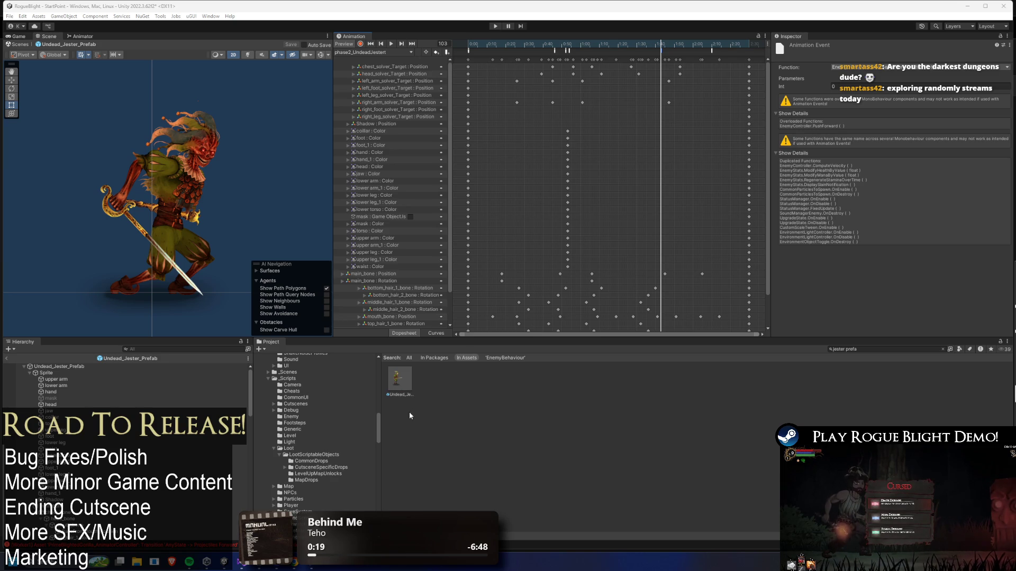
click(313, 565)
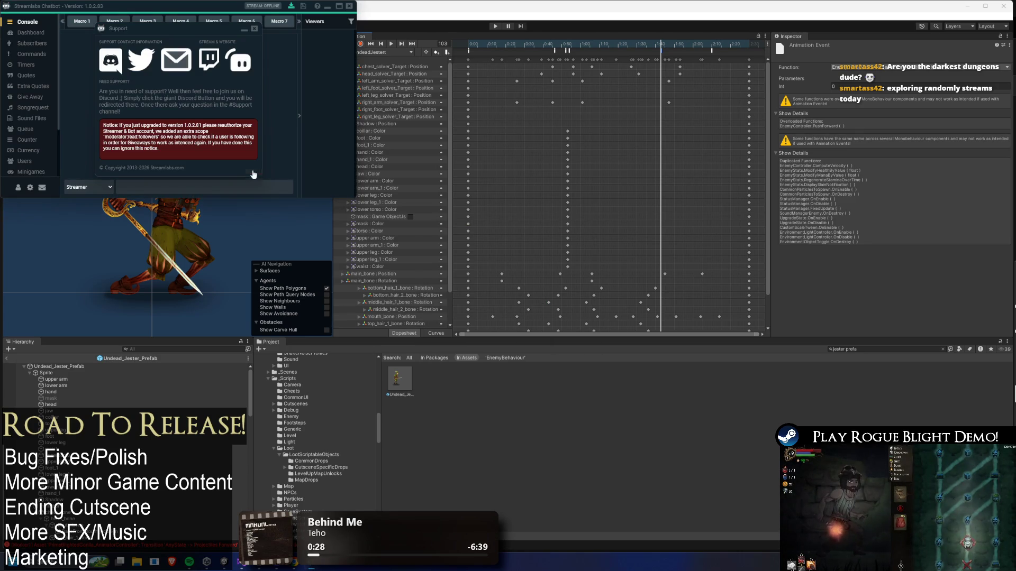
click(250, 169)
Connect the Twitch Bot account in Connections, confirming with Yes
click(18, 188)
click(170, 154)
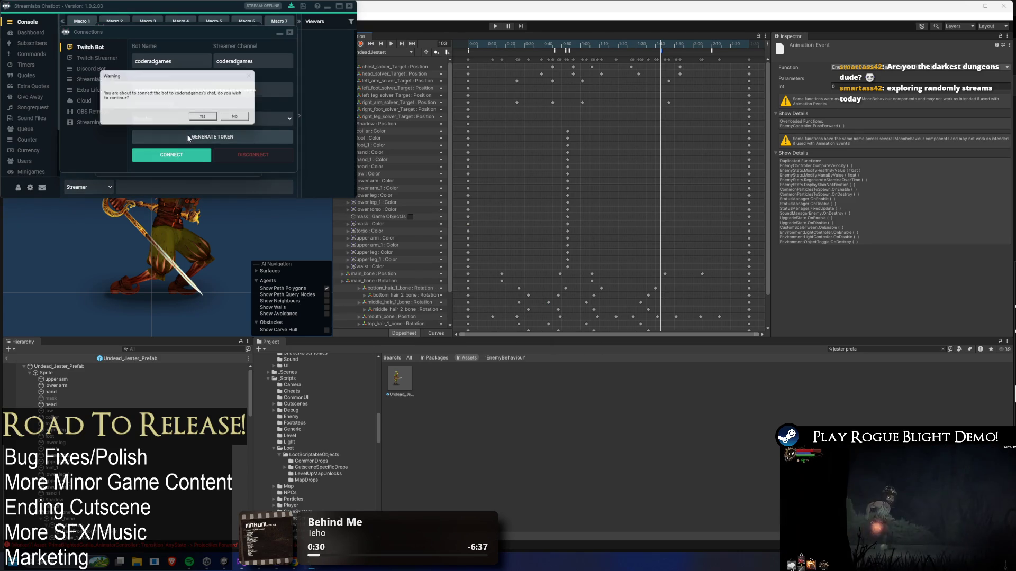
click(197, 119)
Review the Twitch Streamer, Discord Bot, Streamlabs and Extra Life tabs, then close and minimize the chatbot
click(96, 57)
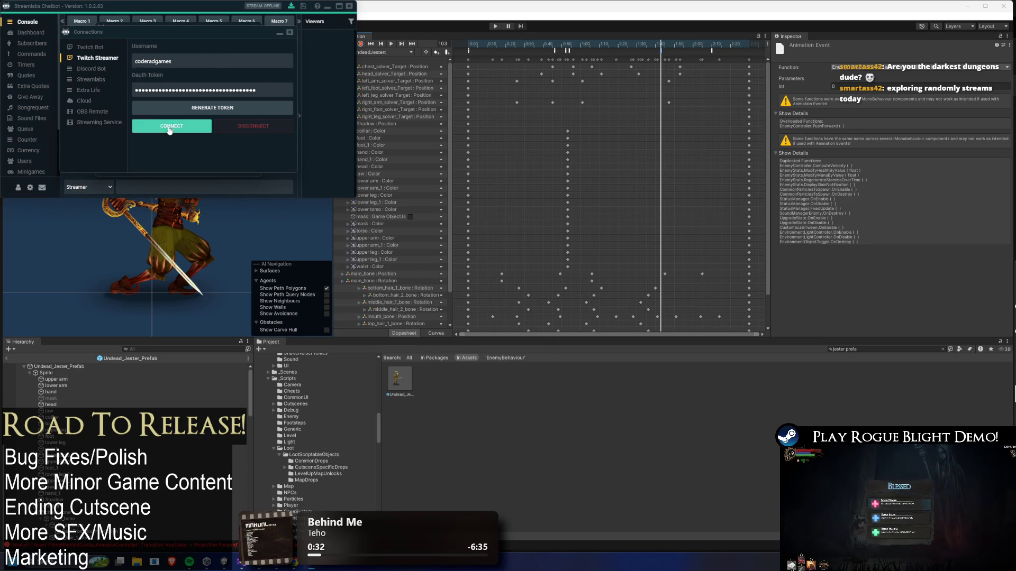
click(90, 67)
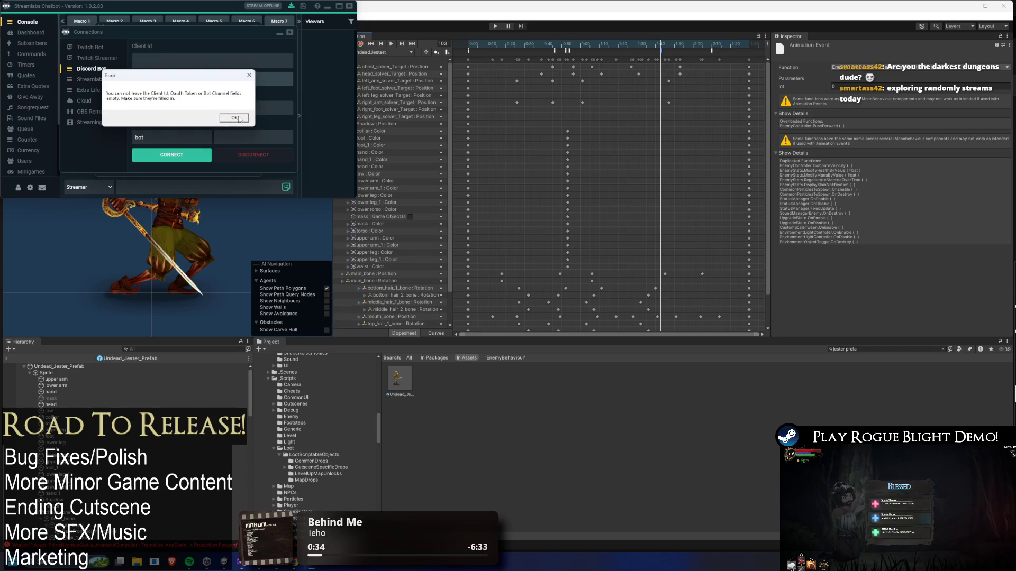
click(92, 78)
click(88, 90)
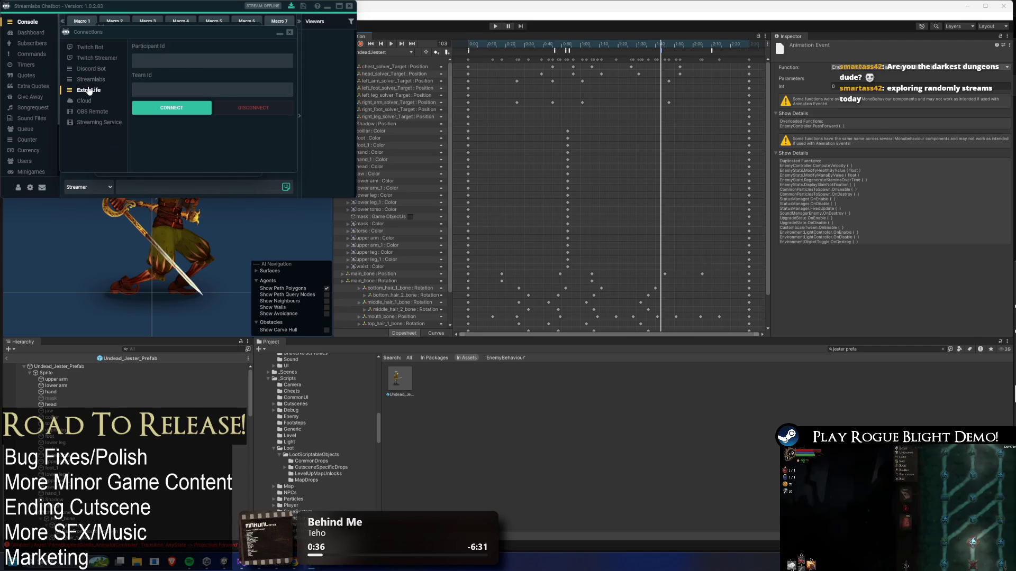
click(91, 69)
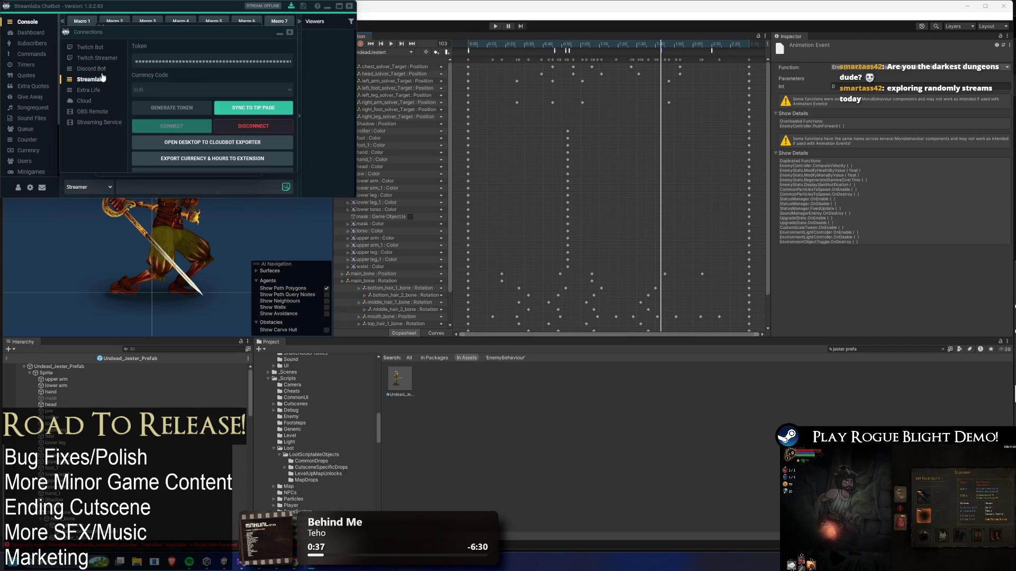
click(98, 57)
click(100, 48)
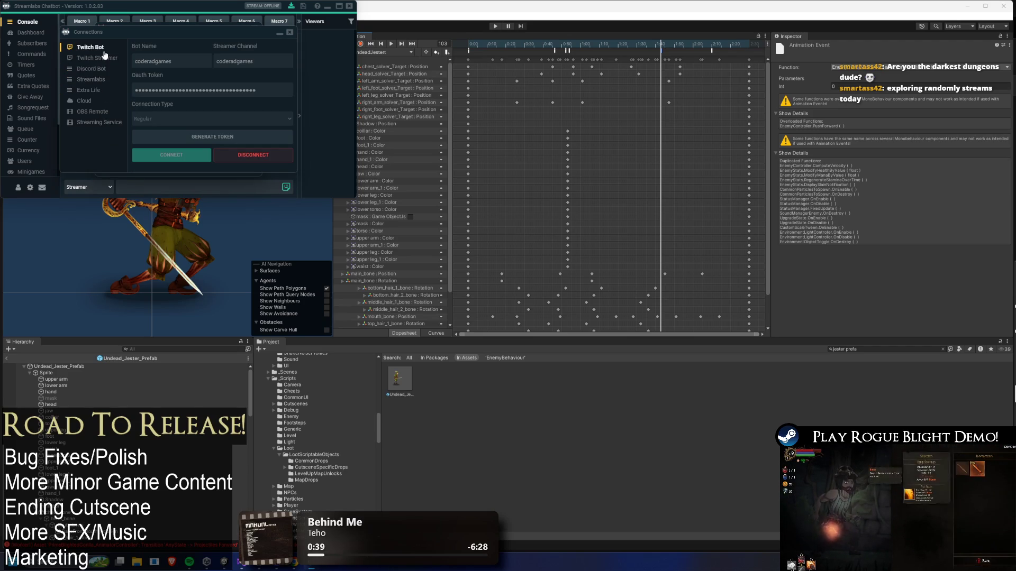
click(290, 32)
click(327, 7)
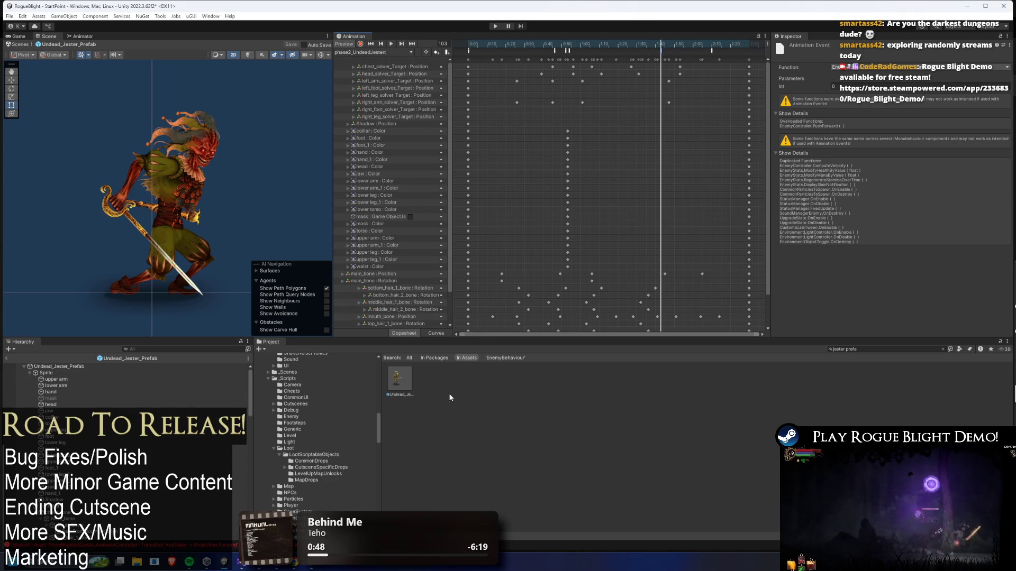
Search the Project for 'blight lady prefa' and open BlightLady_Prefab for editing
click(870, 349)
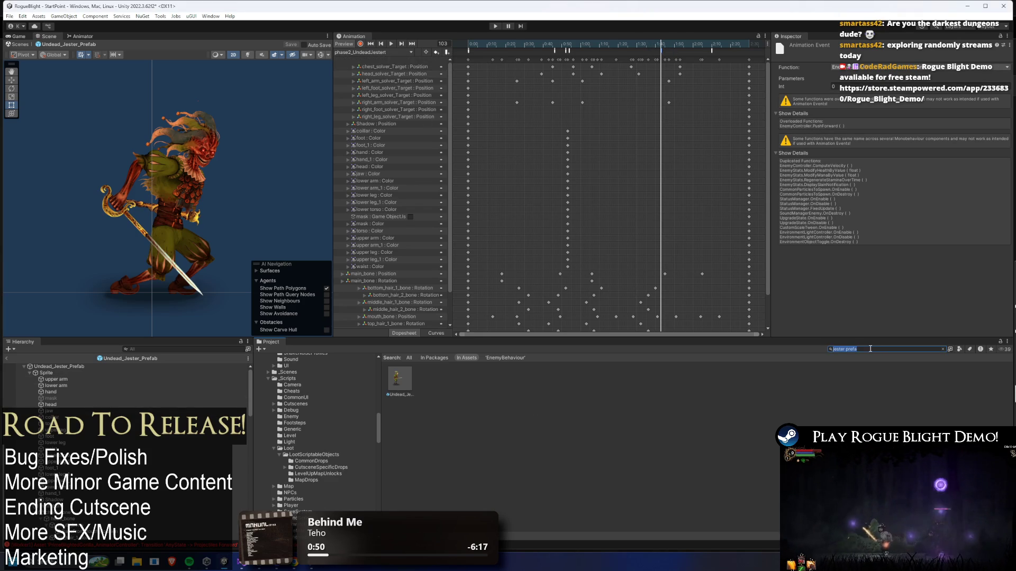
key(alt+Tab)
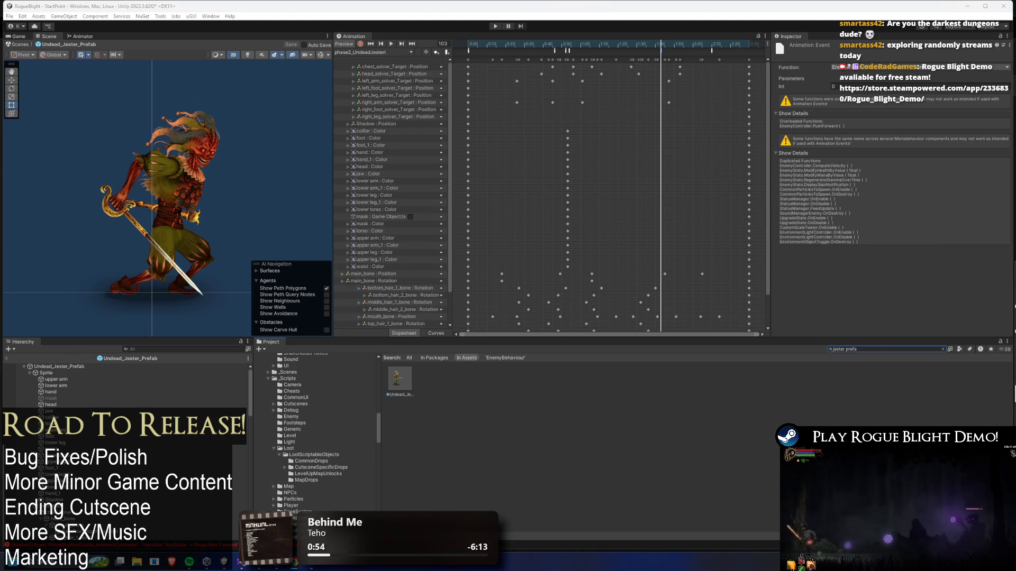
click(868, 349)
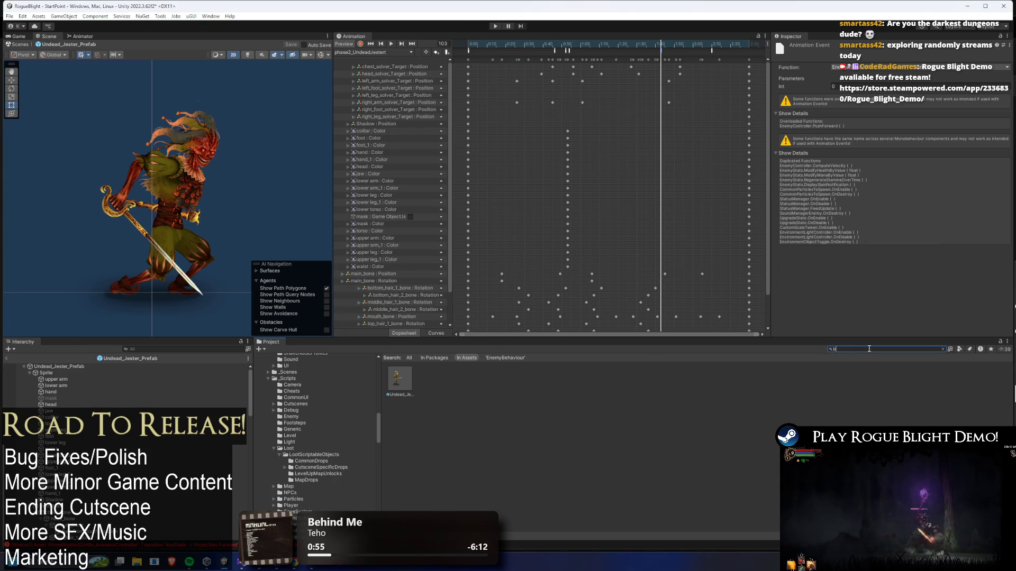
text(li)
key(BackSpace)
key(BackSpace)
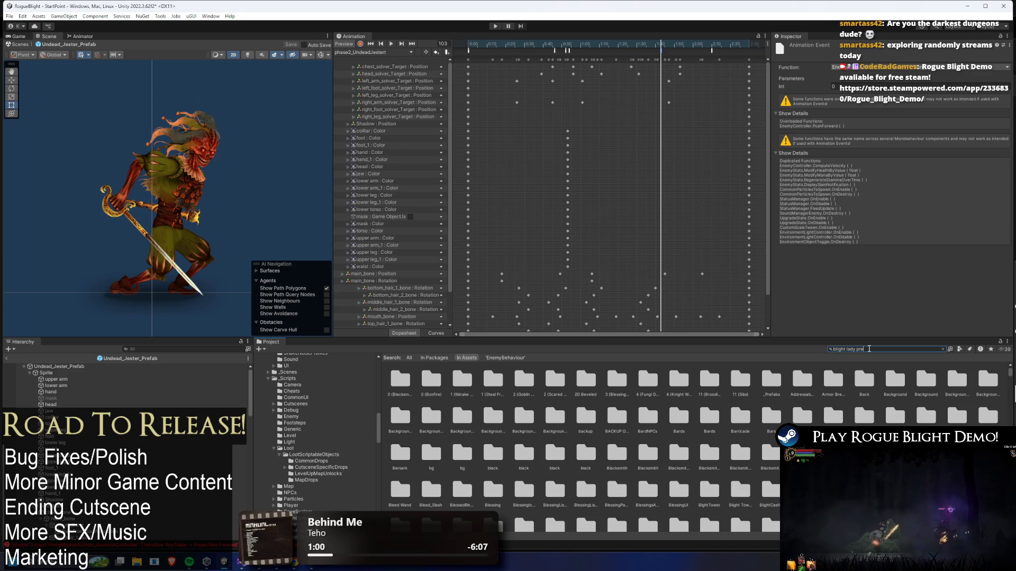
text(fa)
click(393, 376)
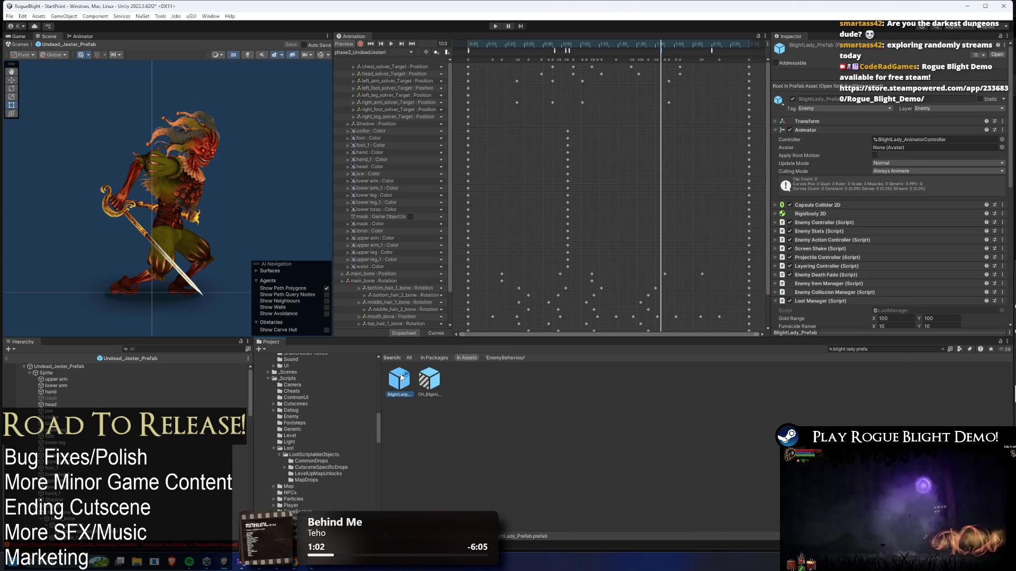
double_click(401, 377)
click(373, 52)
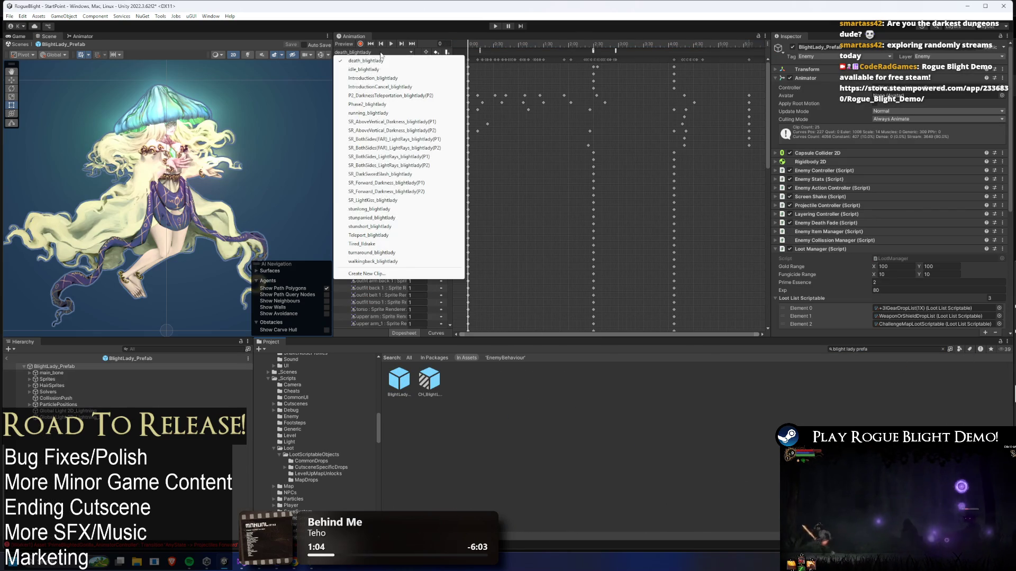
Load the Phase2_blightlady clip, scrub to frame 117 and inspect an animation event
click(400, 104)
drag(468, 46, 608, 47)
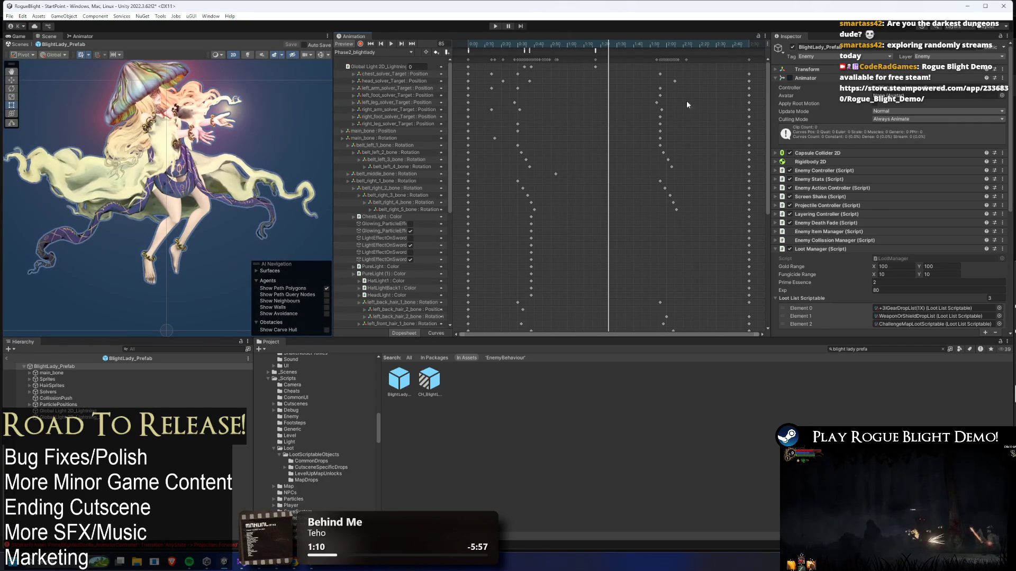
scroll(752, 238, down, 10)
scroll(752, 238, up, 10)
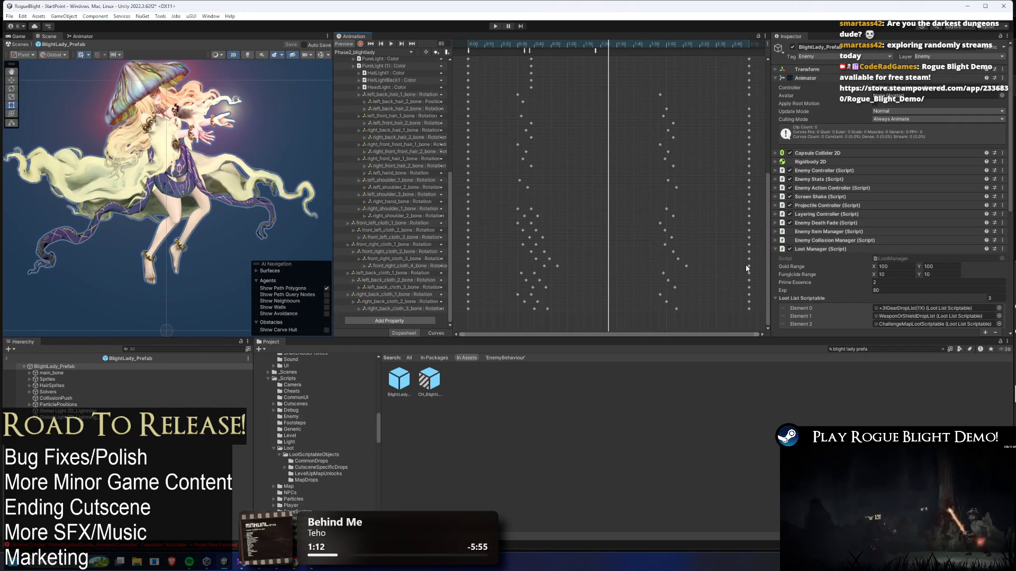
drag(618, 47, 659, 46)
click(660, 51)
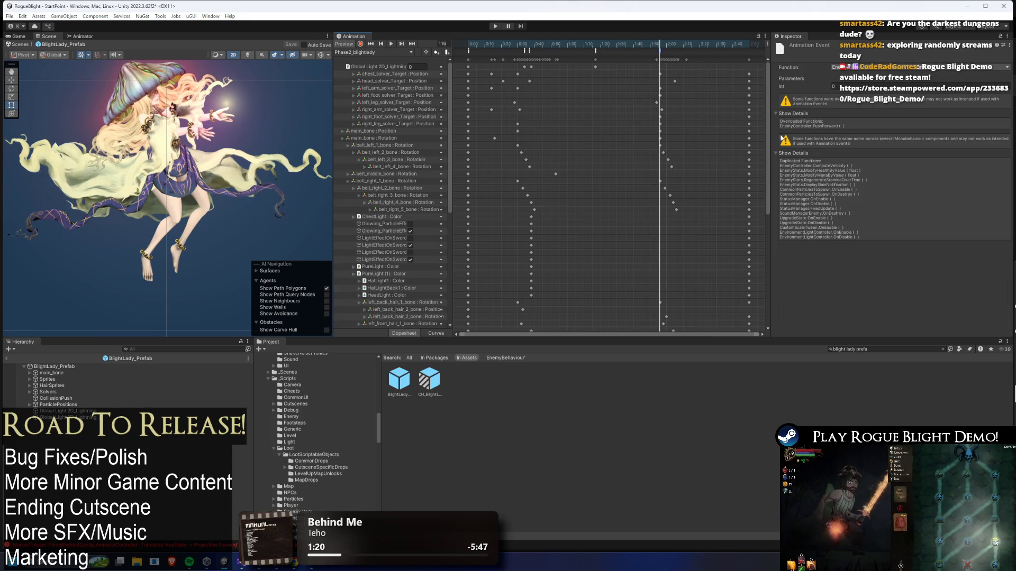
Select the SetImmuneToStun event near frame 125 and scrub the clip around it
click(678, 43)
mouse_move(767, 138)
mouse_down()
mouse_move(772, 194)
mouse_move(759, 58)
mouse_move(735, 45)
mouse_move(668, 50)
mouse_up()
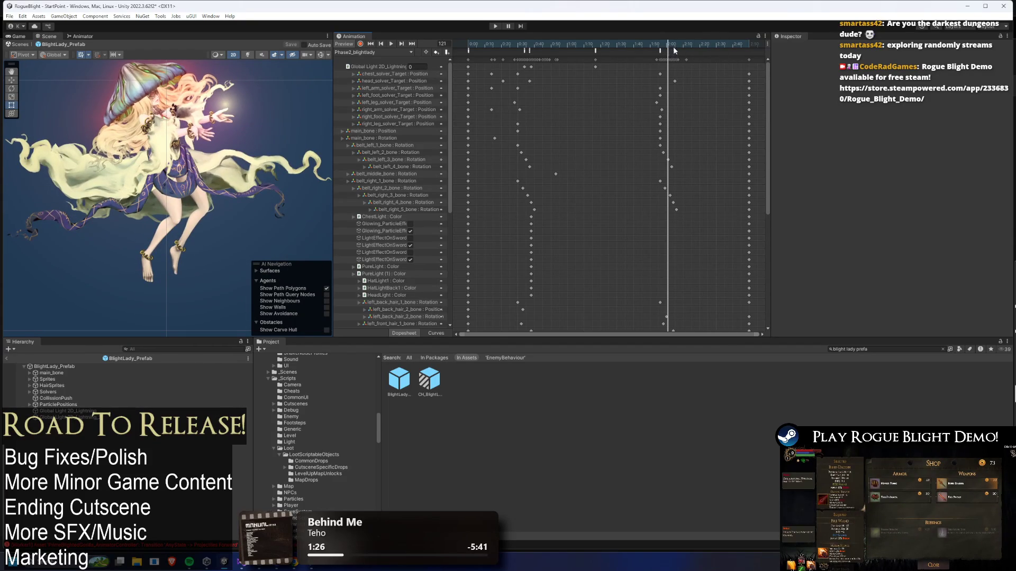
click(674, 51)
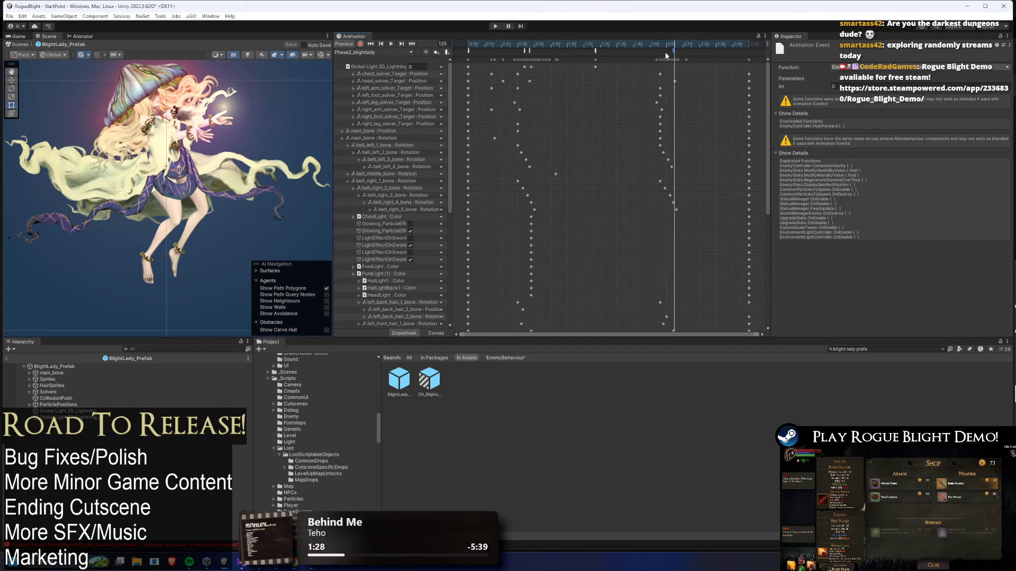
mouse_move(676, 46)
mouse_down()
mouse_move(750, 50)
mouse_move(669, 53)
mouse_move(746, 53)
mouse_move(671, 53)
mouse_move(742, 52)
mouse_move(690, 55)
mouse_move(715, 53)
mouse_up()
drag(683, 49, 673, 55)
click(673, 53)
Replay the clip from the start and settle the playhead around frames 123–128
drag(462, 45, 674, 43)
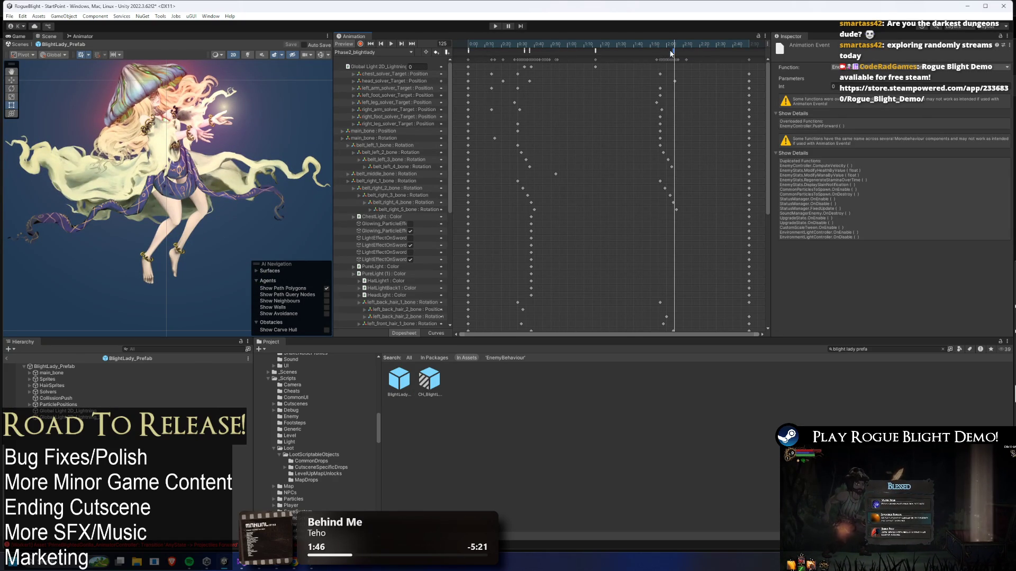
click(680, 45)
click(675, 45)
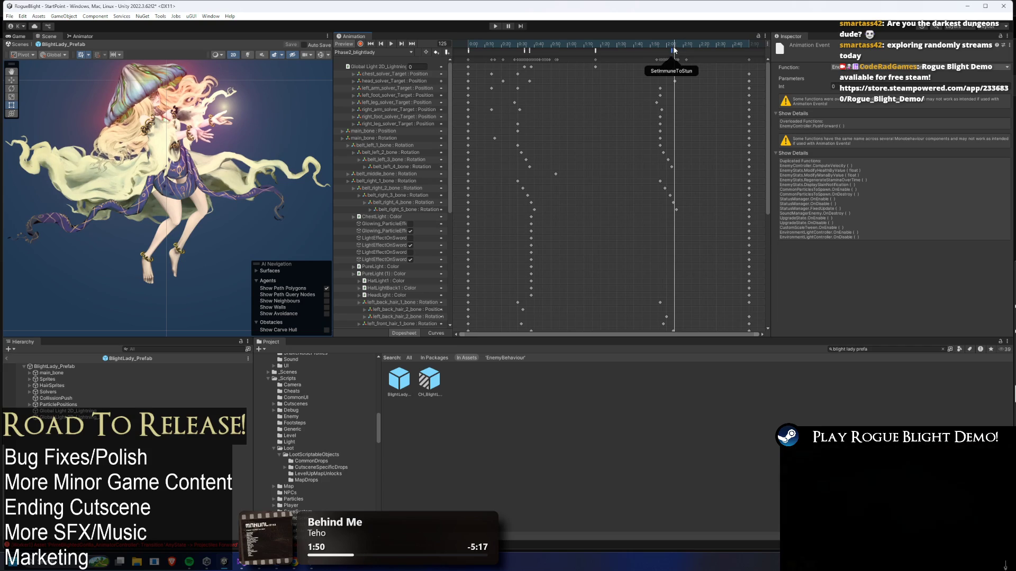
click(672, 45)
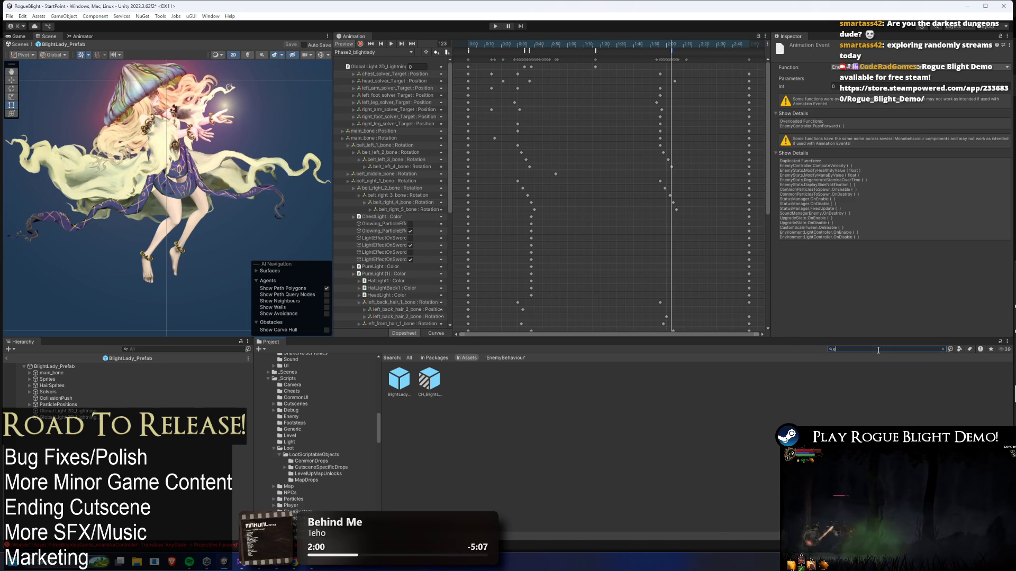
Search 'lder shama prefa', open ElderShaman_Prefab and load its phase2_elder_shaman clip
text(lder shama prefa)
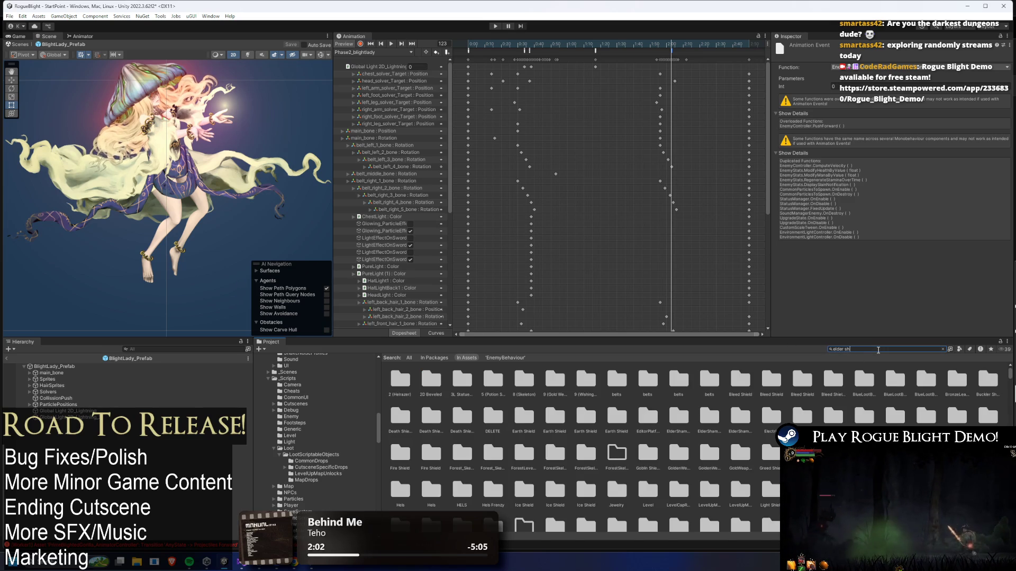
click(429, 379)
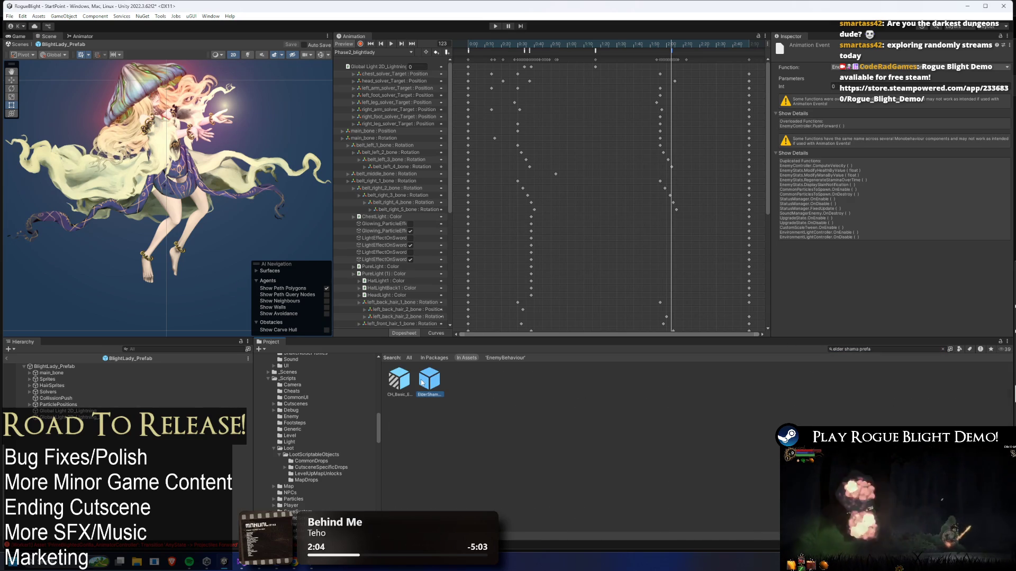
double_click(429, 378)
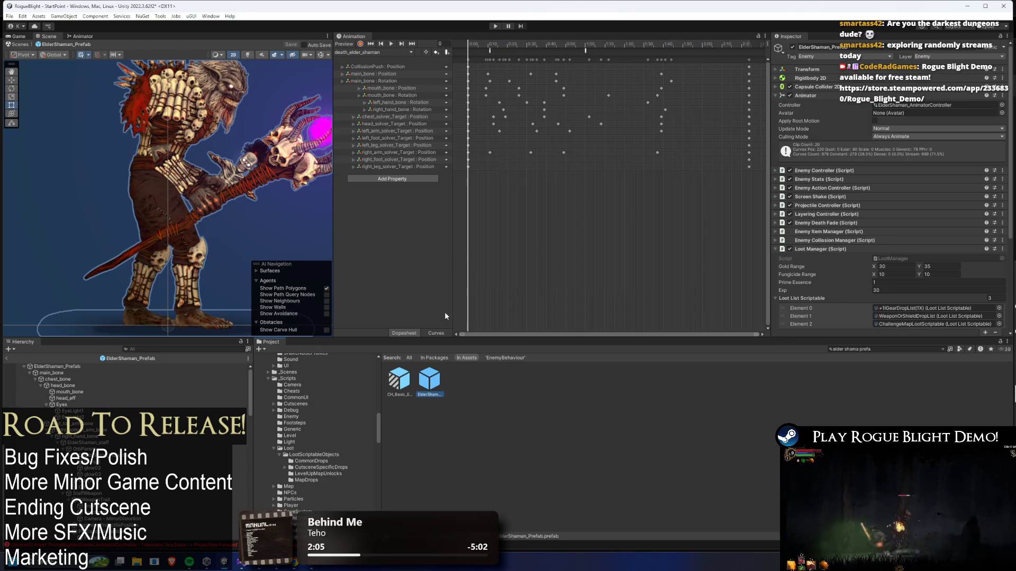
click(381, 52)
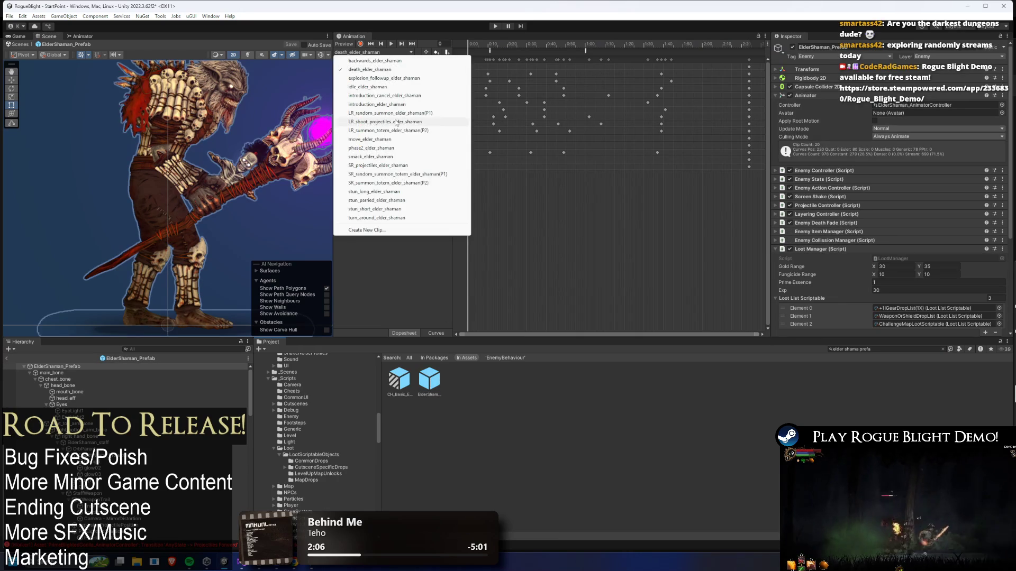
click(392, 148)
Preview the phase2_elder_shaman animation and select its event near frame 115
key(space)
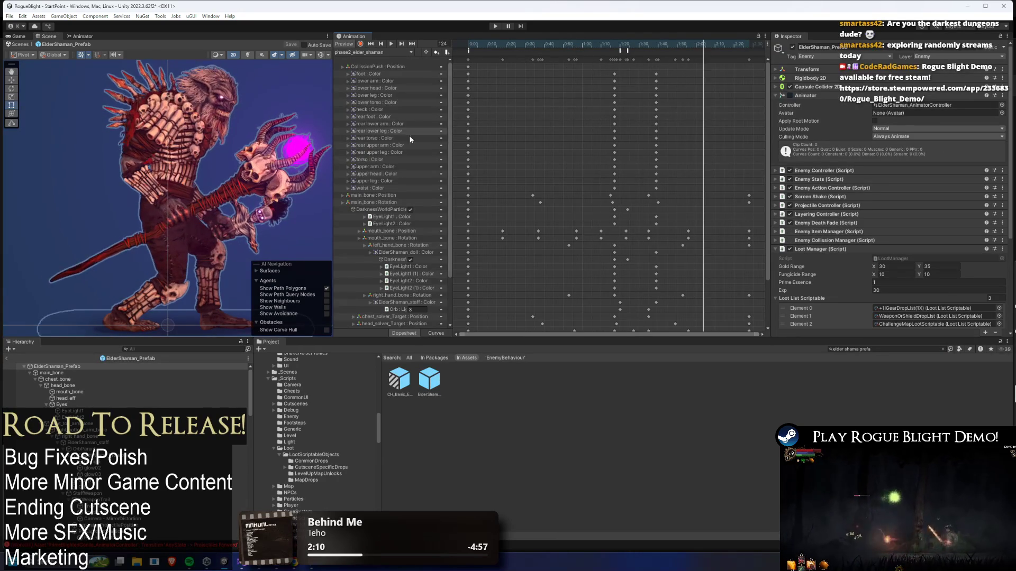
scroll(196, 157, down, 2)
scroll(676, 240, down, 5)
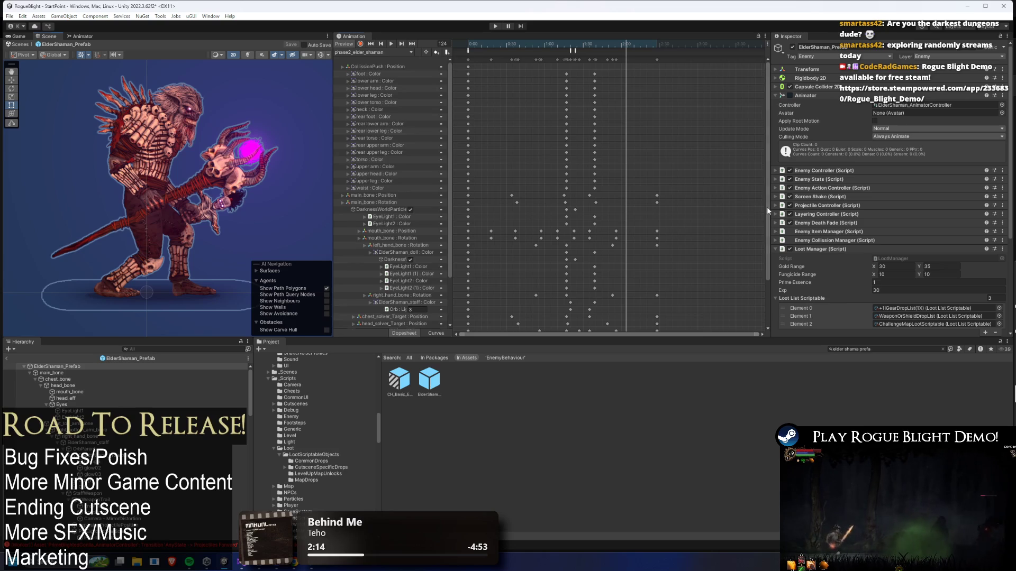
drag(769, 210, 759, 282)
mouse_move(623, 44)
mouse_down()
mouse_move(595, 47)
mouse_move(614, 50)
mouse_up()
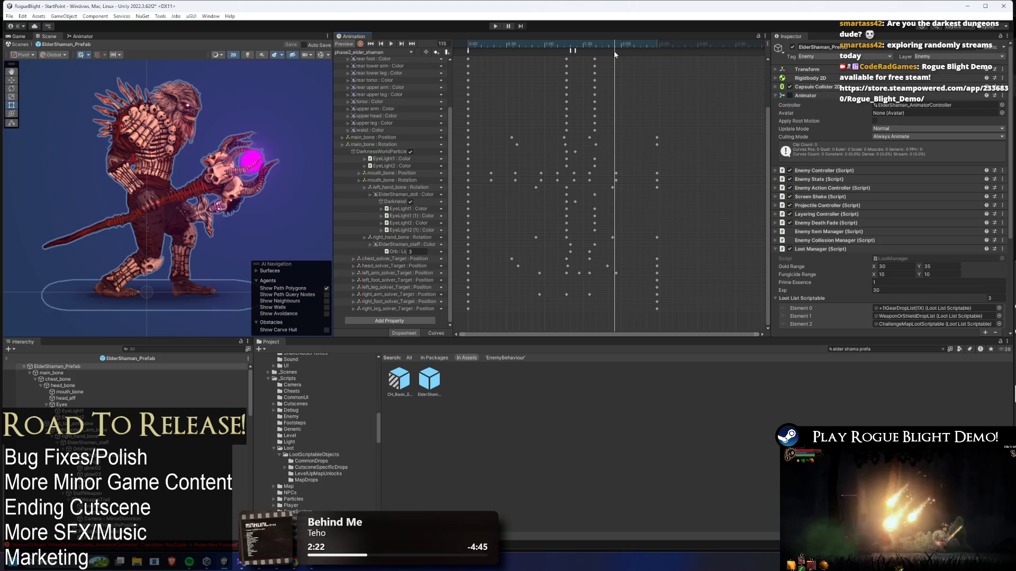
click(614, 51)
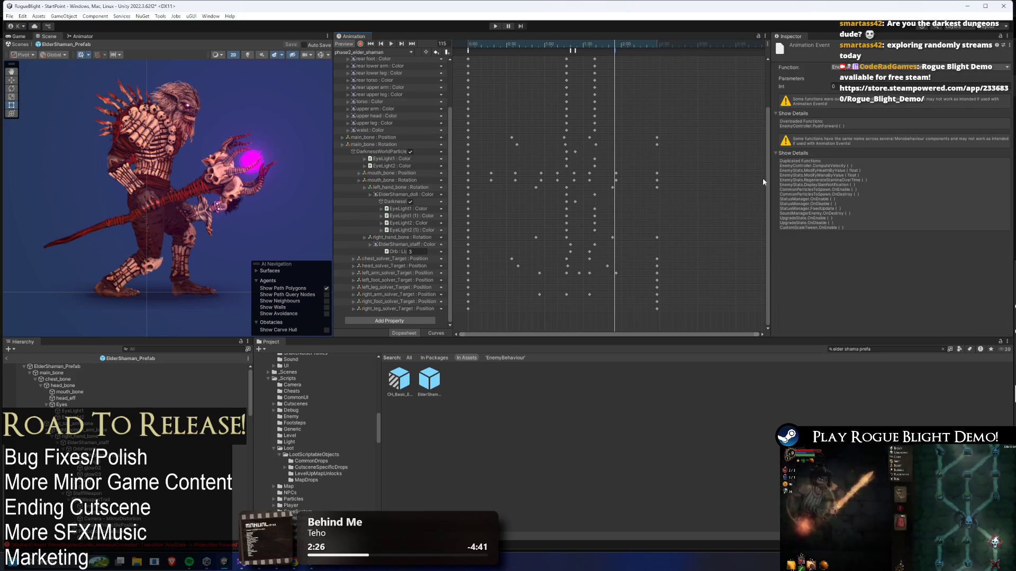
Scrub the animation between frames 116 and 142, then select the old search text
scroll(768, 182, up, 5)
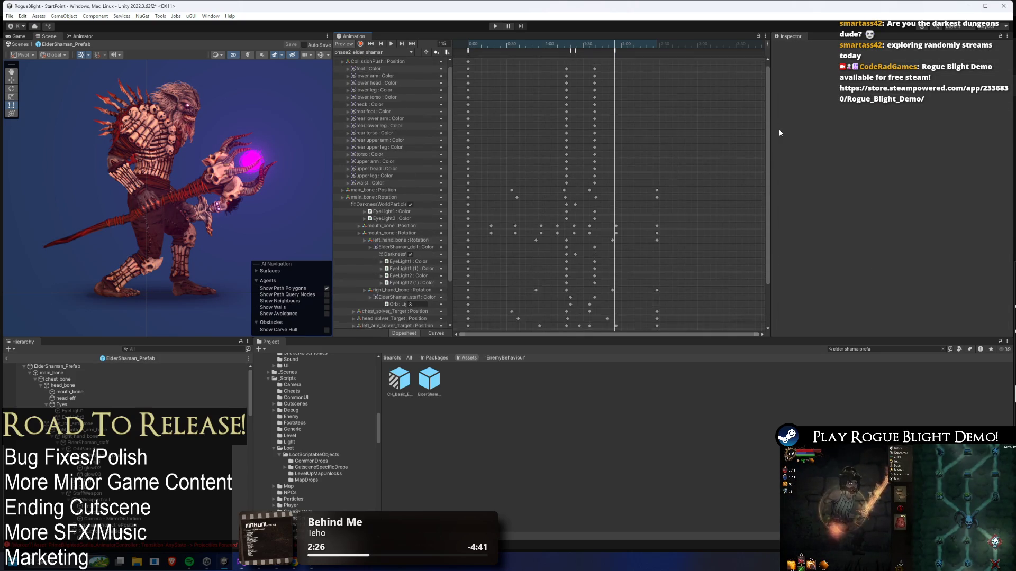
click(616, 42)
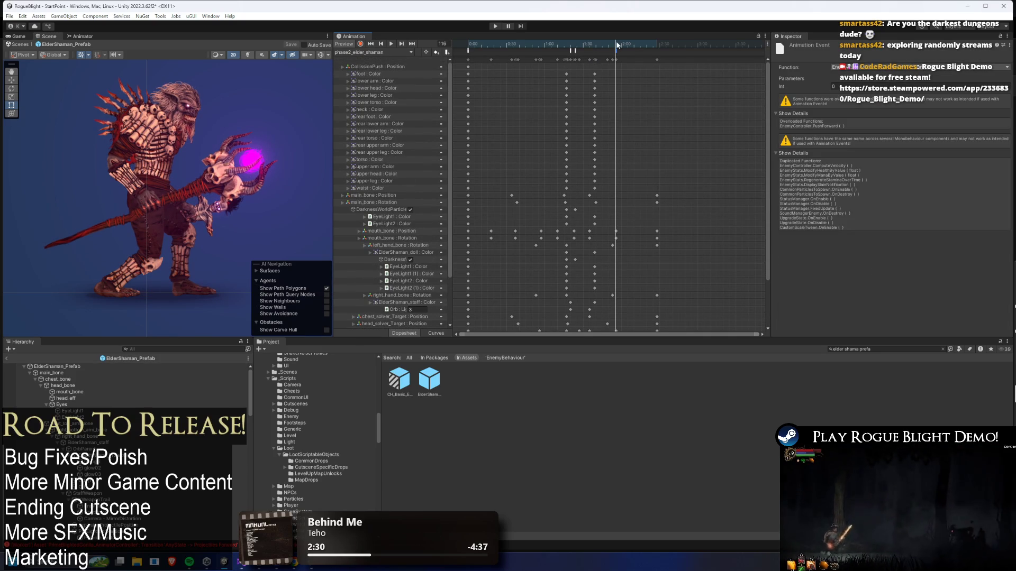
drag(620, 42, 650, 45)
click(617, 43)
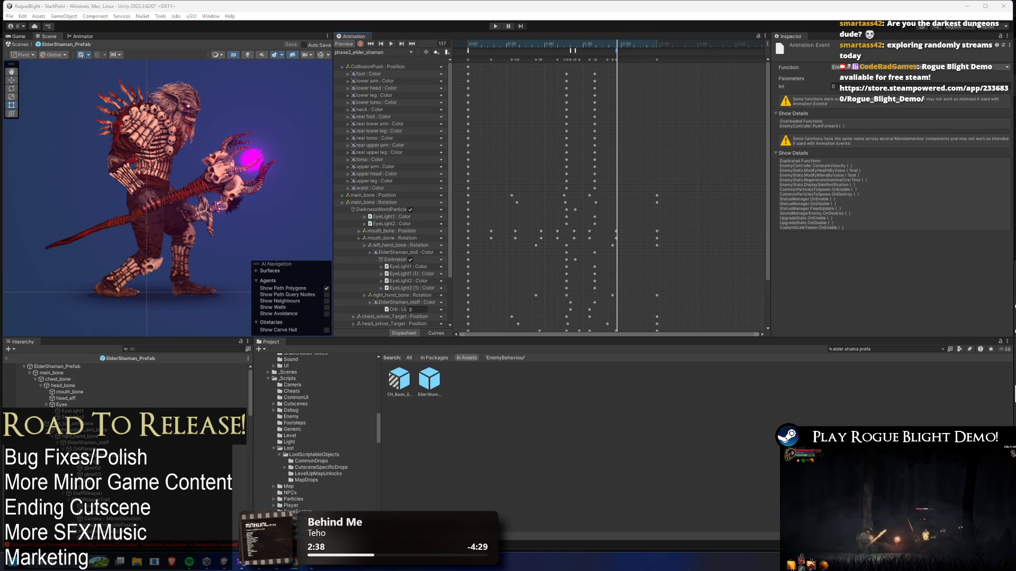
click(882, 350)
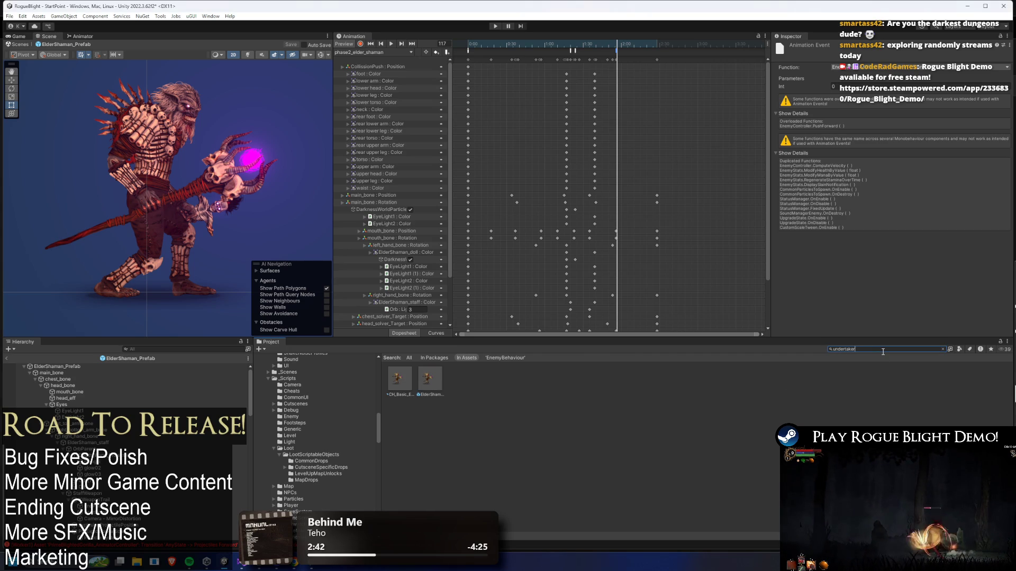
Open Undertaker_Prefab on its Phase2_Undertaker clip and preview frame 78
text( prefa)
double_click(399, 379)
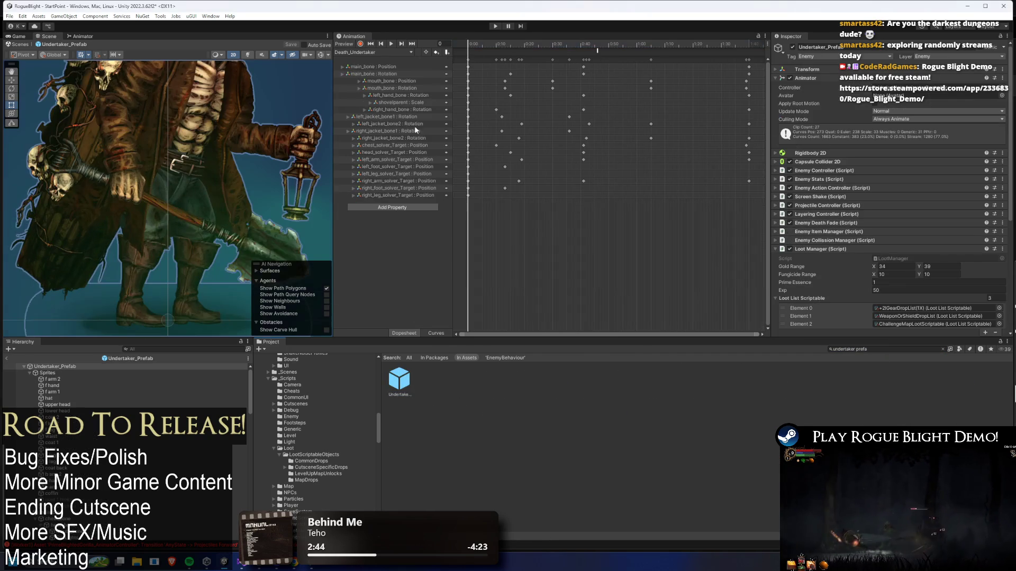
click(373, 52)
click(423, 157)
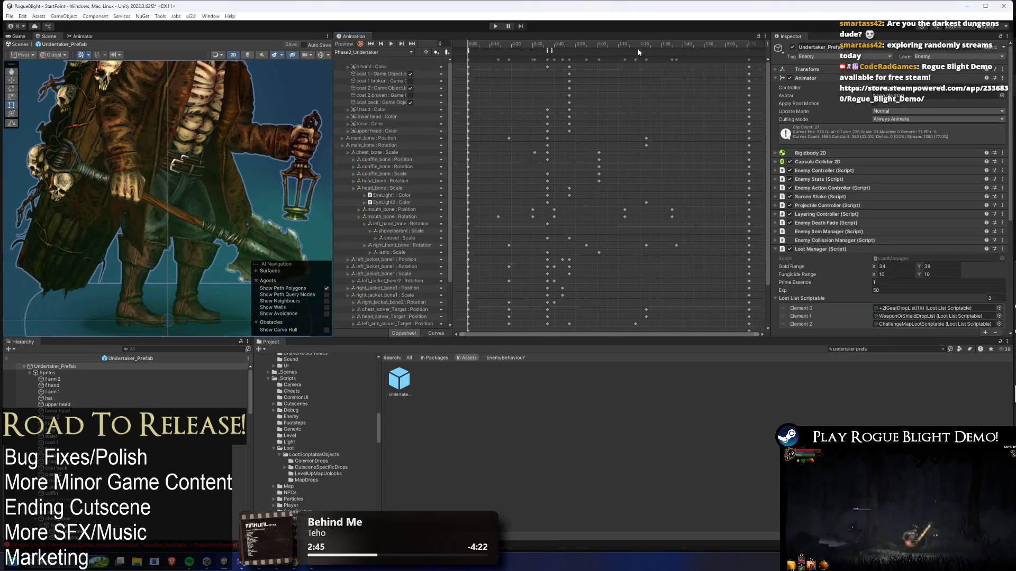
click(635, 44)
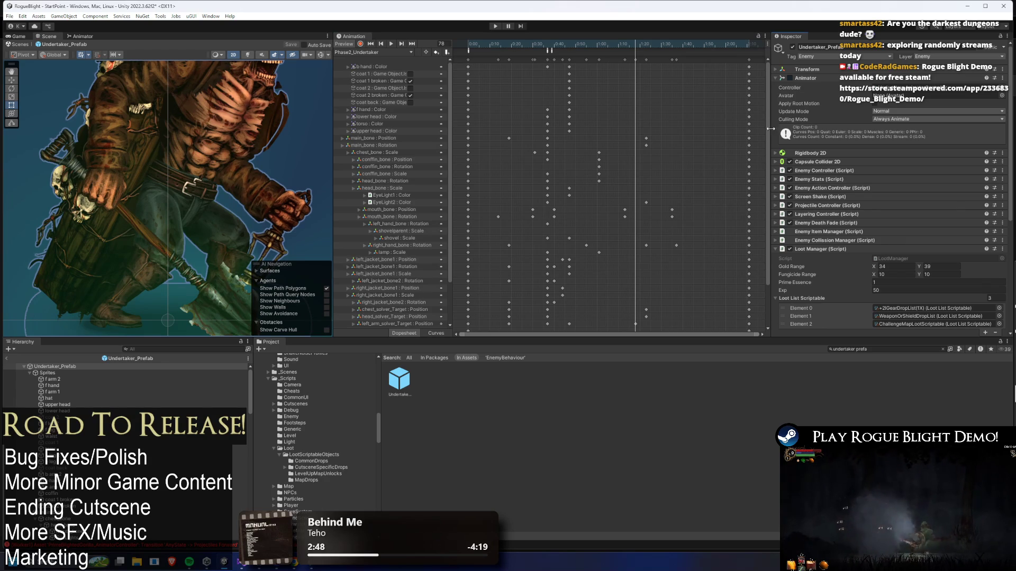
Step the Phase2_Undertaker clip to frames 86–87 to bring up its event
scroll(170, 142, down, 6)
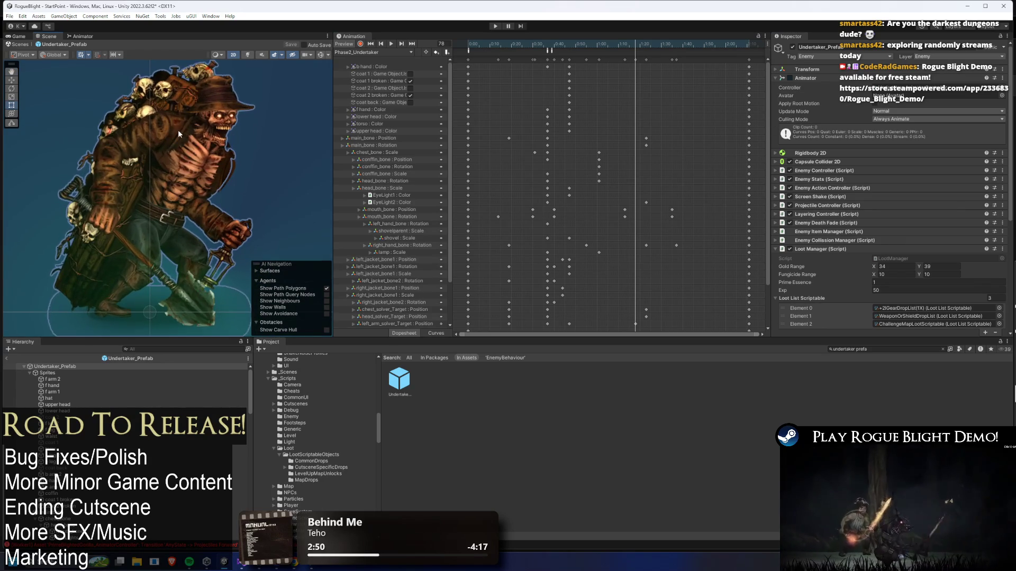
scroll(178, 129, down, 1)
drag(769, 196, 768, 233)
click(655, 44)
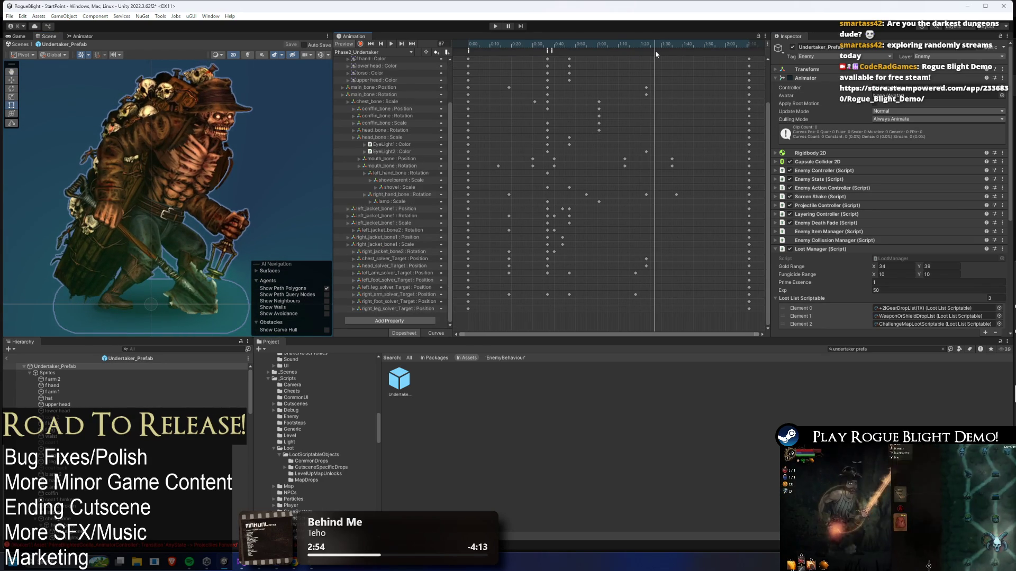
click(652, 50)
Scrub the Undertaker clip from frame 84 to 95, then select the old search text
drag(770, 167, 772, 164)
scroll(770, 158, up, 3)
click(651, 48)
drag(651, 49, 672, 50)
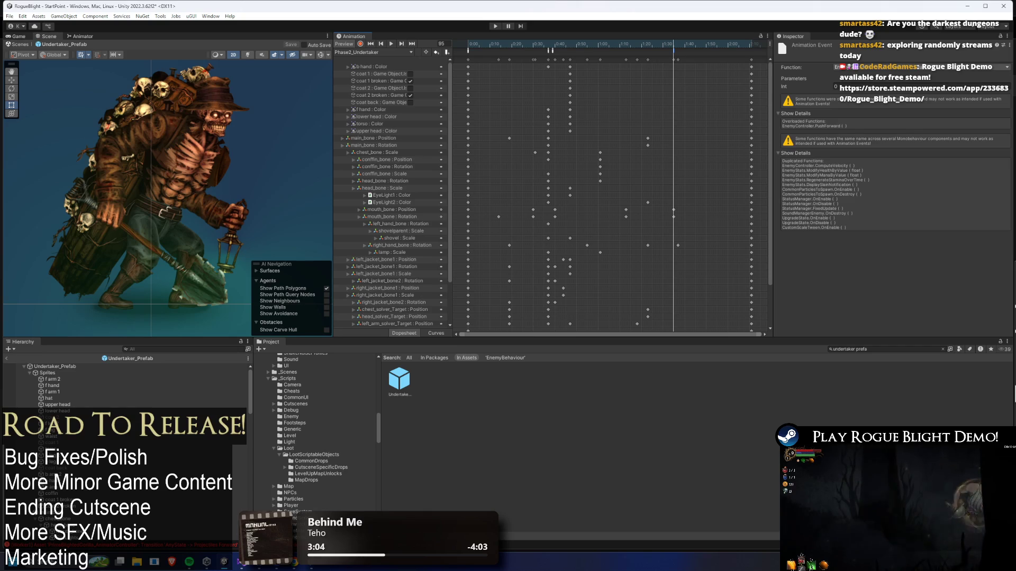
click(886, 350)
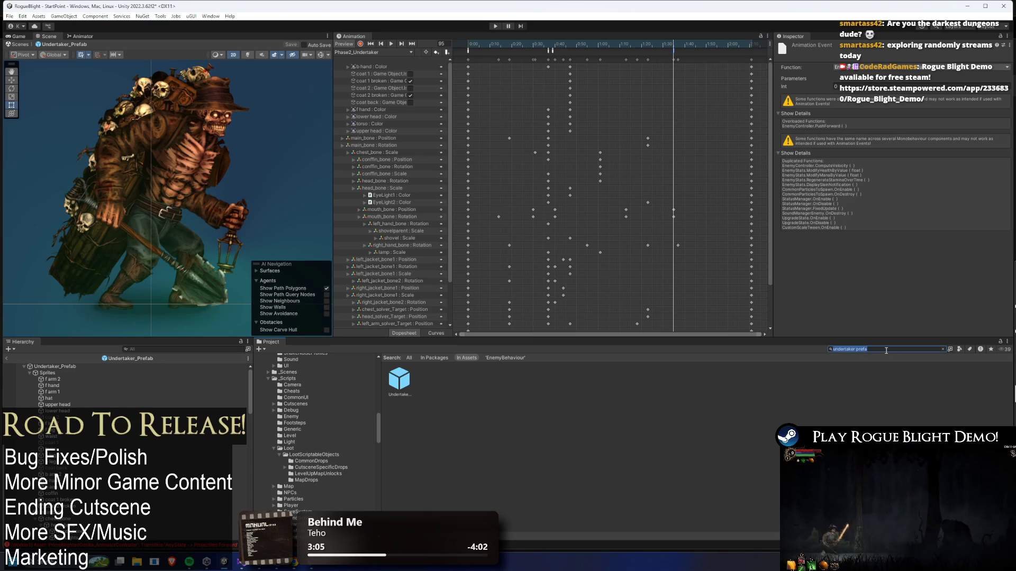
Search 'illdrakefa', open Illdrake_Knight_Prefab and load its Phase2_Illdrake clip
text(illdrake knigh)
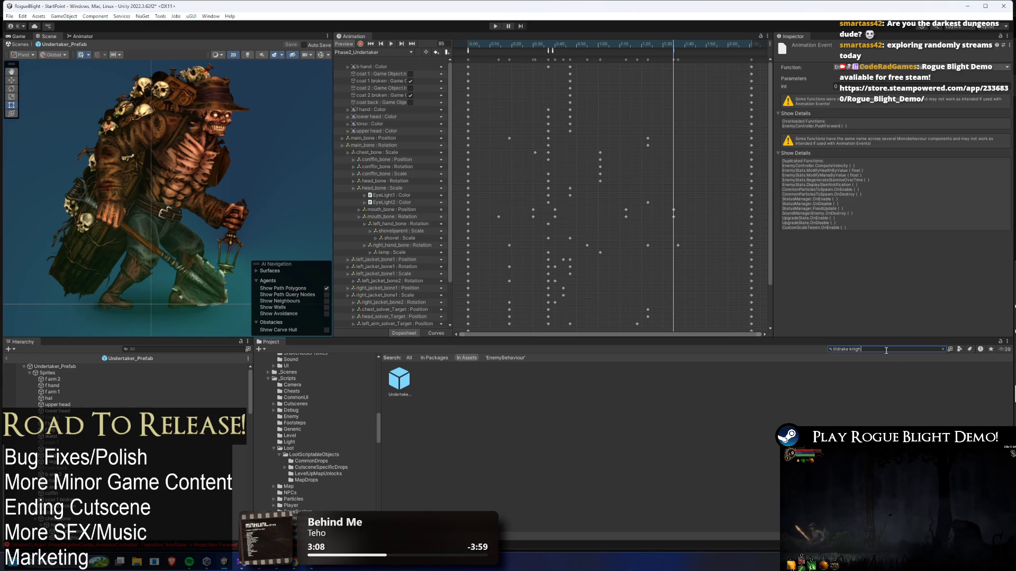
text(t prefa)
double_click(399, 379)
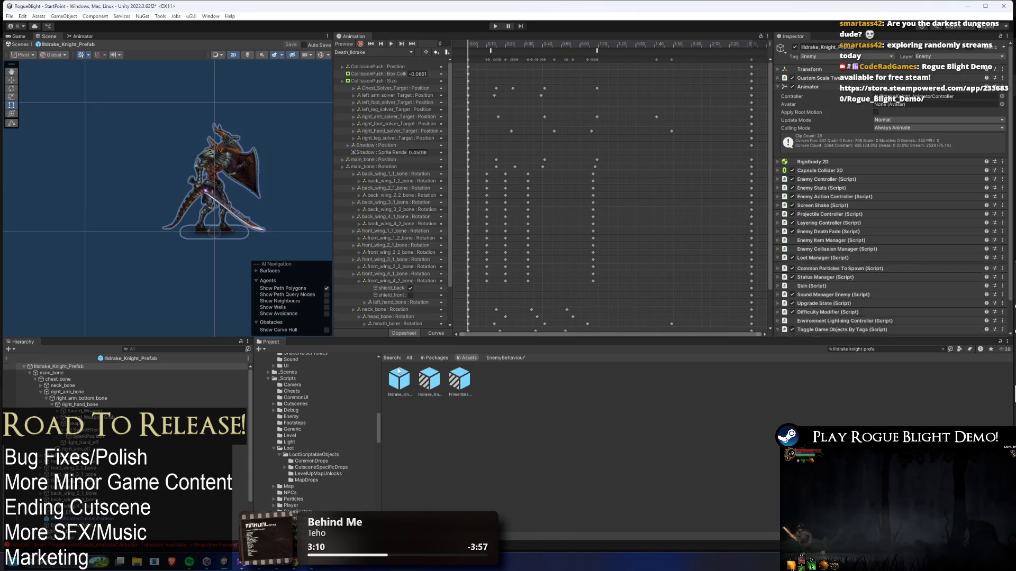
click(411, 52)
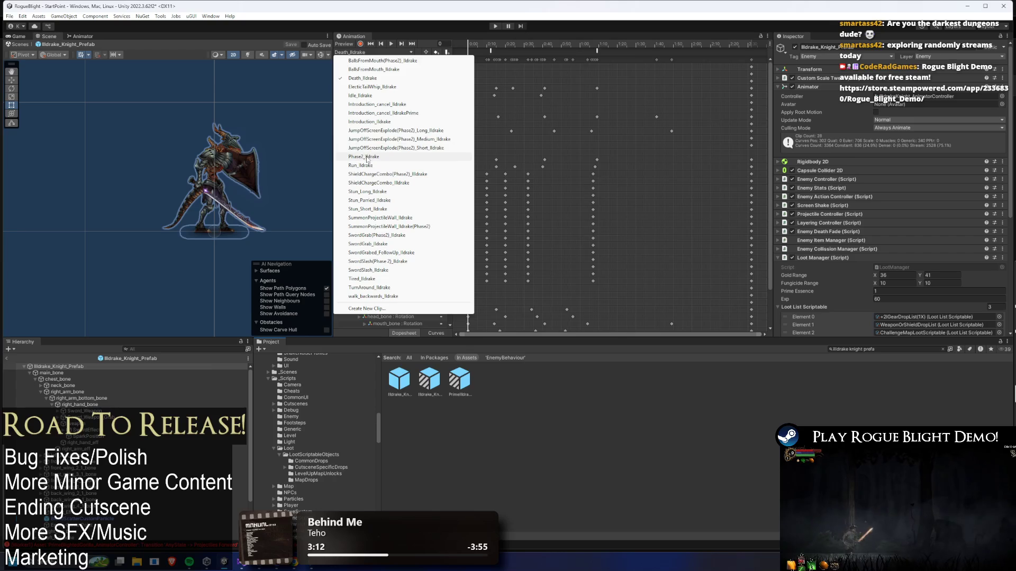
click(402, 156)
Select the Phase2_Illdrake event around frames 122–134 and save the project
drag(598, 43, 659, 44)
click(666, 51)
drag(770, 100, 764, 202)
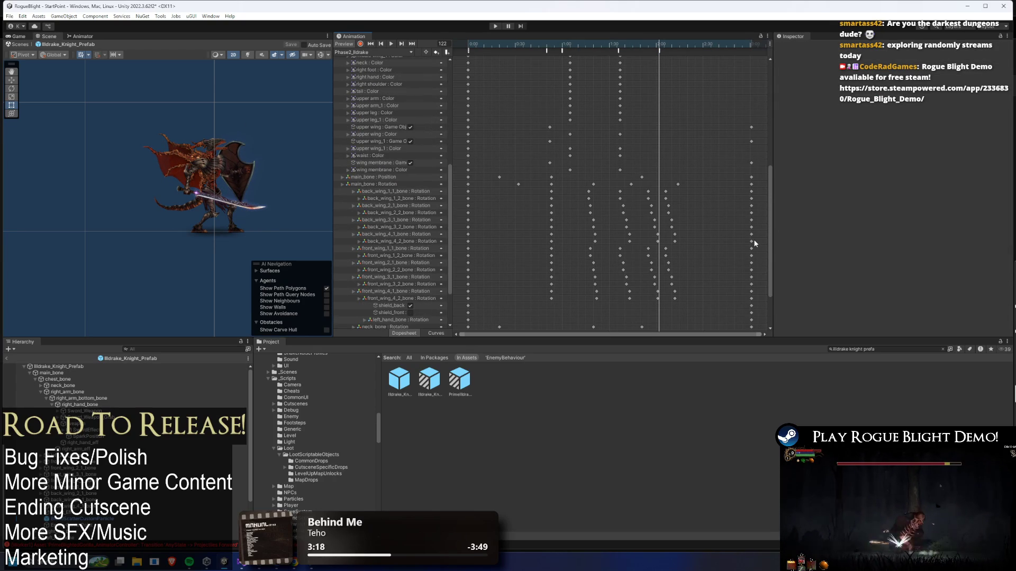
mouse_move(769, 249)
mouse_down()
mouse_move(766, 275)
mouse_move(772, 121)
mouse_up()
drag(665, 45, 677, 50)
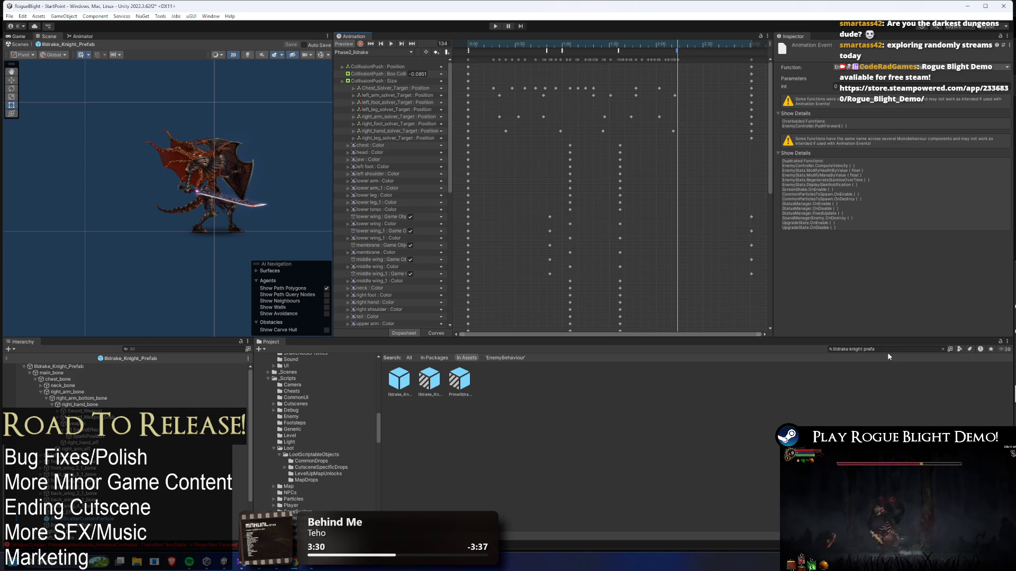
key(ctrl+s)
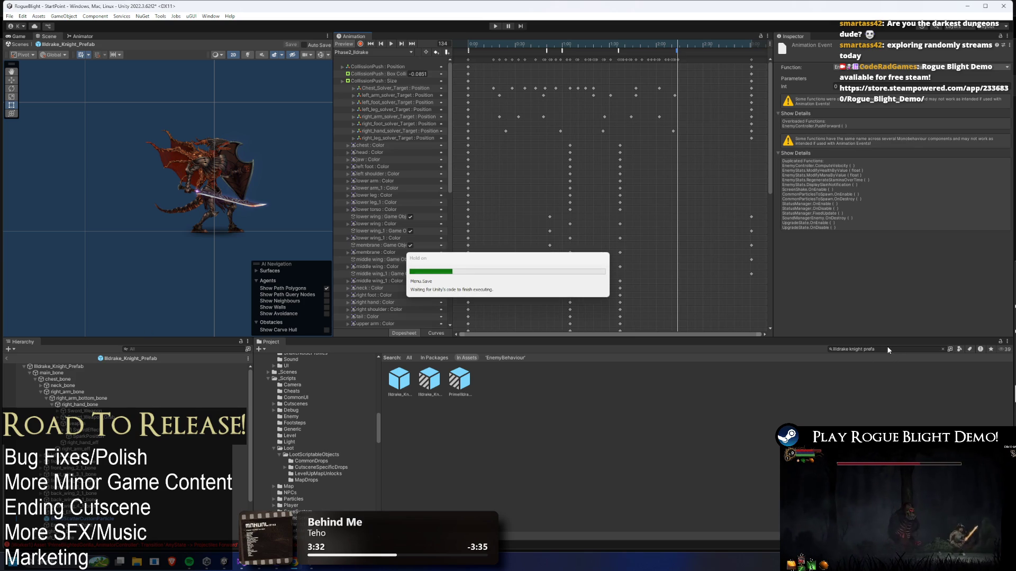
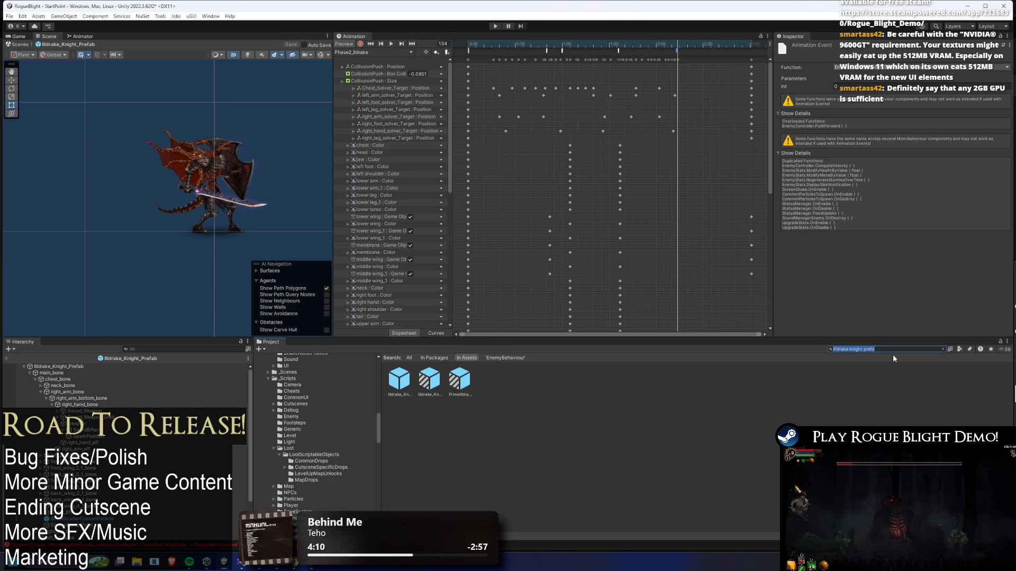
After selecting events on the knight timeline, change the Project search to 'scarecrow prefab'
drag(687, 53, 677, 60)
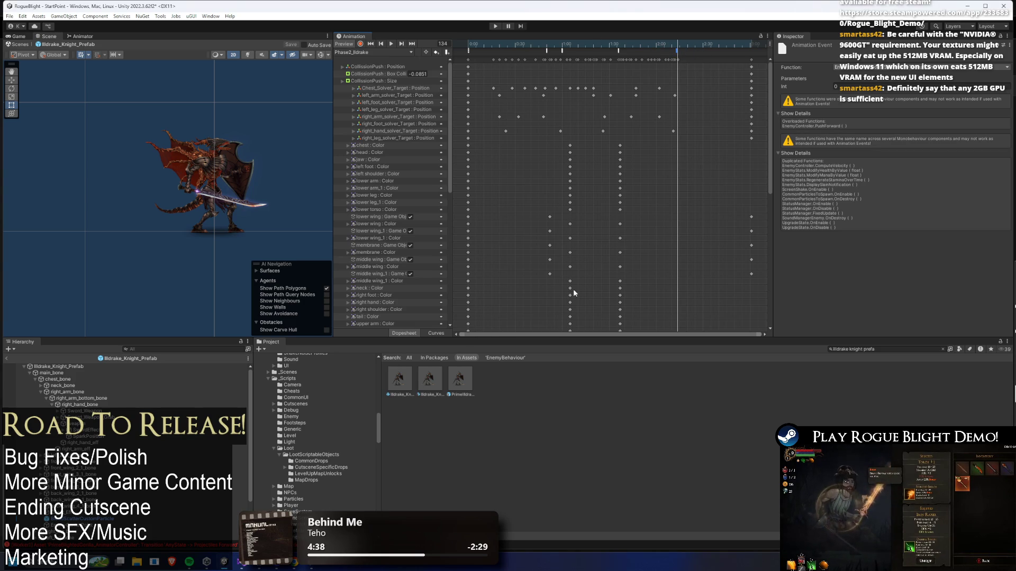
click(912, 347)
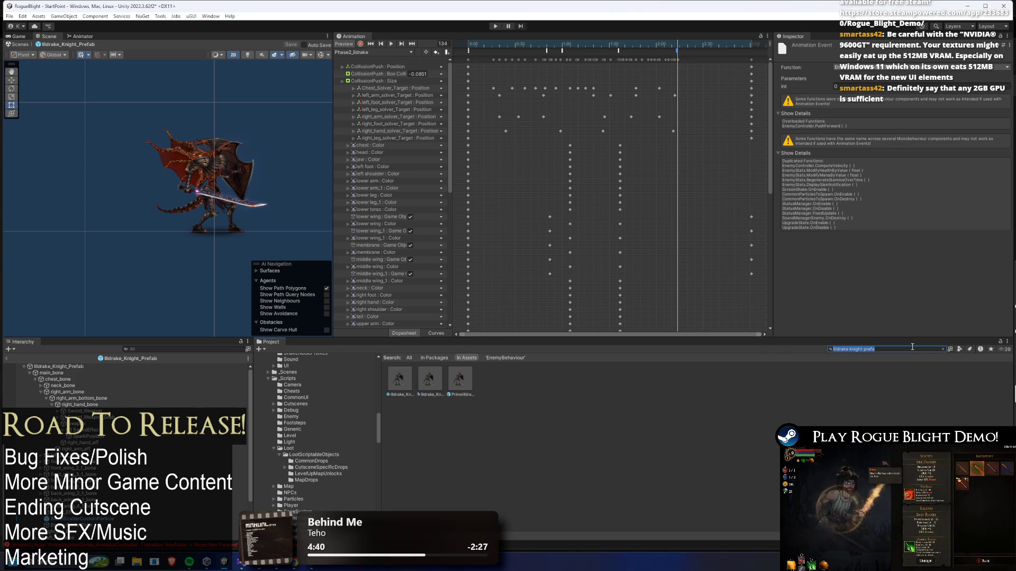
text(scareacrow prefa)
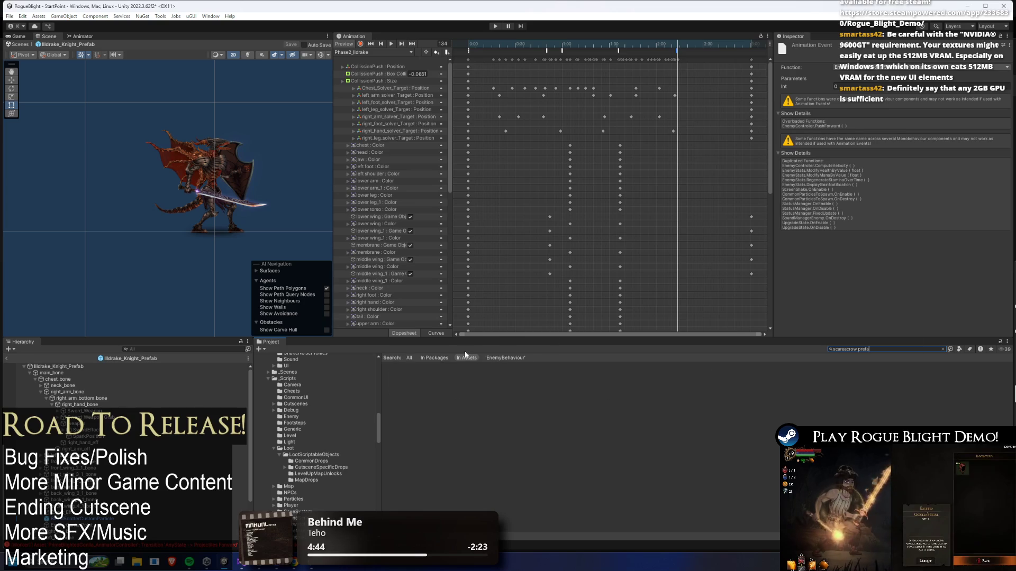
key(BackSpace)
key(BackSpace)
key(BackSpace)
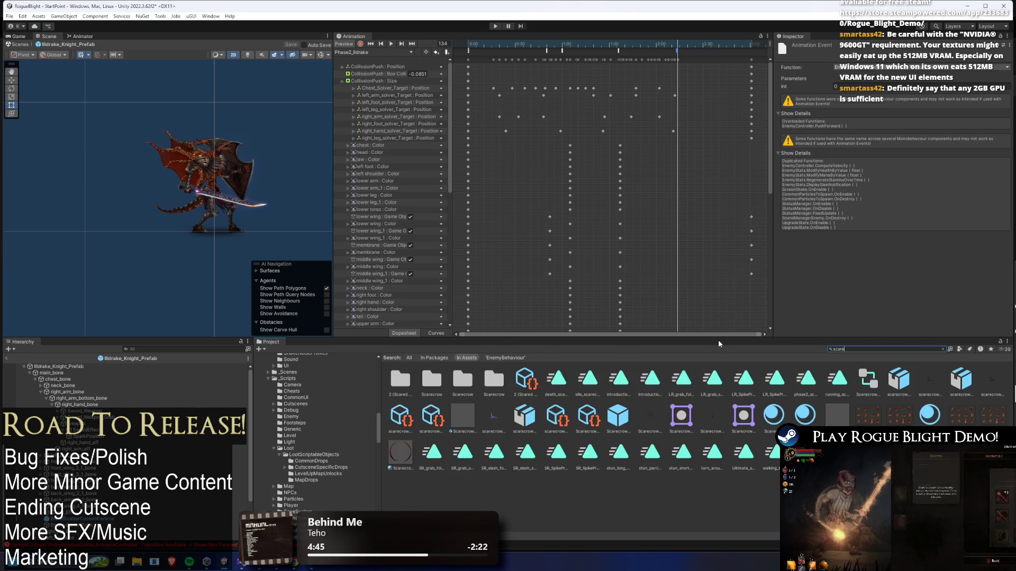
text(crow pref)
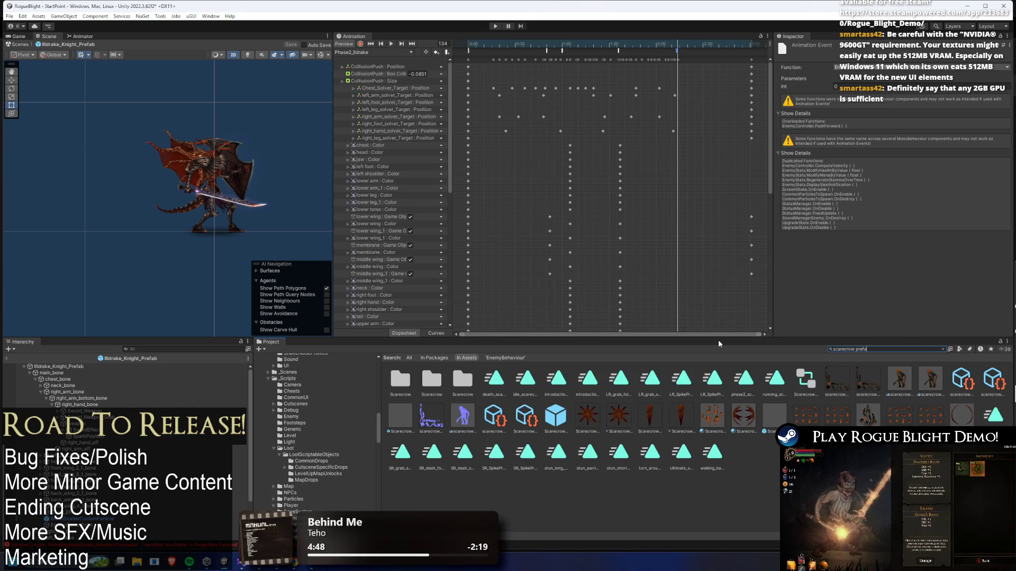
text(a)
Open the Scarecrow prefab and inspect the phase2_scarecrow clip's events near frames 73 and 111
double_click(399, 379)
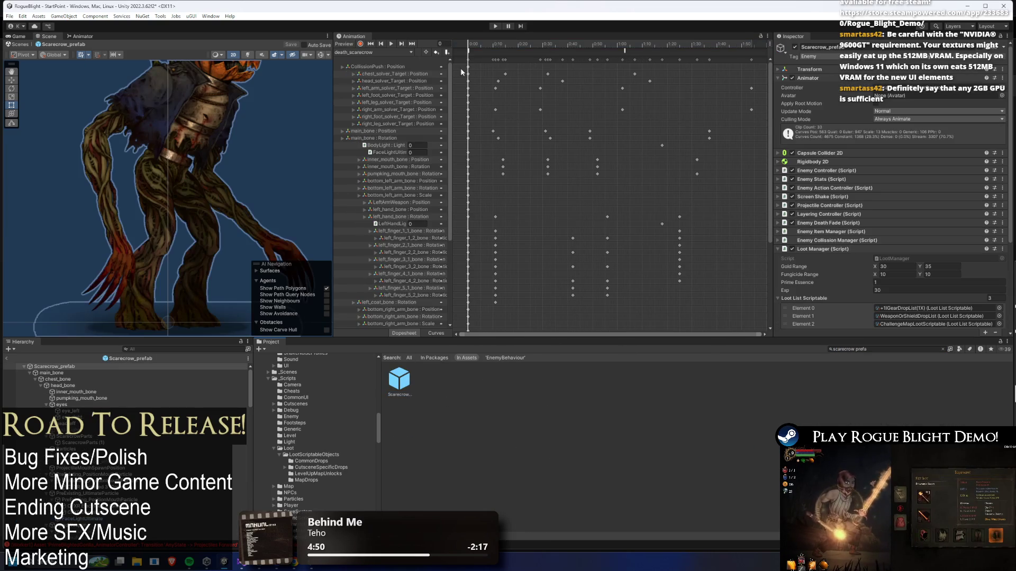
click(373, 54)
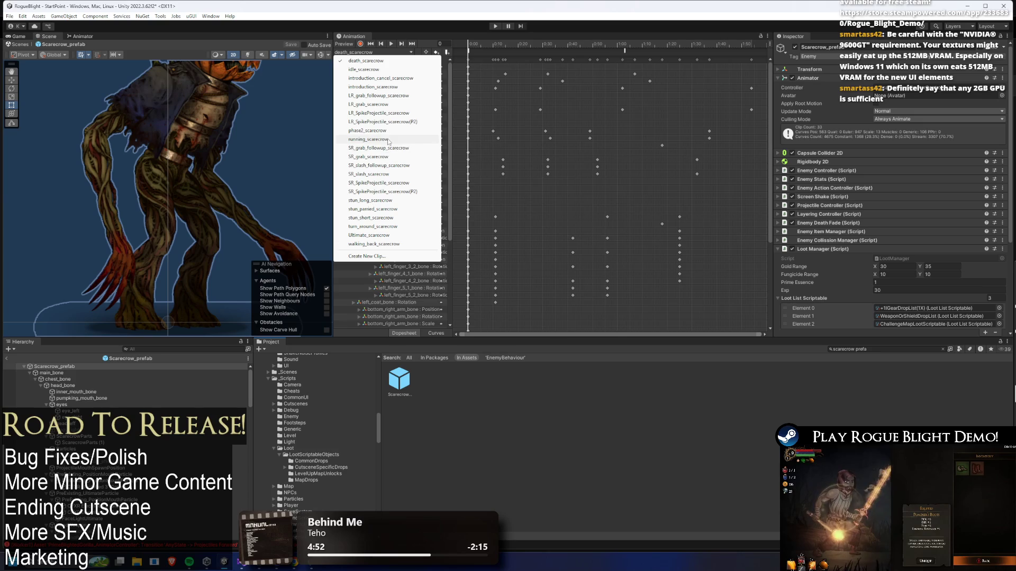
click(367, 130)
drag(592, 46, 682, 46)
click(603, 50)
click(770, 157)
scroll(759, 288, up, 3)
click(682, 50)
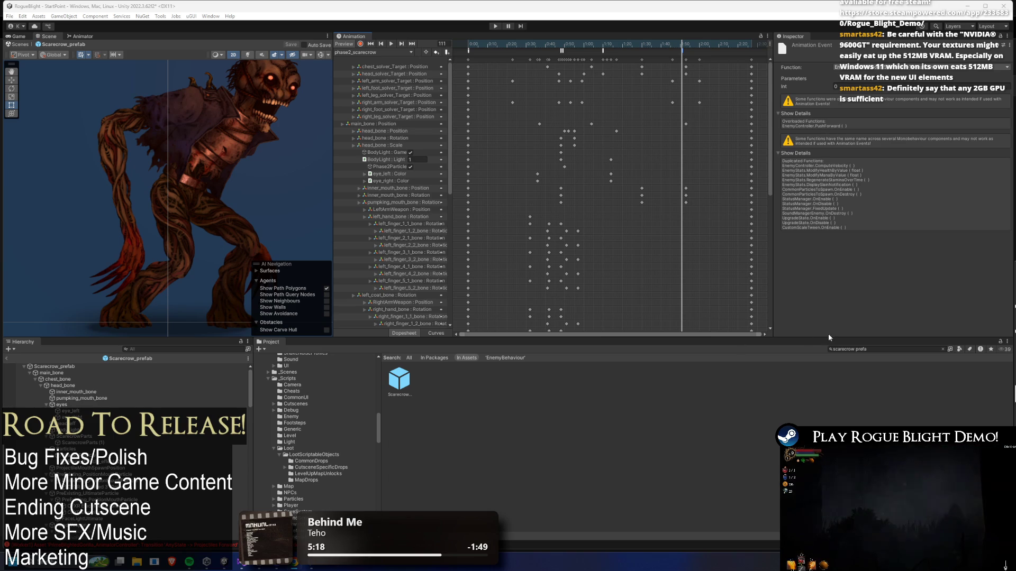
Search the Project for the undead flower and open the UndeadFlowerBoss prefab
click(879, 349)
text(uyn)
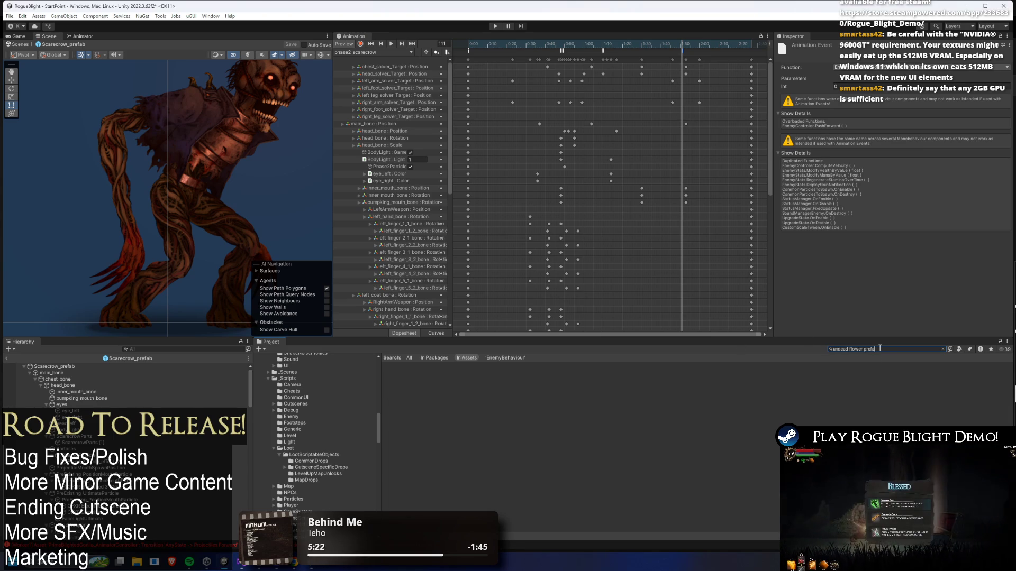
double_click(399, 379)
Switch to the Animator and enter the flower boss's EnemyAI then Actions sub-state machines
click(372, 51)
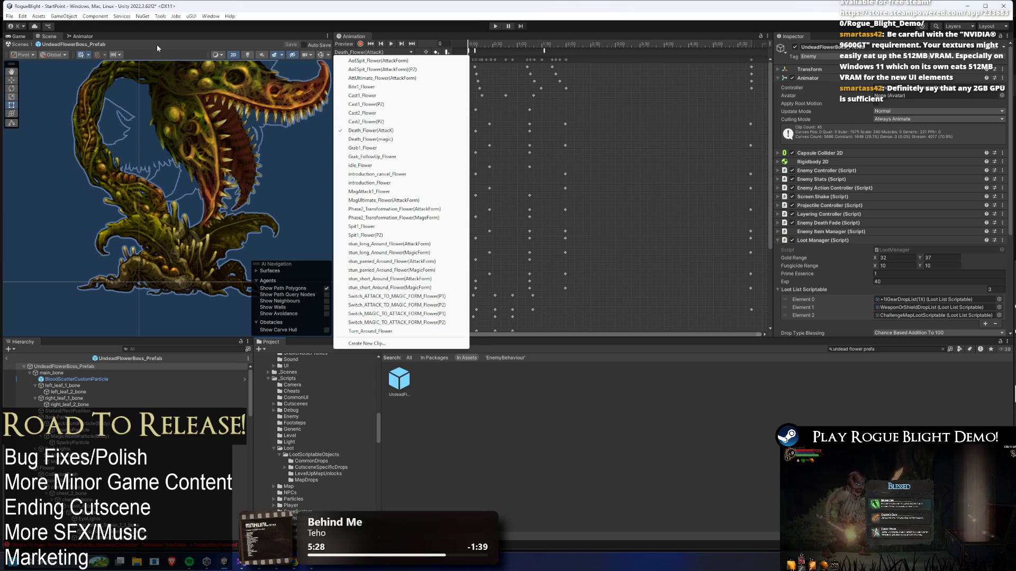
click(134, 33)
click(79, 36)
click(273, 148)
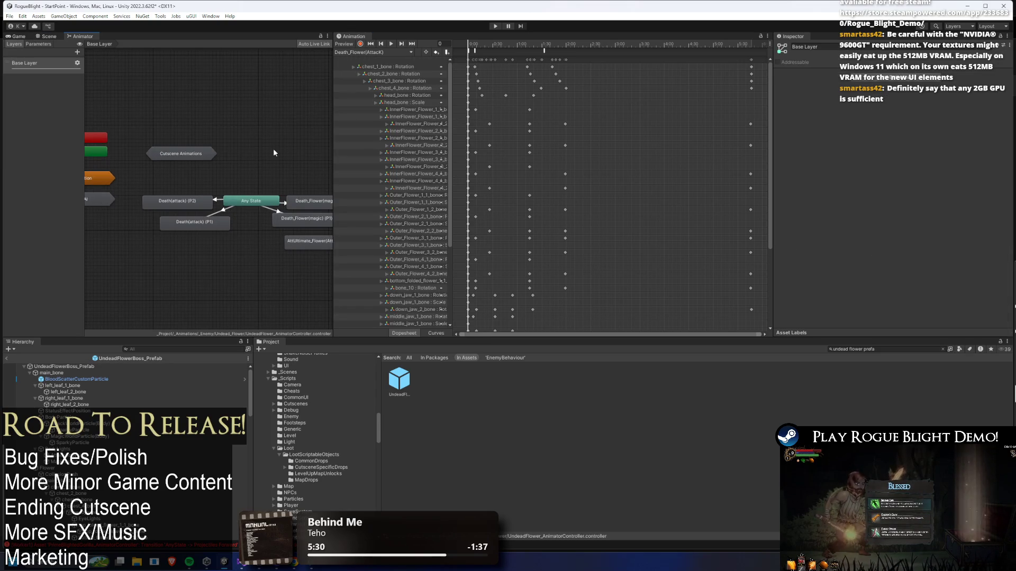
scroll(273, 148, up, 2)
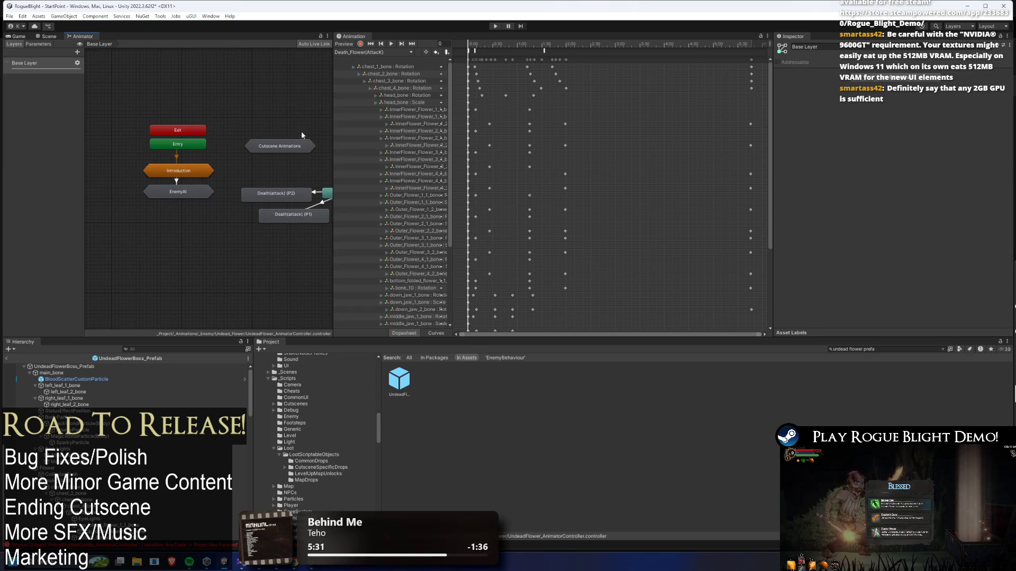
double_click(186, 193)
double_click(152, 218)
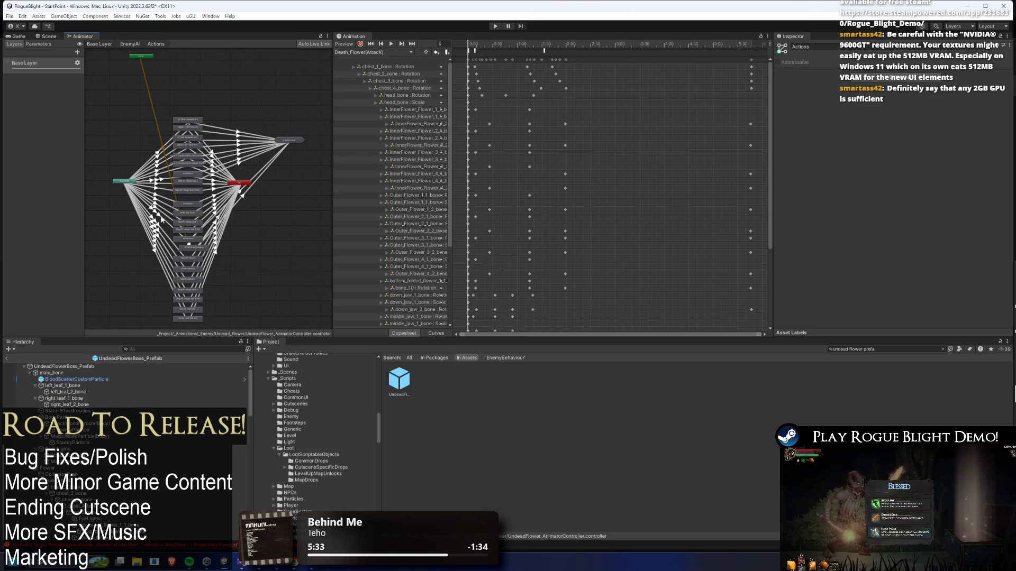
Pan through the Actions states and select MAGIC TO ATTACK (P1)
scroll(172, 111, up, 3)
scroll(193, 125, up, 3)
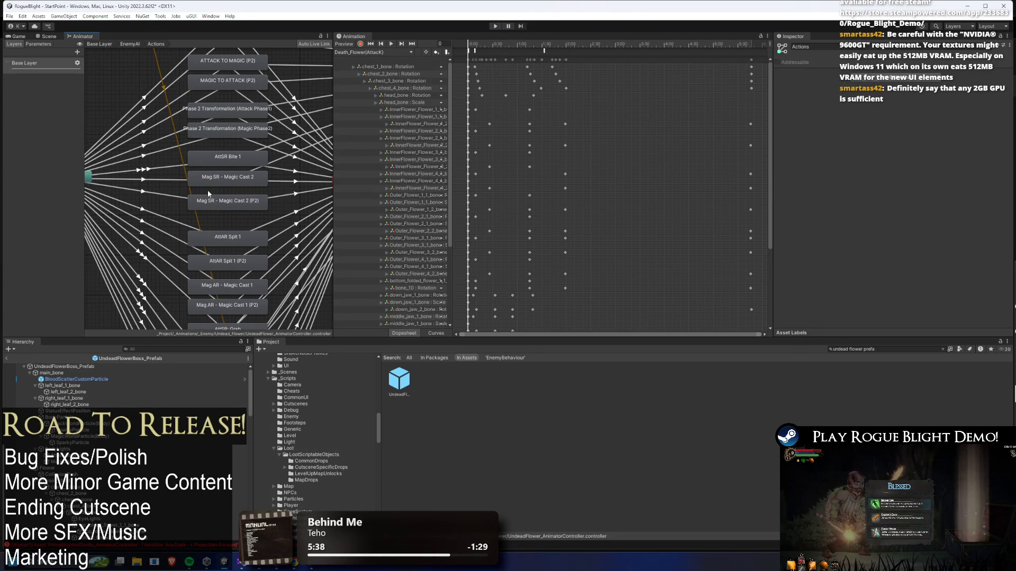
scroll(213, 189, down, 2)
mouse_move(233, 252)
mouse_down()
mouse_move(236, 50)
mouse_move(249, 173)
mouse_move(231, 221)
mouse_up()
scroll(202, 119, up, 3)
click(240, 103)
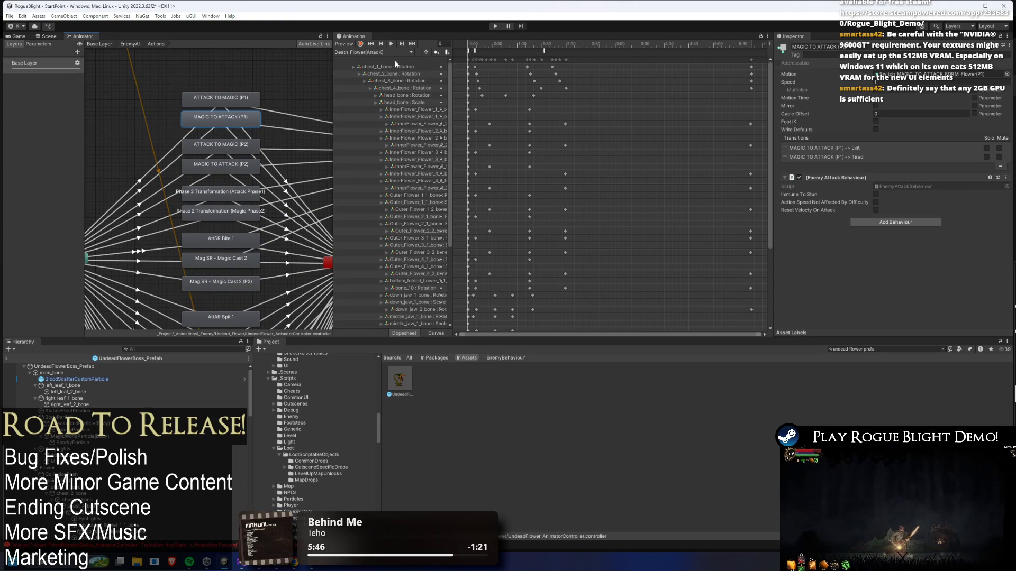
click(382, 53)
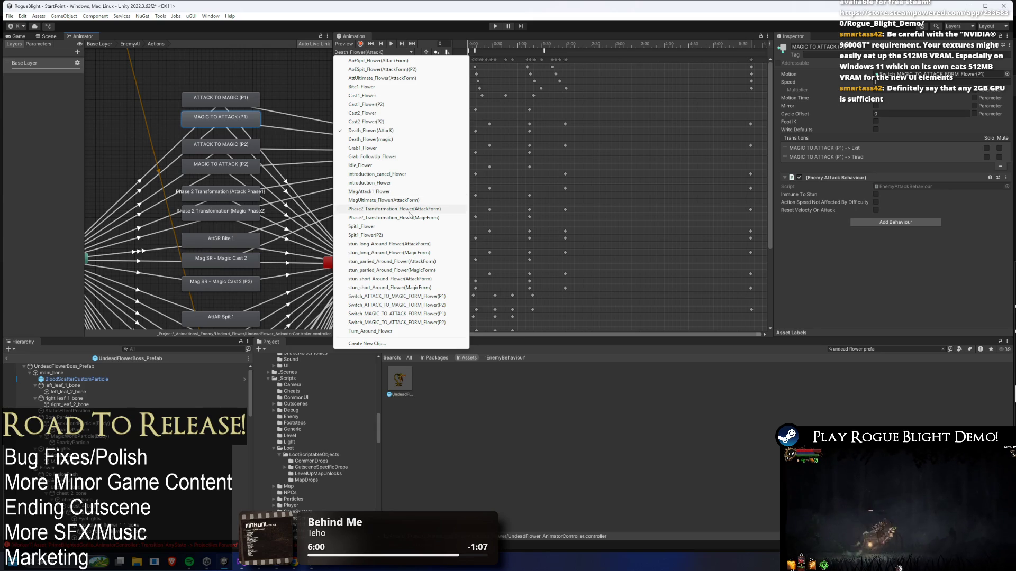
Load the Phase2_Transformation_Flower(AttackForm) clip and scrub it to frame 81 in the Scene
click(408, 211)
click(48, 36)
drag(584, 45, 683, 43)
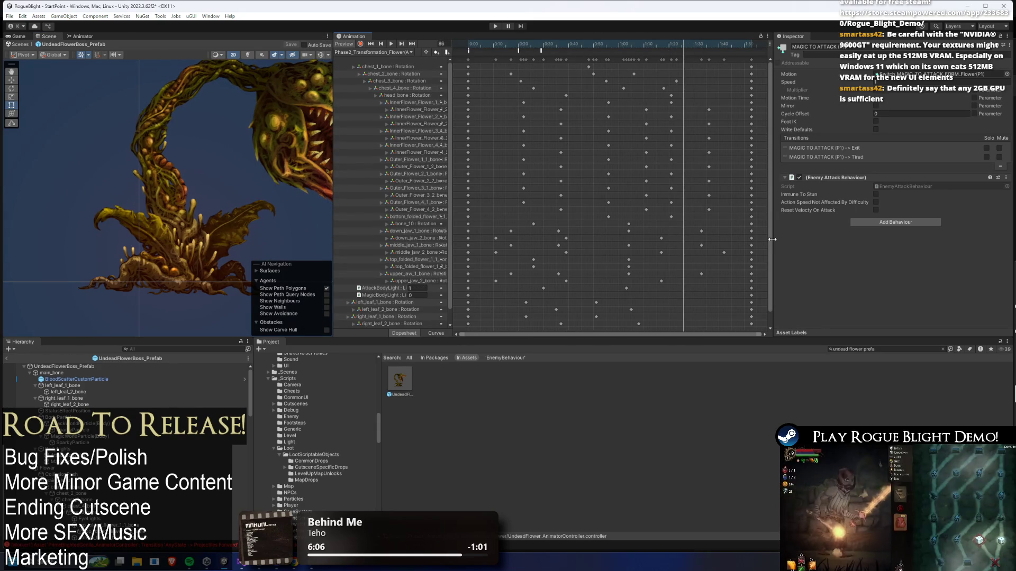
drag(773, 239, 768, 240)
Review the ATTACK TO MAGIC (P2), MAGIC TO ATTACK (P2) states and Phase 2 Transformation transition
click(80, 36)
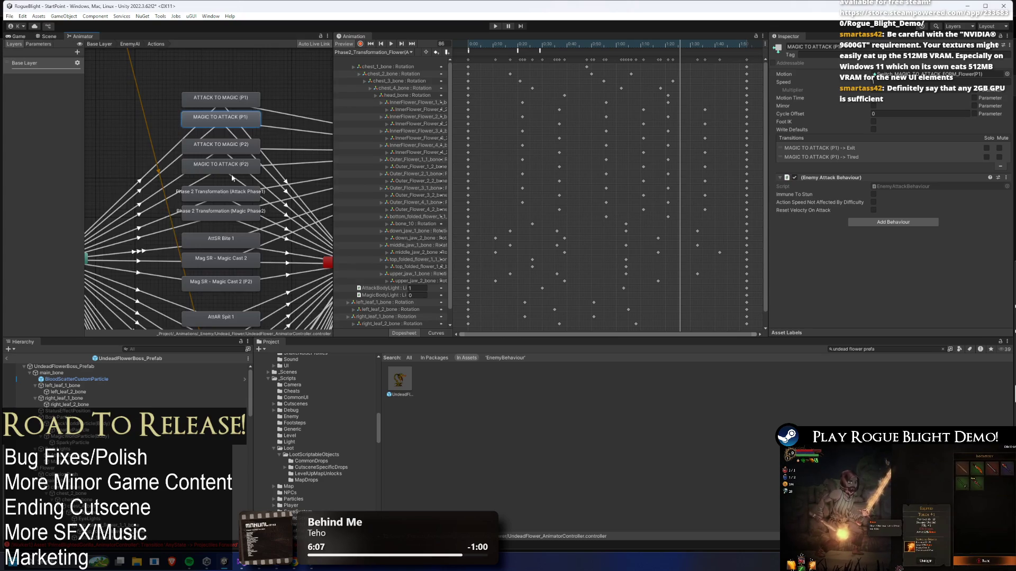
scroll(233, 143, down, 5)
drag(216, 125, 214, 227)
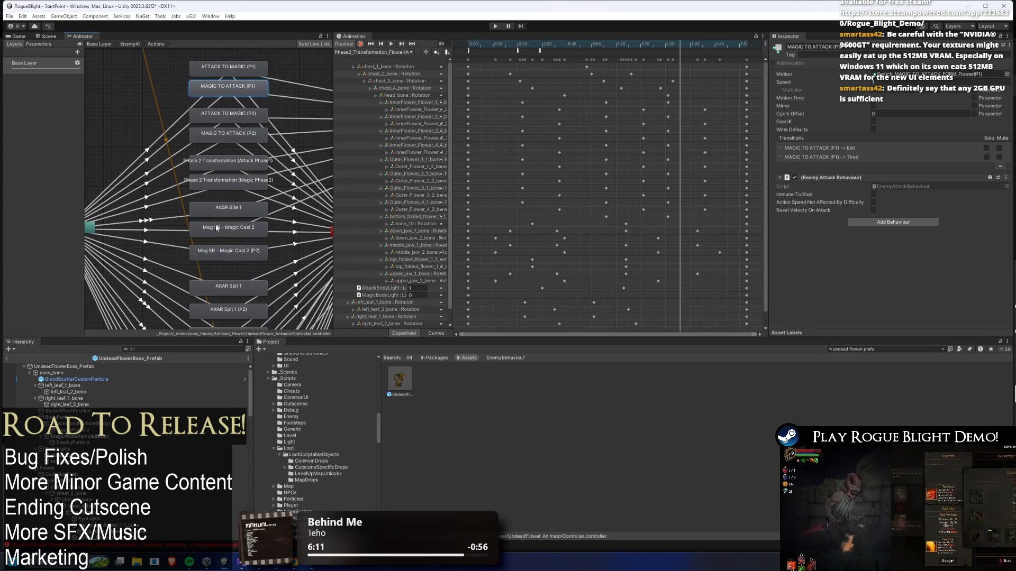
click(239, 121)
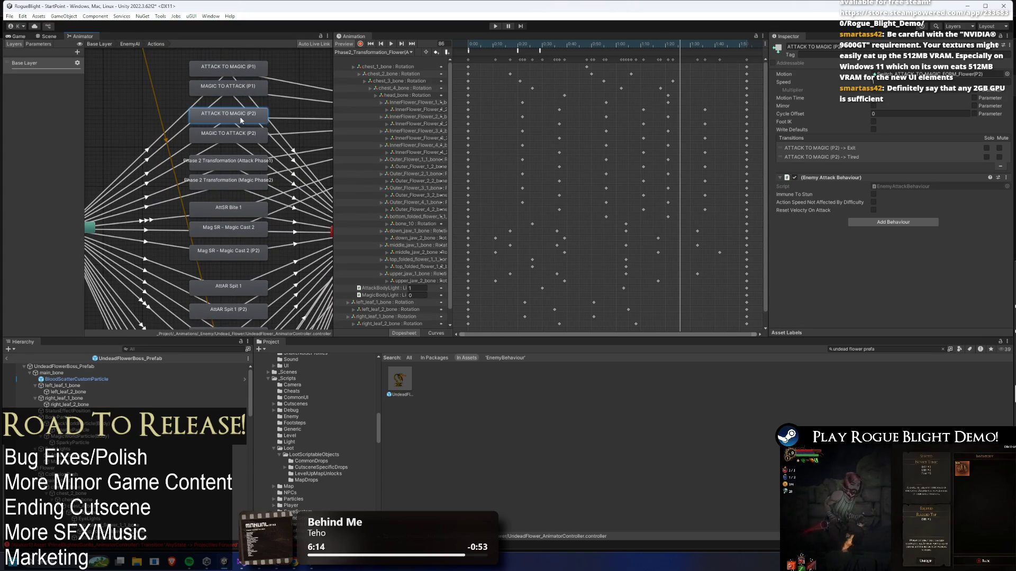
click(236, 135)
click(242, 177)
click(236, 195)
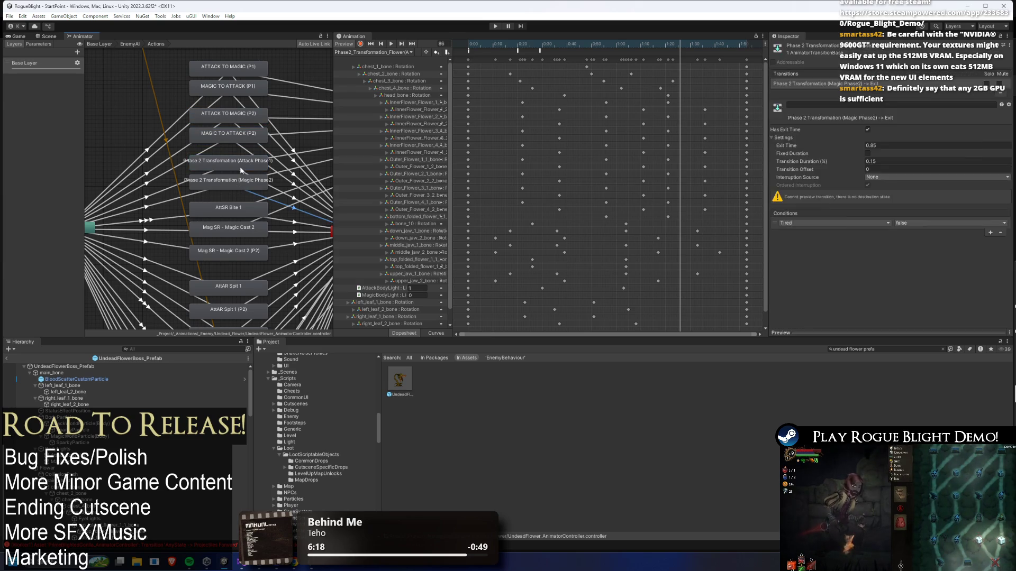
Select the UndeadFlowerBoss root, keep the AttackForm transformation clip, and return to Scene view
click(63, 366)
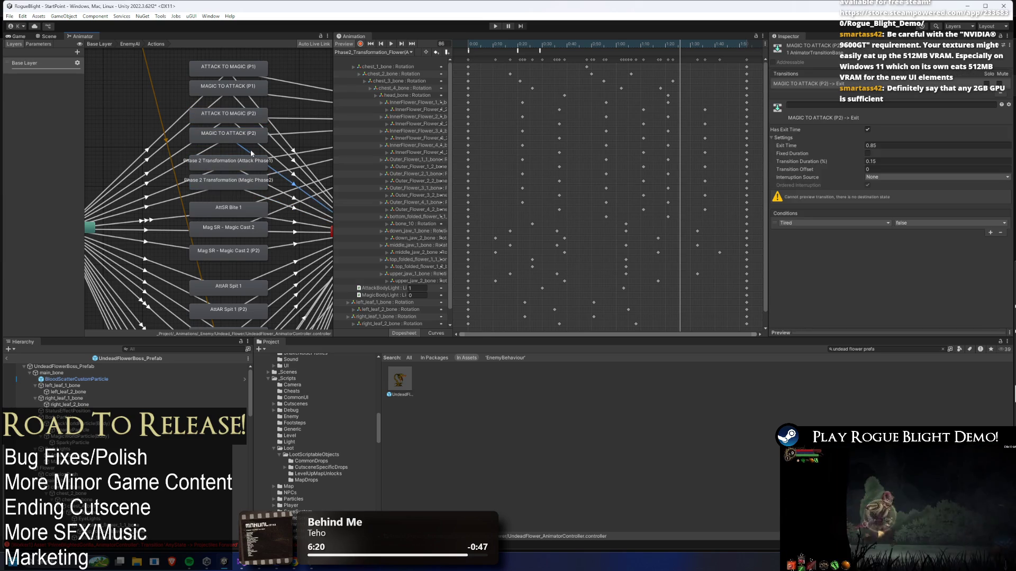
click(365, 53)
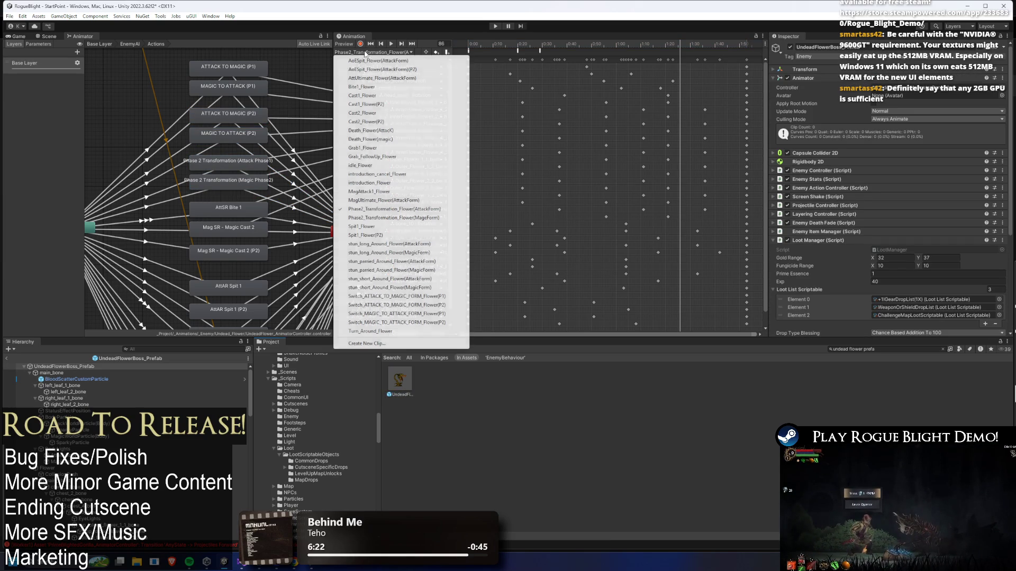
click(700, 57)
click(47, 36)
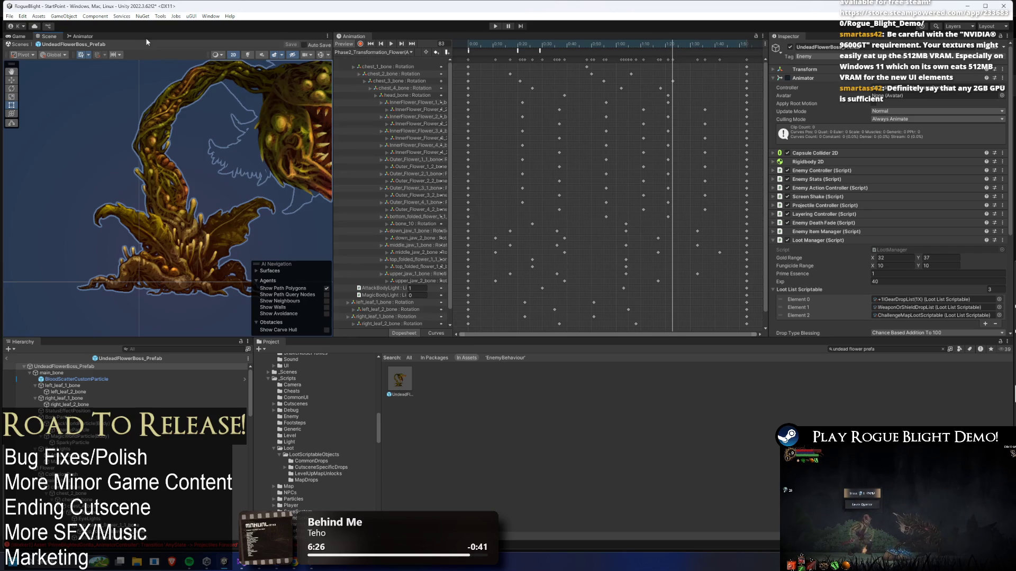
Add an animation event at 1:20 that calls SetImmuneToStun
right_click(678, 52)
click(744, 59)
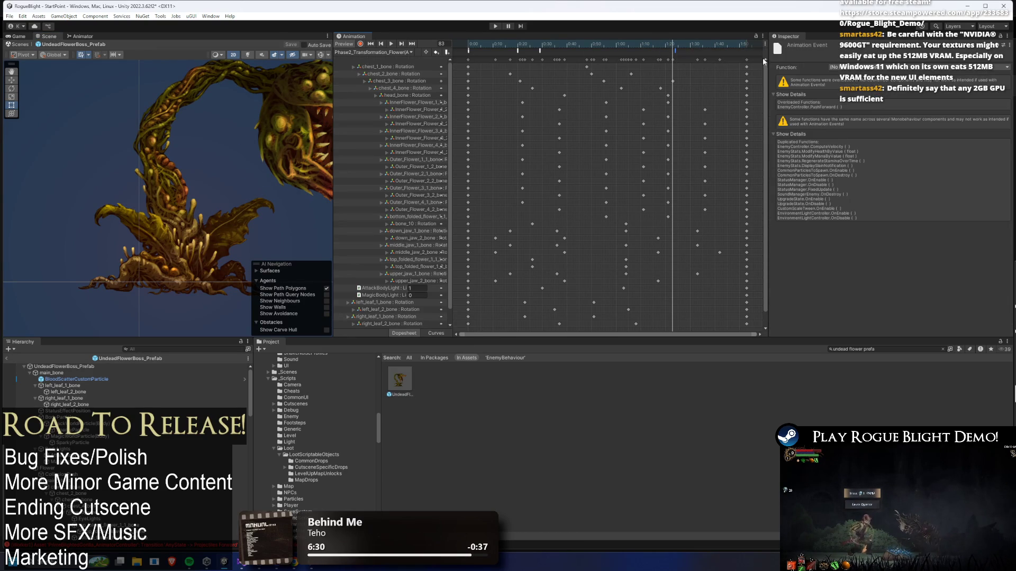
click(829, 67)
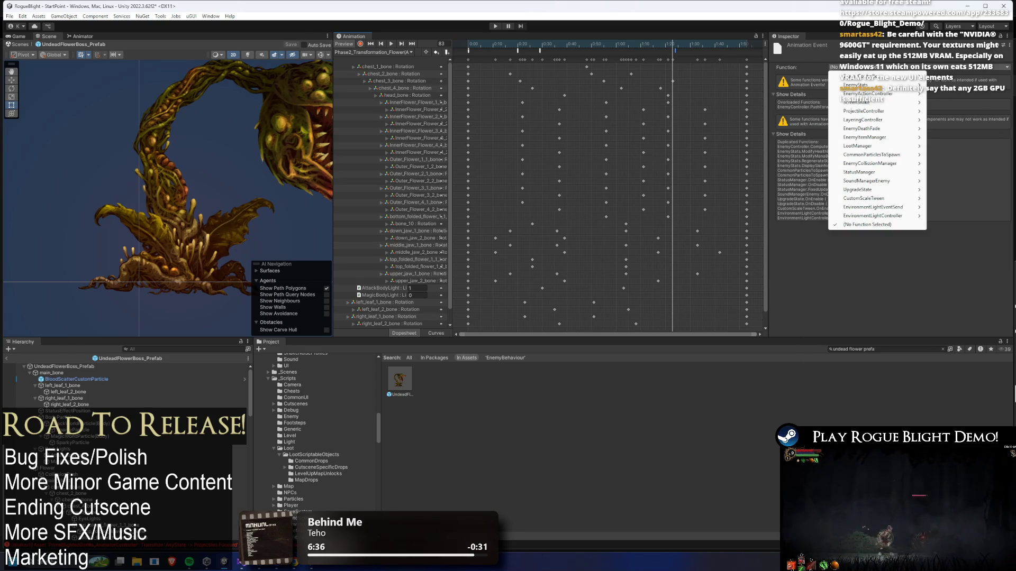
mouse_move(855, 85)
mouse_move(949, 85)
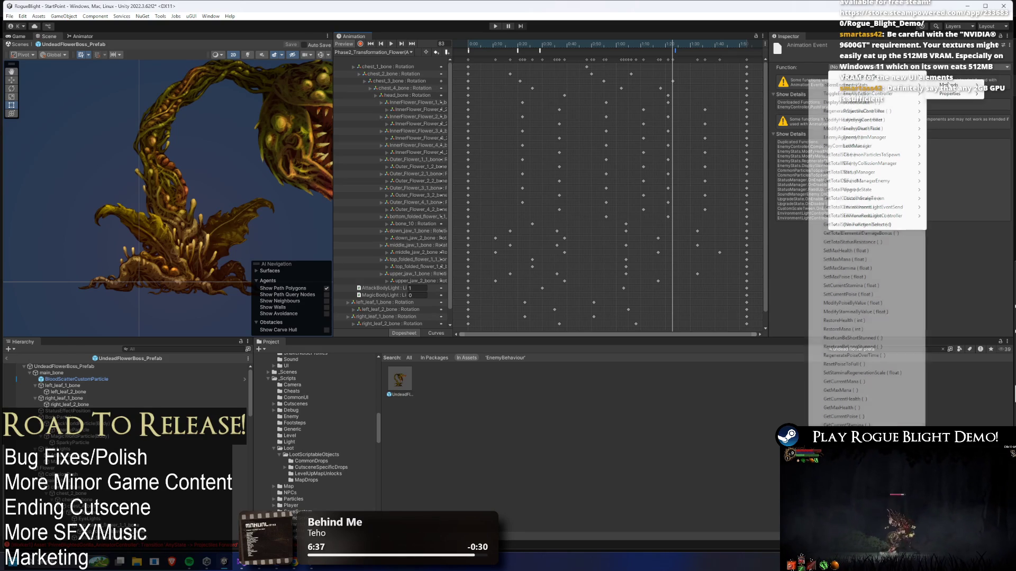
click(841, 321)
drag(673, 44, 673, 48)
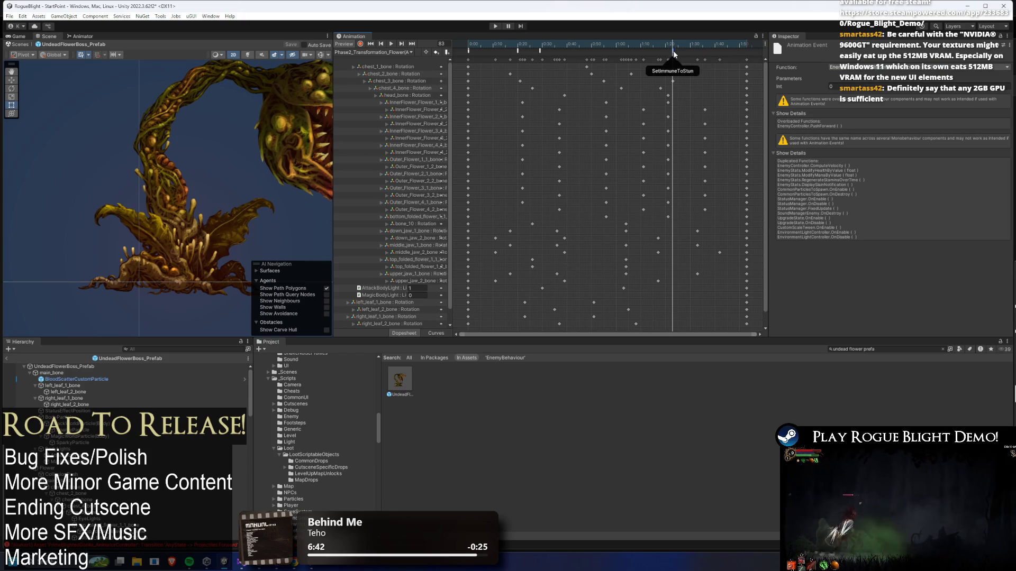
Review the Phase2_Transformation_Flower(MageForm) clip's events, then reopen the flower prefab at its root
click(383, 55)
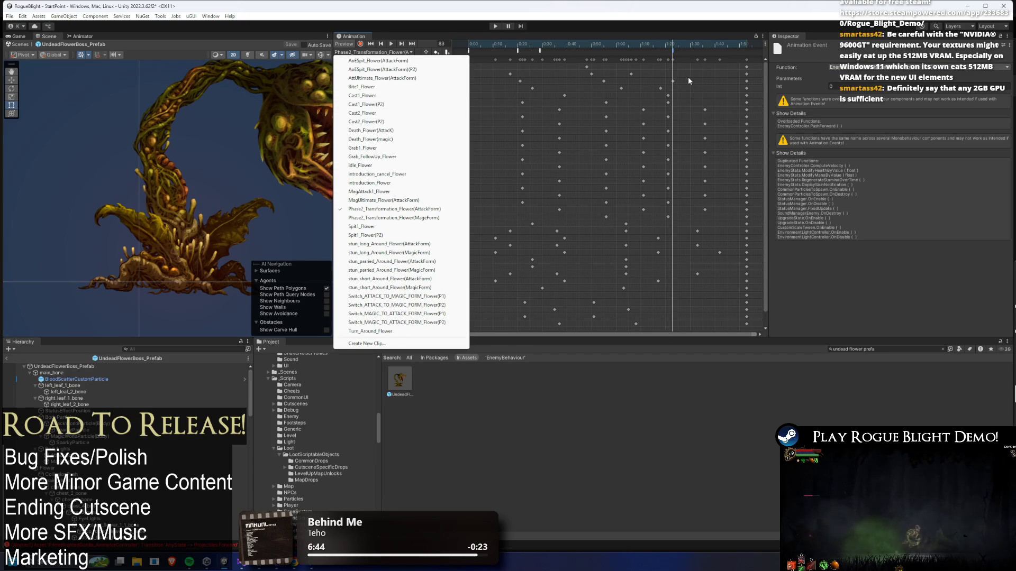
click(382, 217)
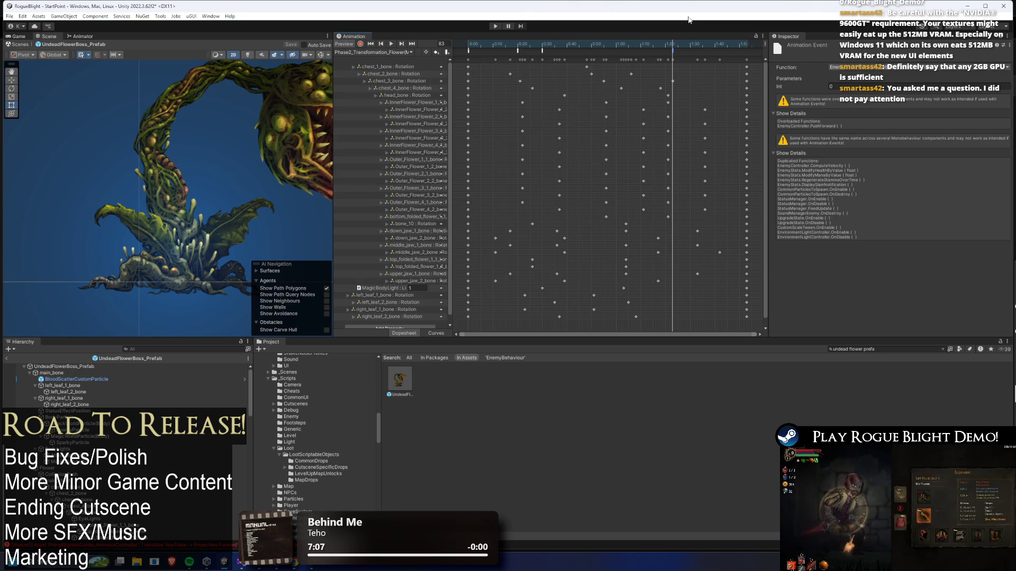
drag(685, 50, 666, 53)
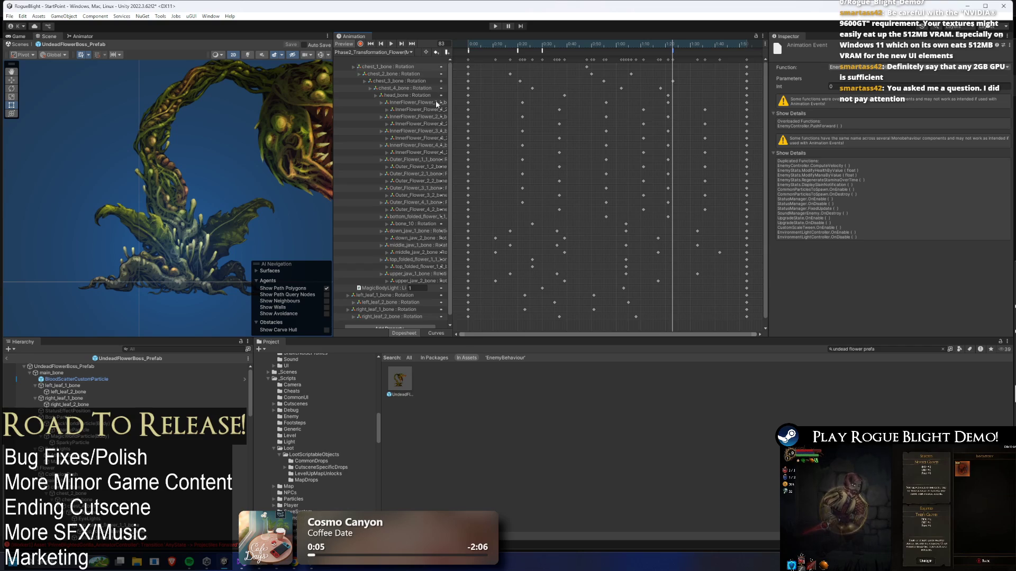
click(374, 51)
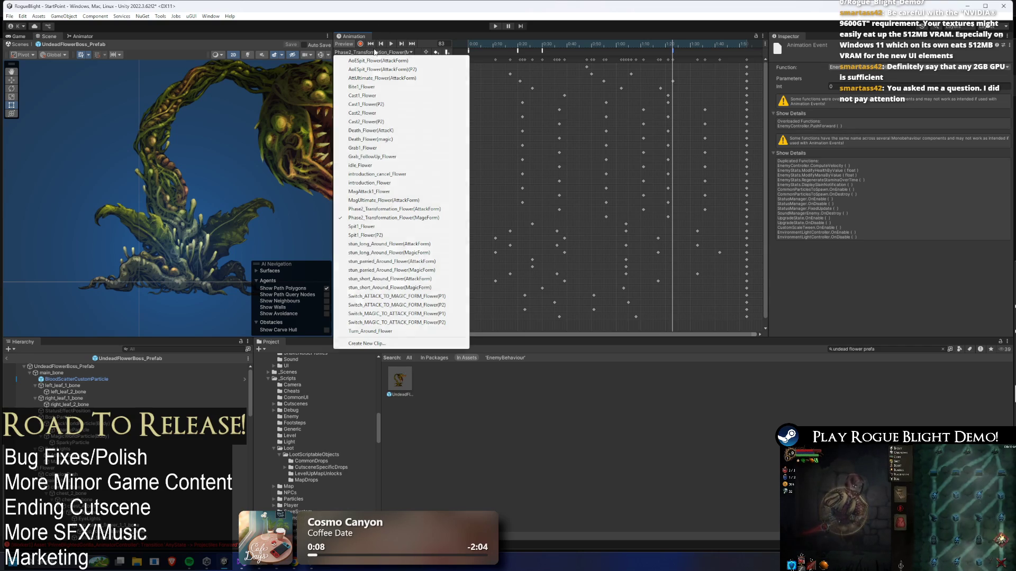
double_click(400, 382)
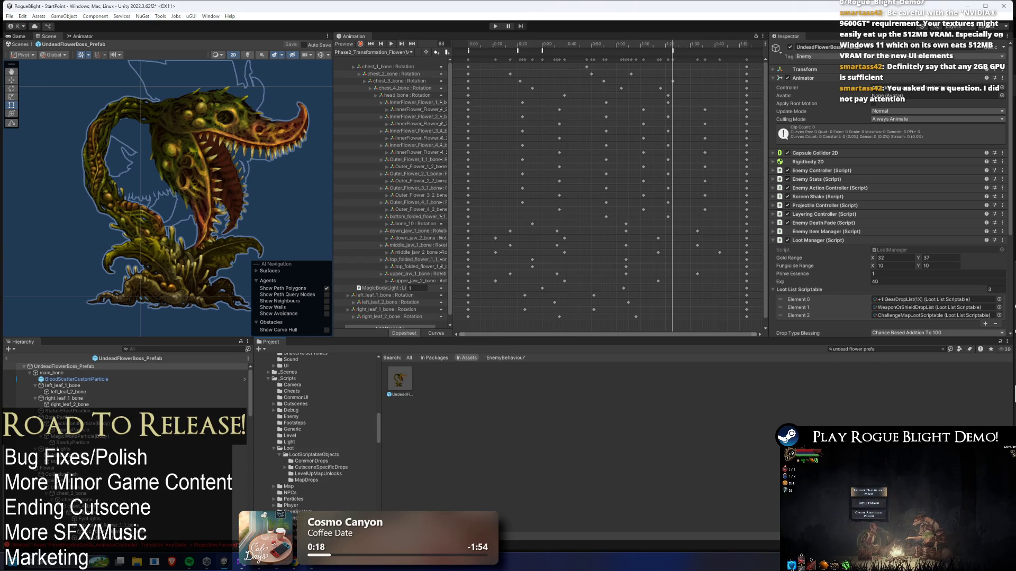
click(880, 349)
Open the Plague Doctor prefab from a 'plague docto' search and bring up Steam via Windows search
text(plague docto)
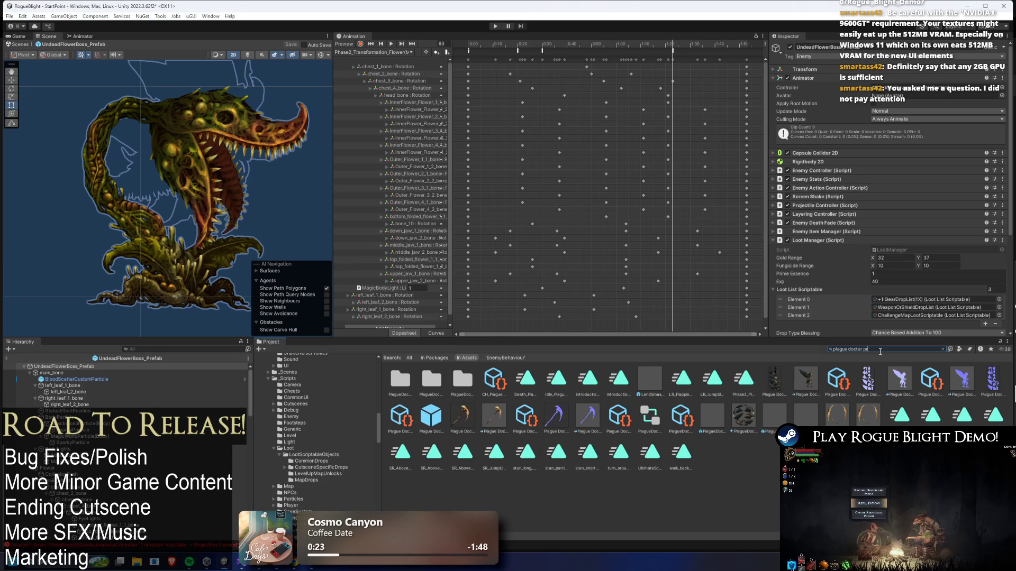
double_click(400, 379)
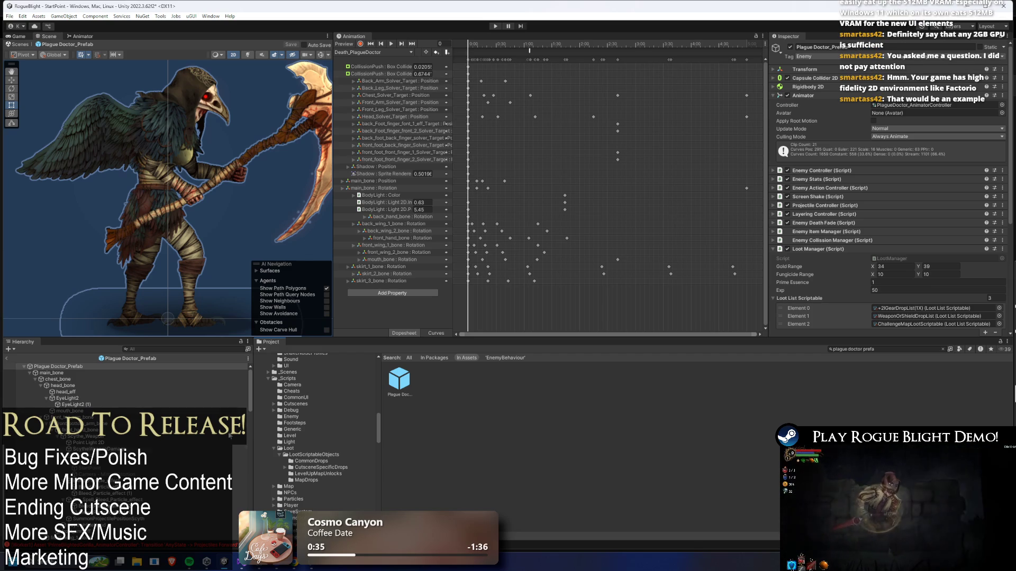
key(super)
text(stea)
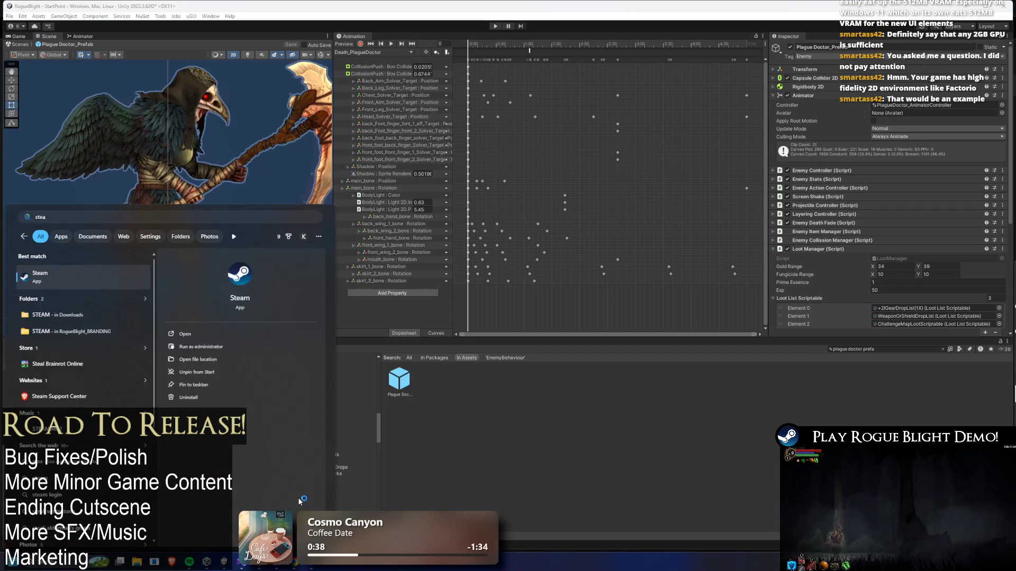
key(Return)
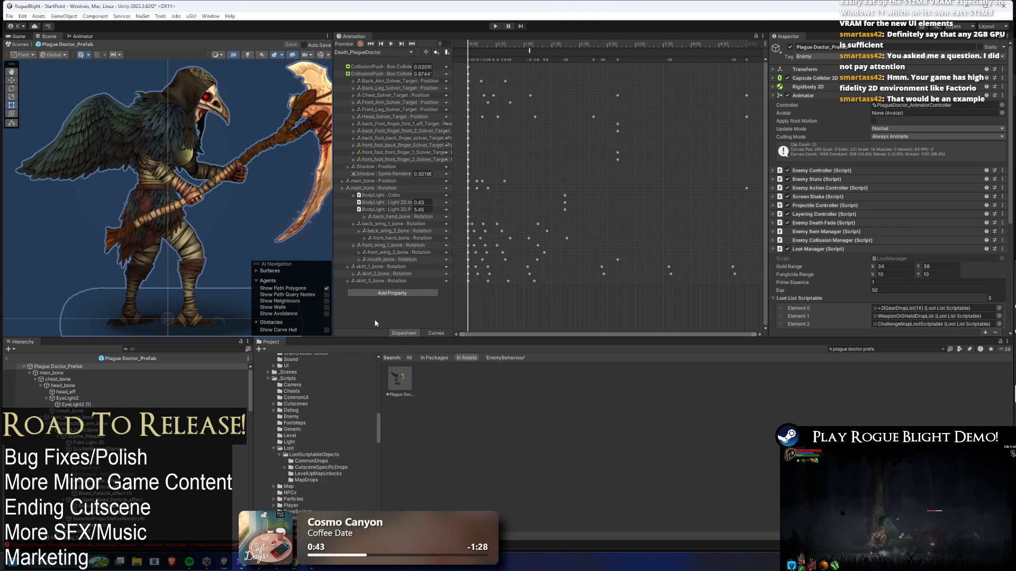
click(361, 53)
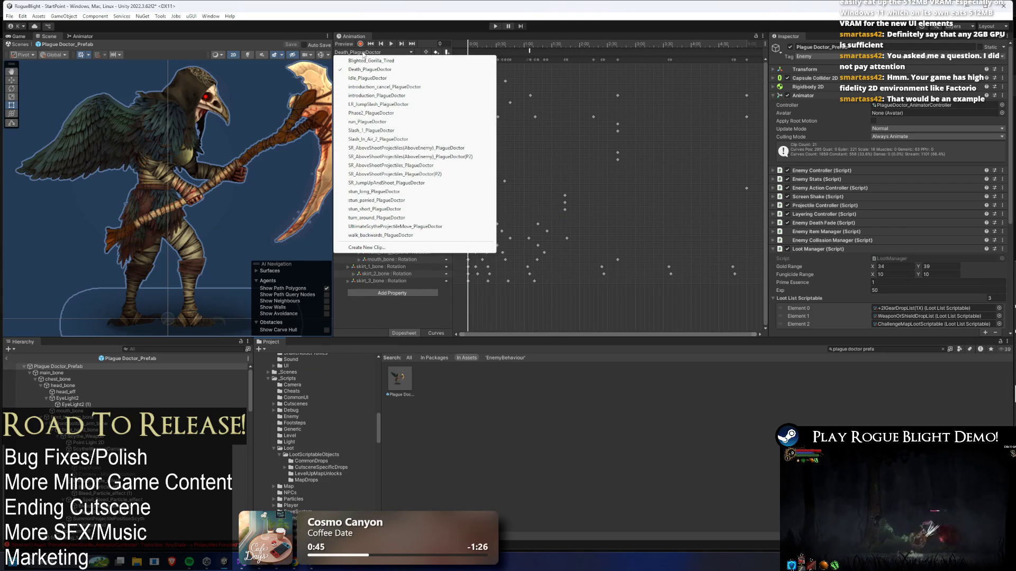
click(360, 54)
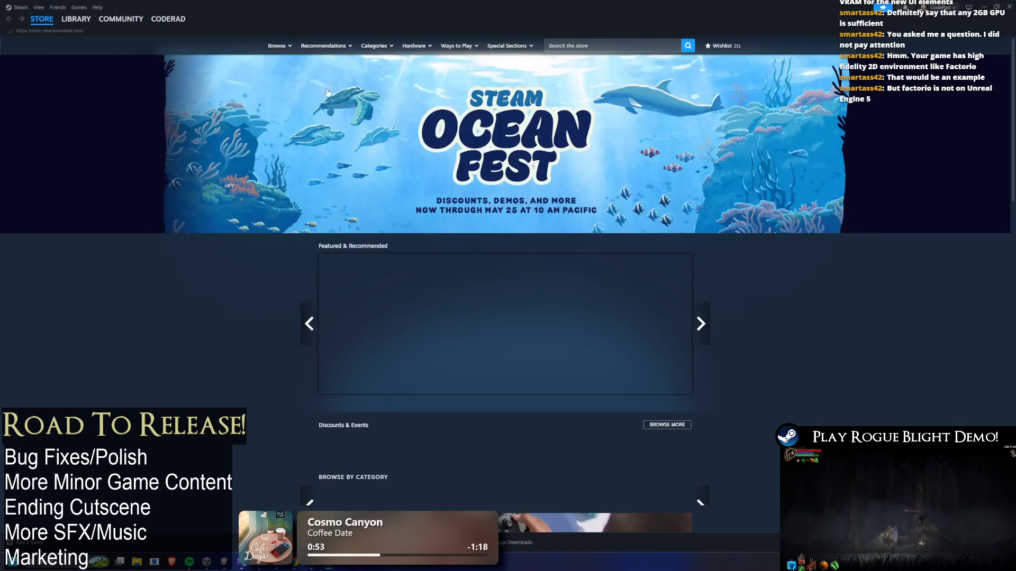
Search the Steam store for 'factori' and open the Factorio store page
click(597, 43)
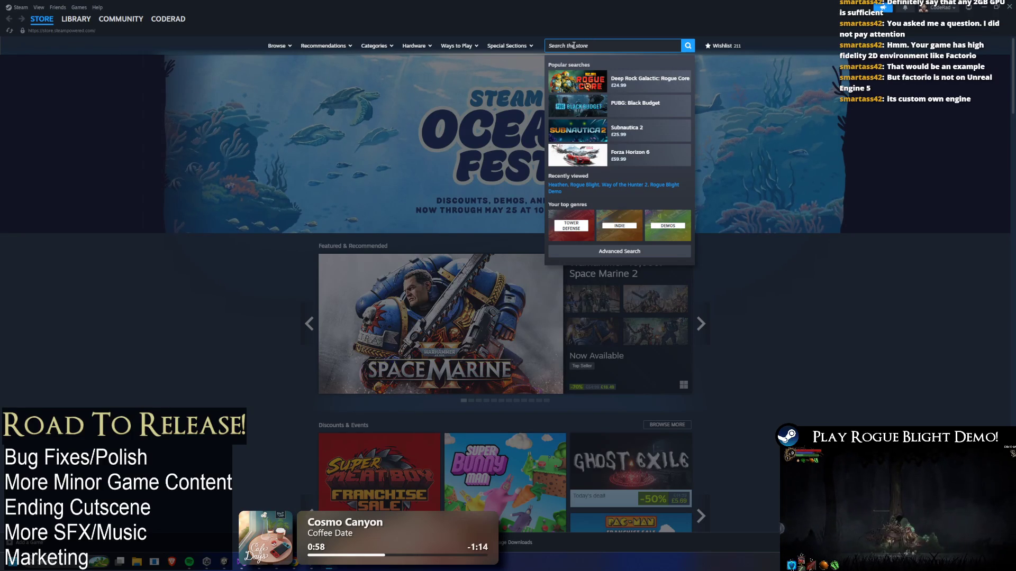
click(574, 58)
click(582, 46)
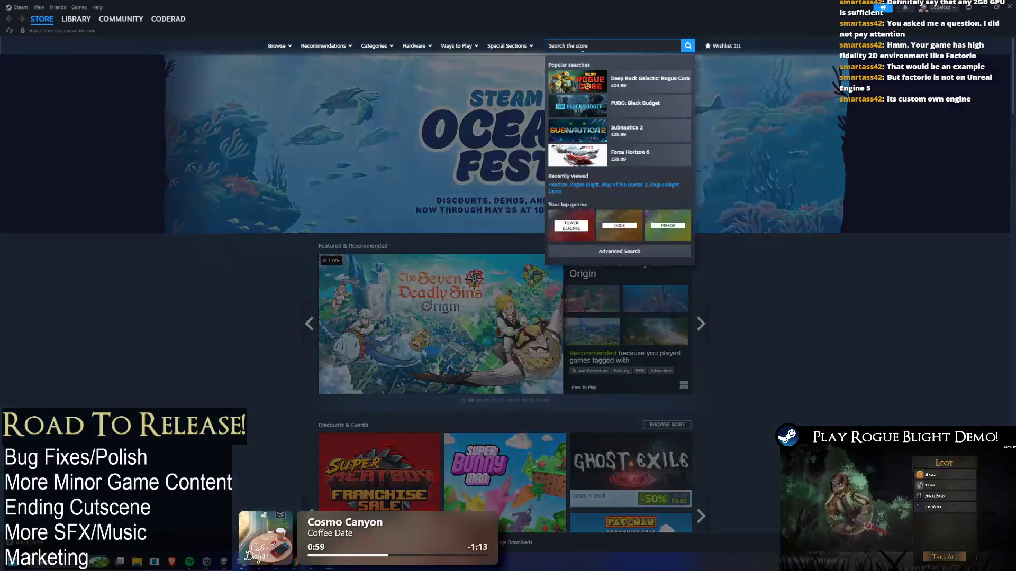
text(factoria)
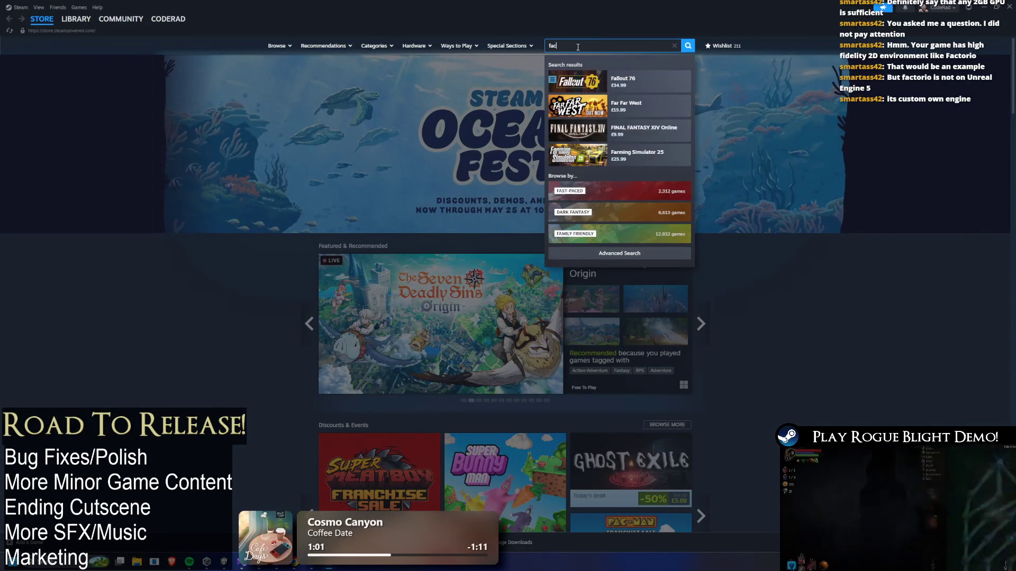
key(BackSpace)
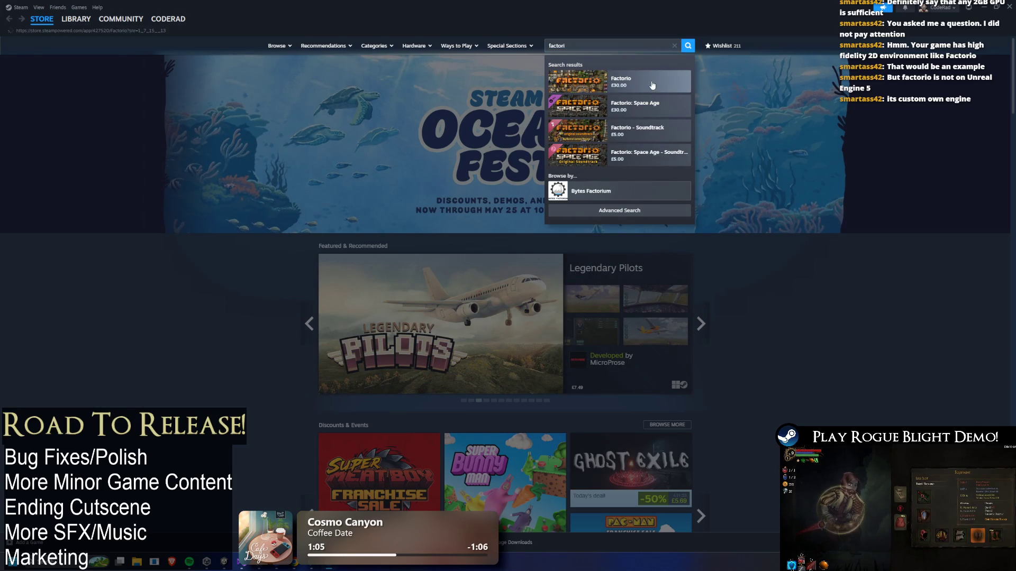
click(651, 80)
Check Factorio's recommended graphics requirement, then minimize Steam to return to Unity
scroll(653, 204, down, 5)
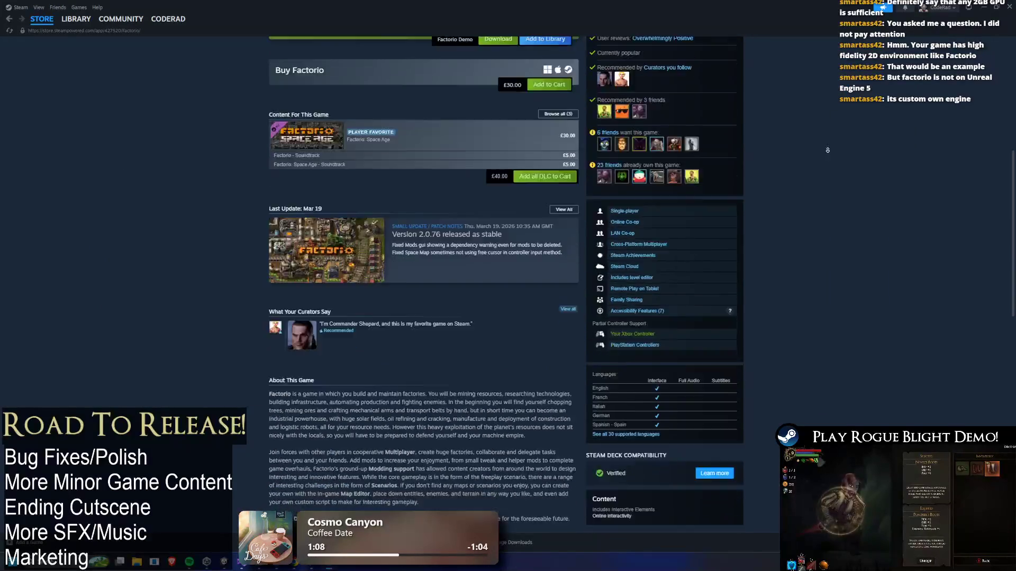
scroll(653, 204, down, 15)
scroll(716, 190, up, 4)
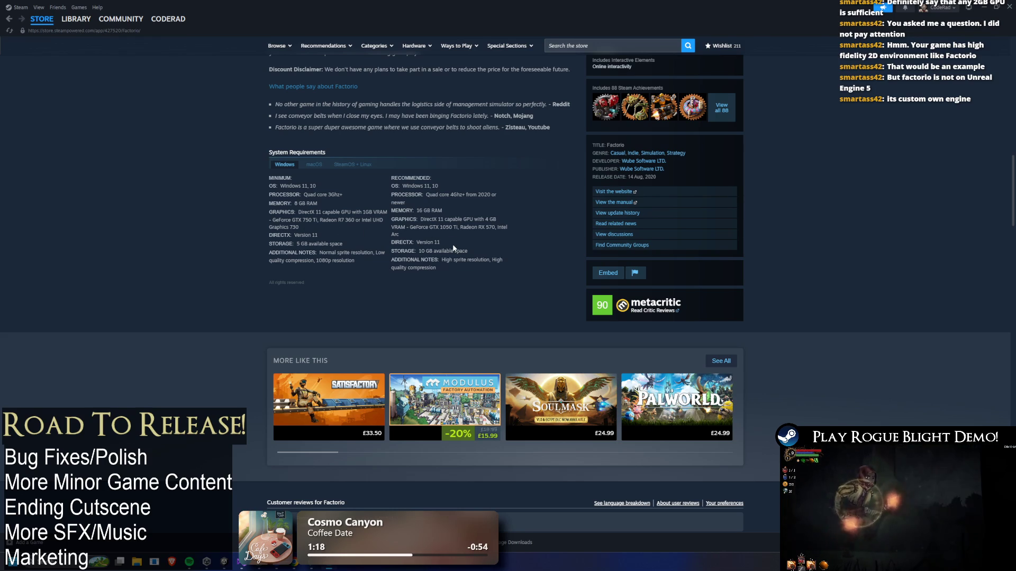
mouse_move(424, 220)
mouse_down()
mouse_move(460, 221)
mouse_move(458, 231)
mouse_up()
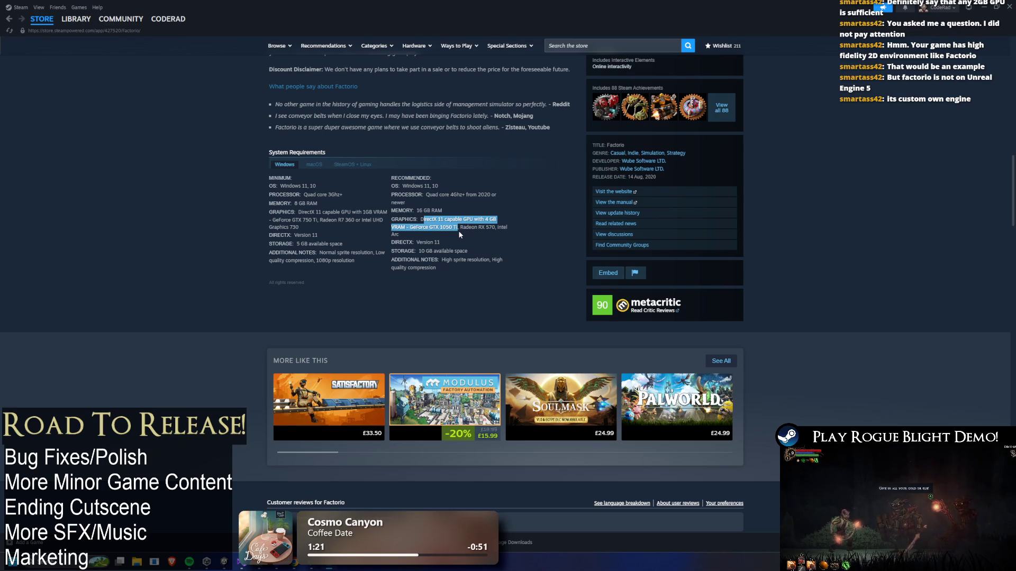
click(458, 235)
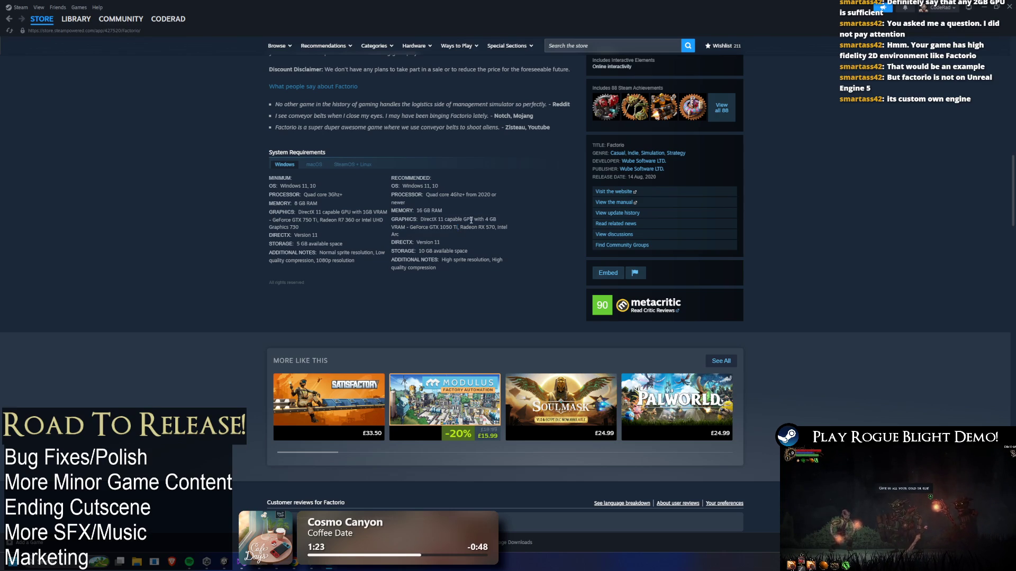
mouse_move(426, 219)
mouse_down()
mouse_move(483, 220)
mouse_move(399, 220)
mouse_move(452, 219)
mouse_move(490, 228)
mouse_move(484, 237)
mouse_move(511, 226)
mouse_up()
click(415, 227)
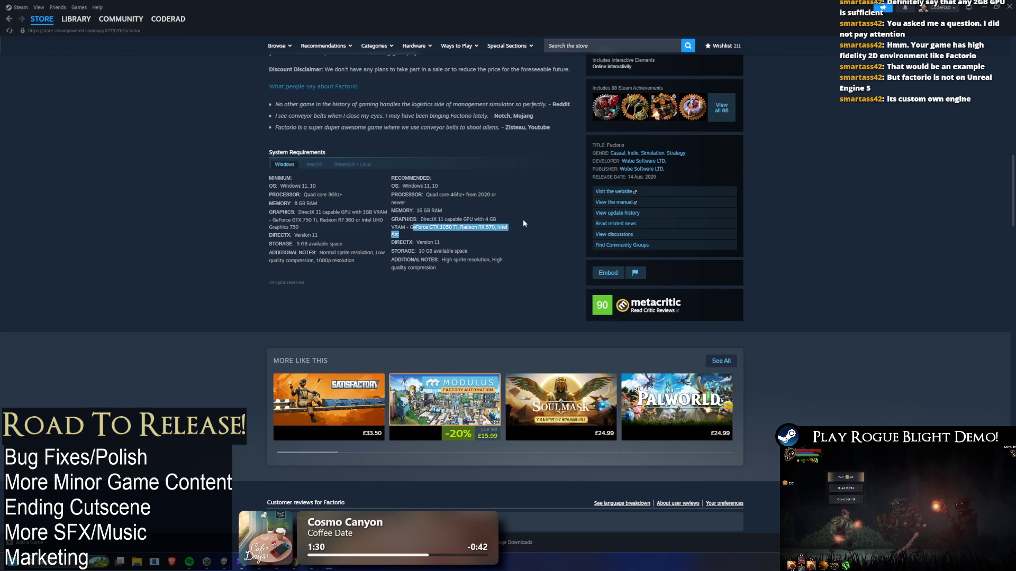
click(983, 7)
click(371, 53)
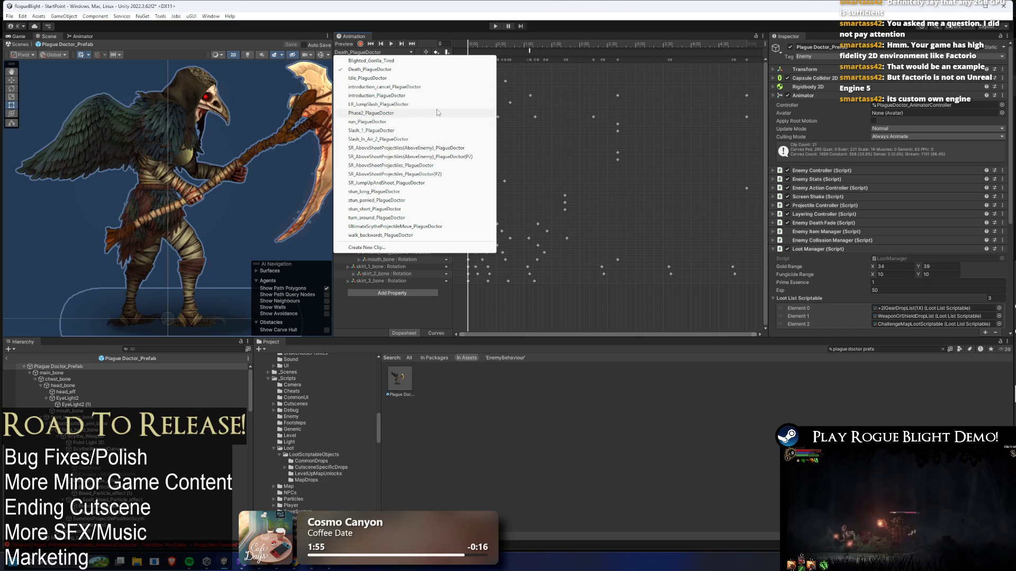
Inspect the Phase2_PlagueDoctor clip's ActionFinishing and SetImmuneToStun events, then save the project
click(427, 114)
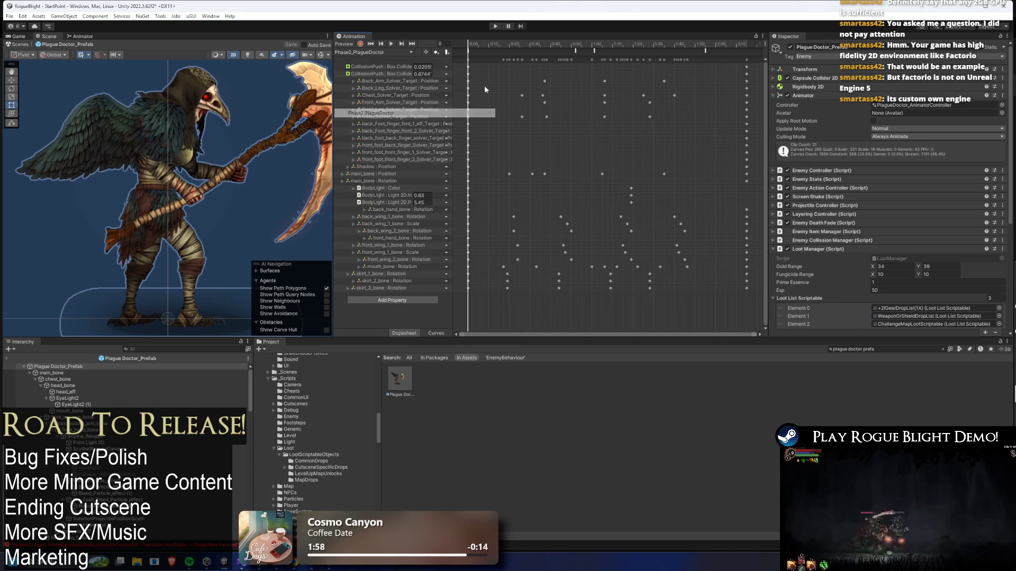
click(668, 45)
click(706, 51)
drag(685, 44, 691, 48)
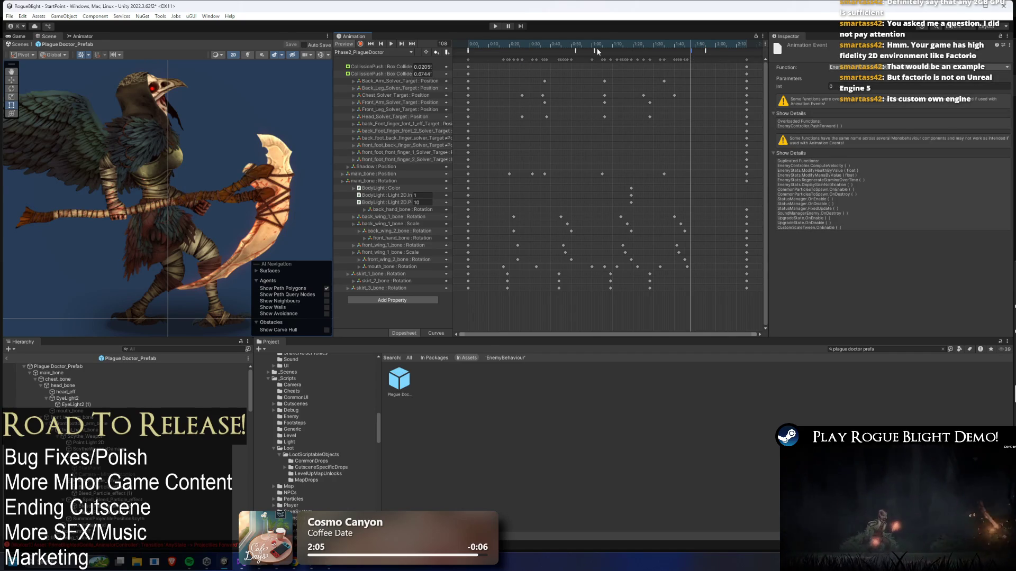
click(662, 52)
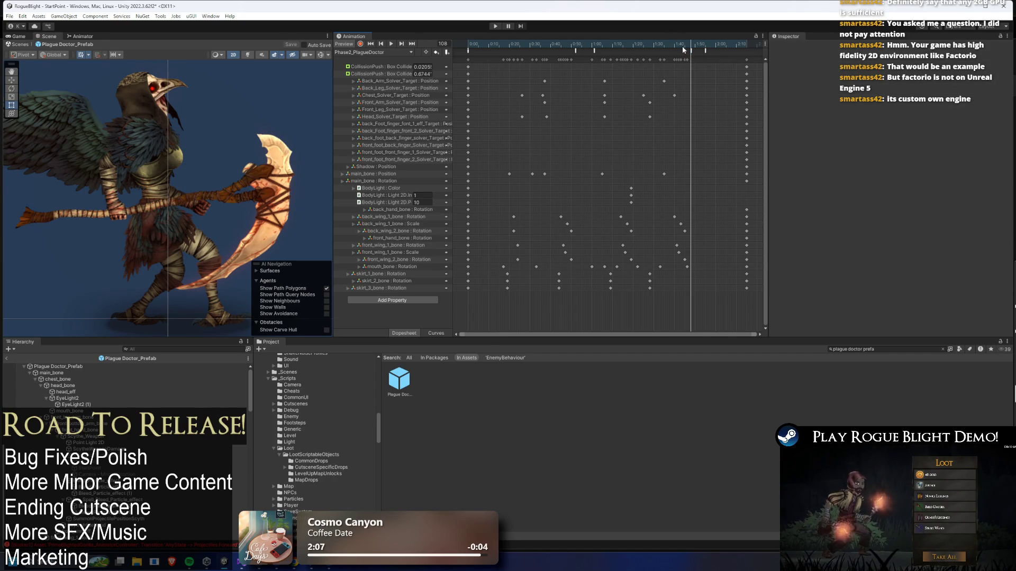
click(682, 44)
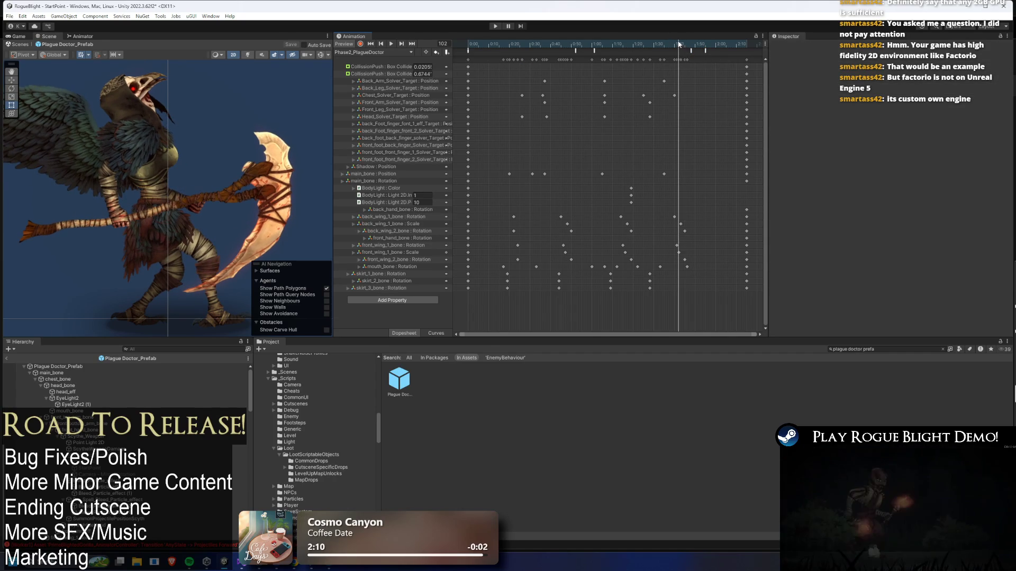
click(681, 53)
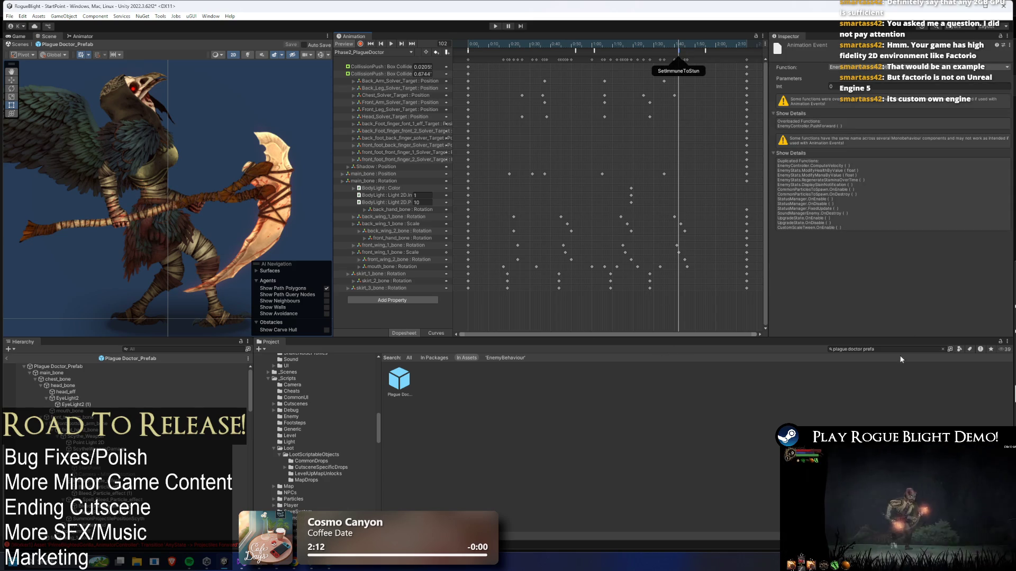
key(ctrl+s)
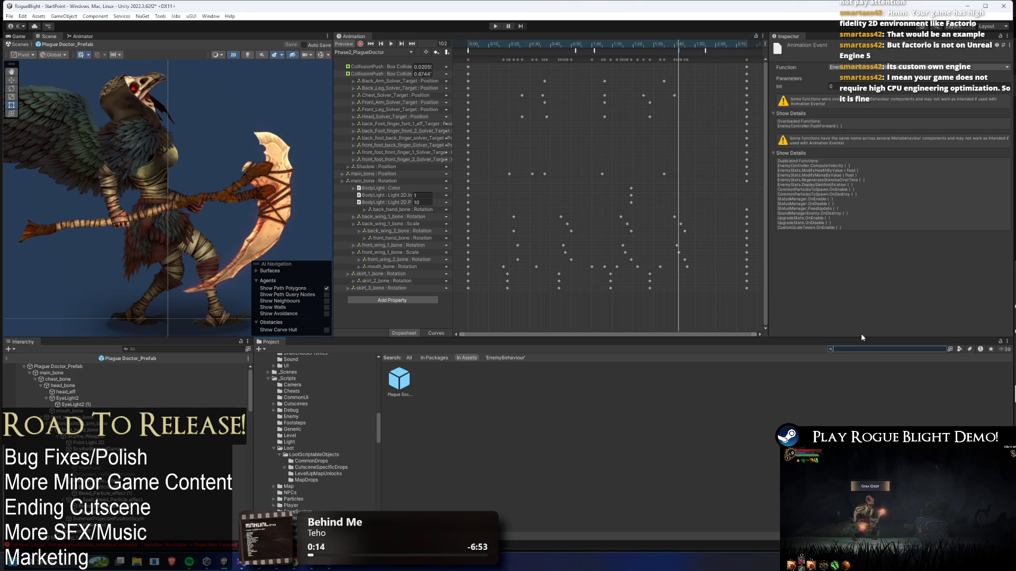
Search the Project for the Unparted Royalty prefab and select it
key(BackSpace)
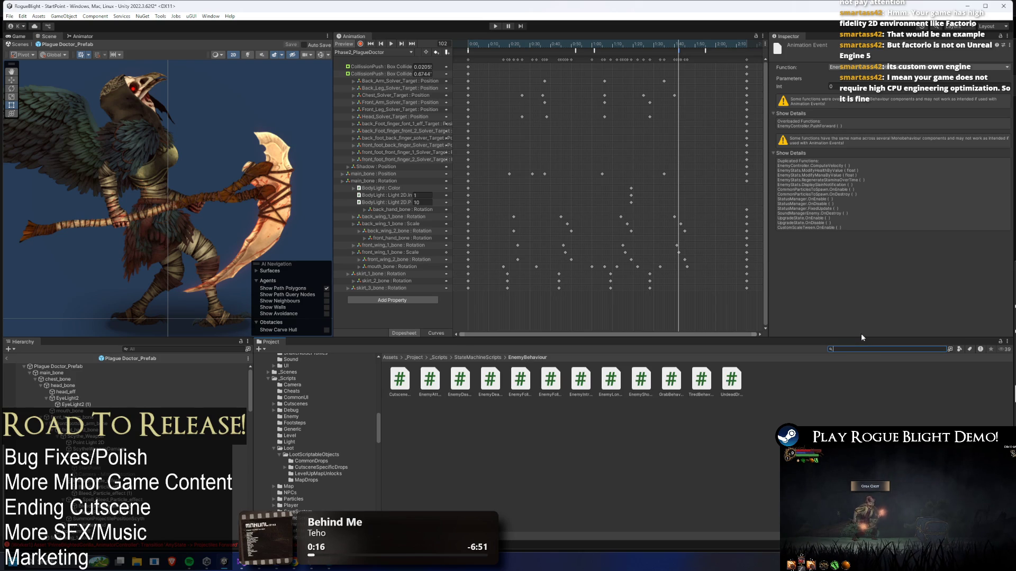
text(unparted roy)
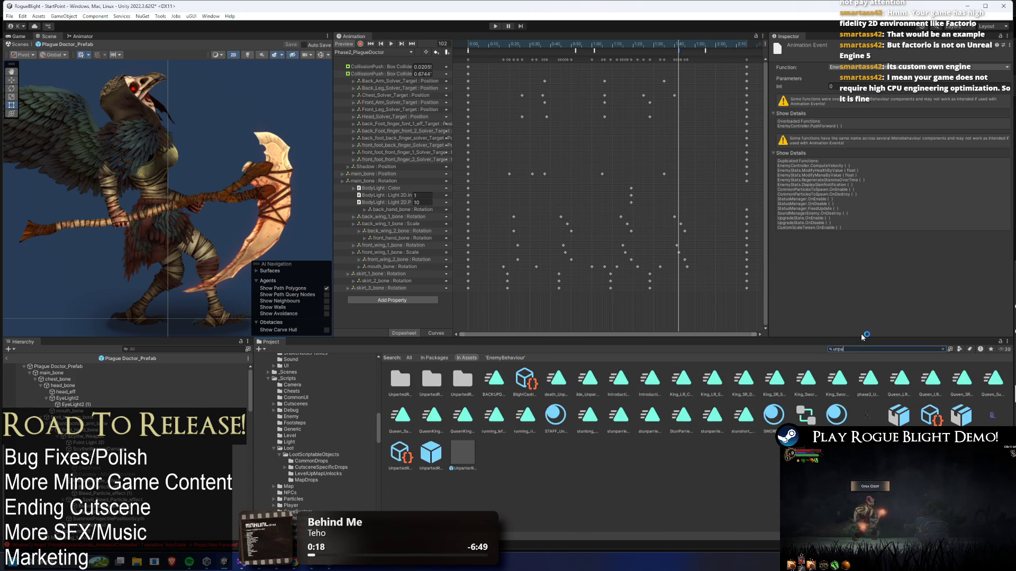
text(a prefa)
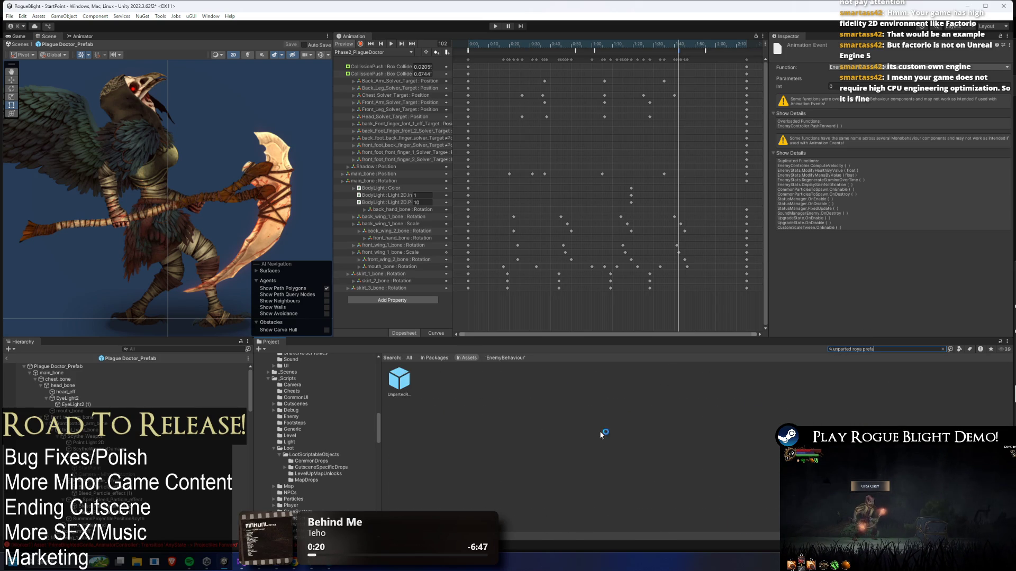
click(403, 388)
Open the Unparted Royalty prefab, inspect the phase2_UnpartedRoyality clip's event, and save
double_click(404, 387)
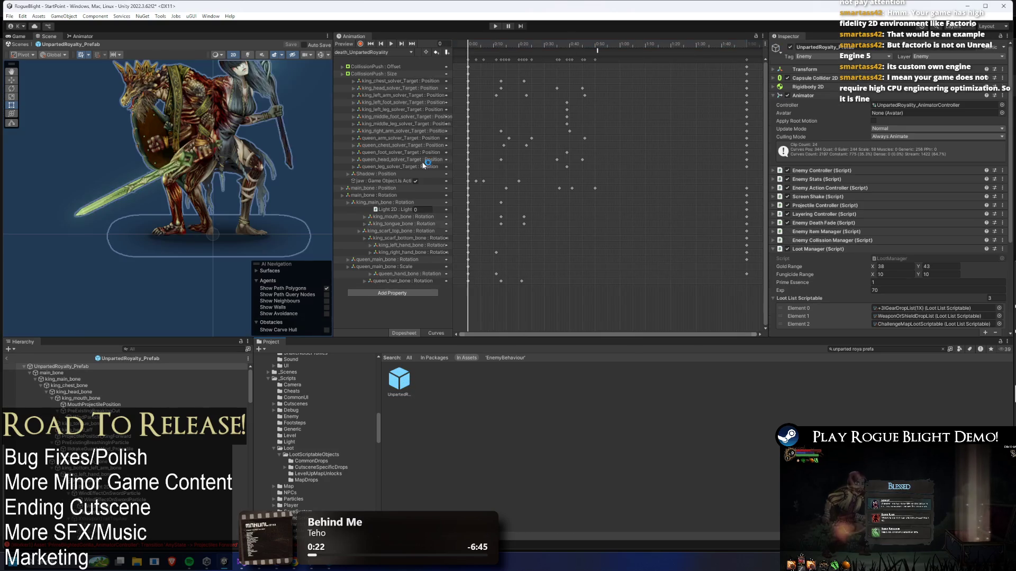
click(371, 52)
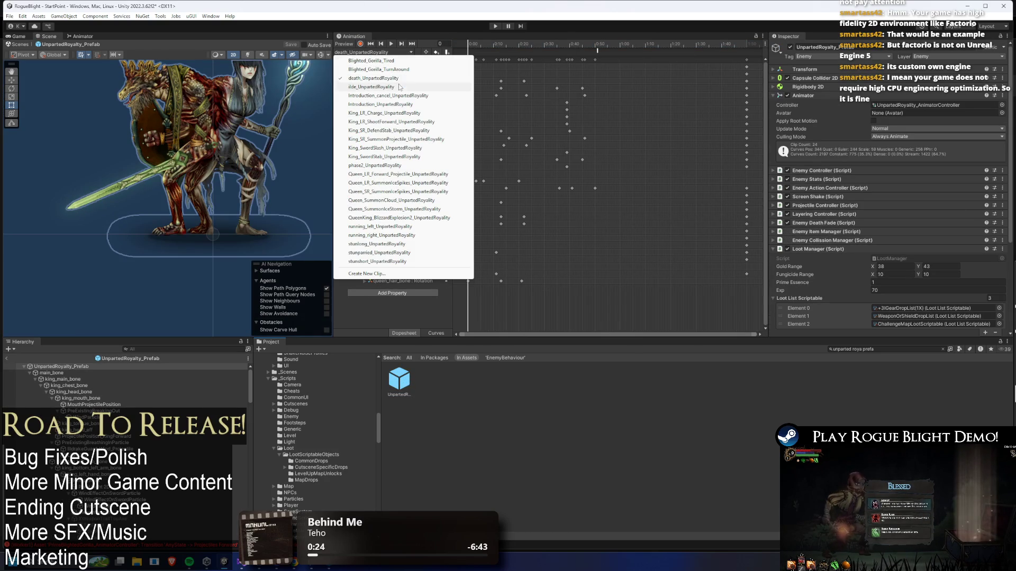
click(391, 166)
click(588, 51)
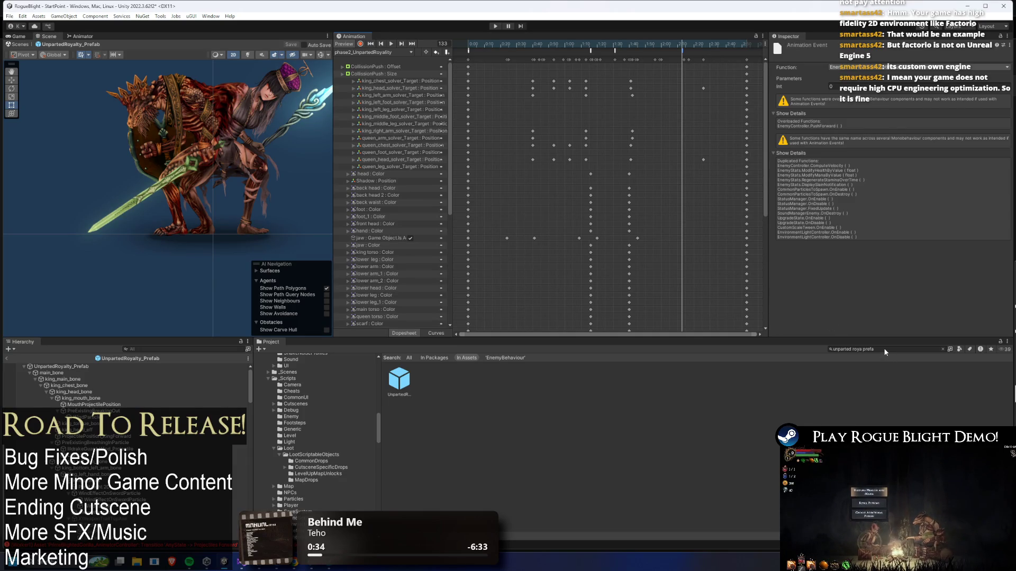
key(ctrl+s)
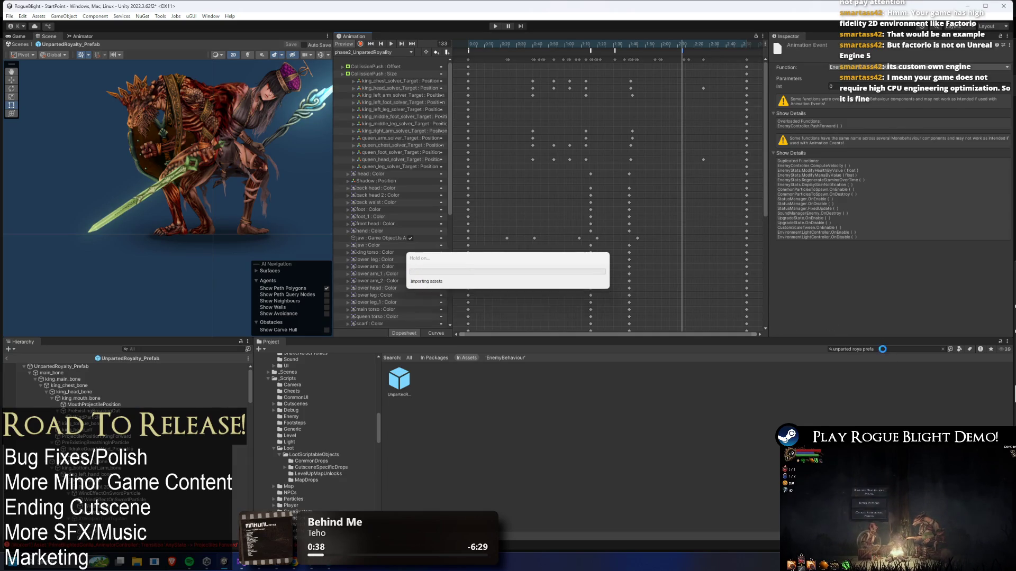
Search 'final prefa', open FinalBoss_Concept_Prefab, and load its phase2_final_boss clip
click(883, 348)
text(final prefa)
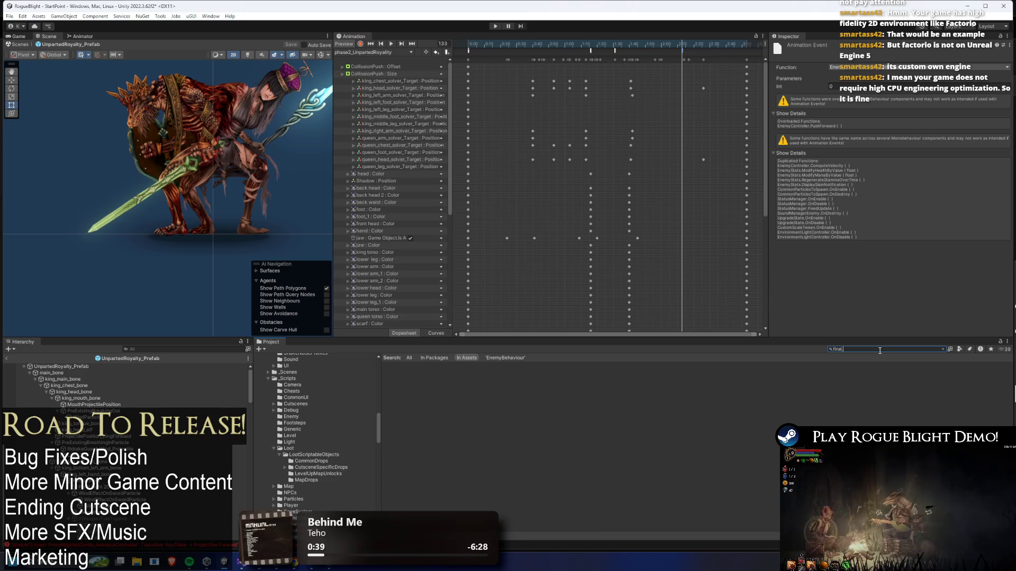
double_click(399, 380)
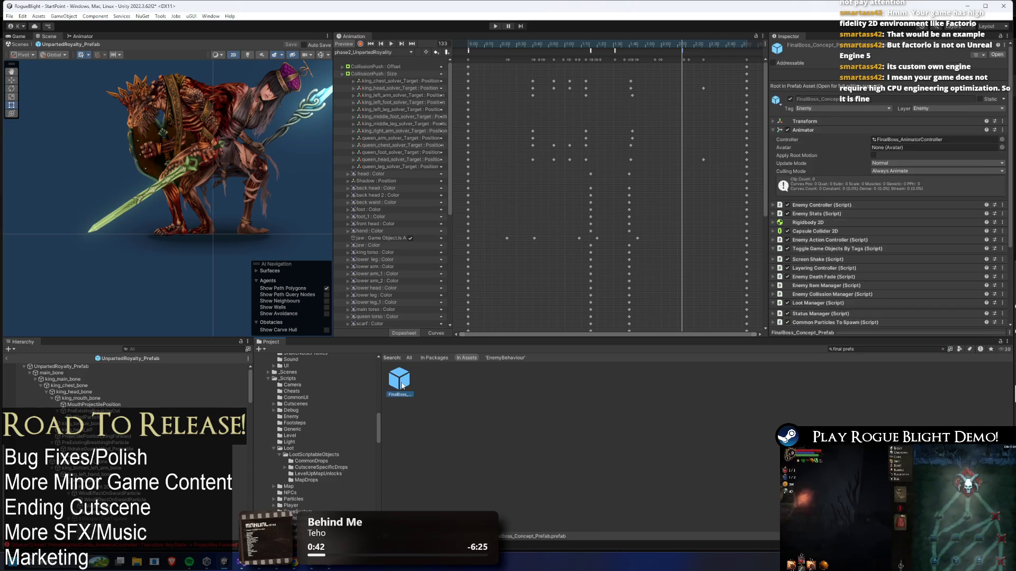
click(399, 52)
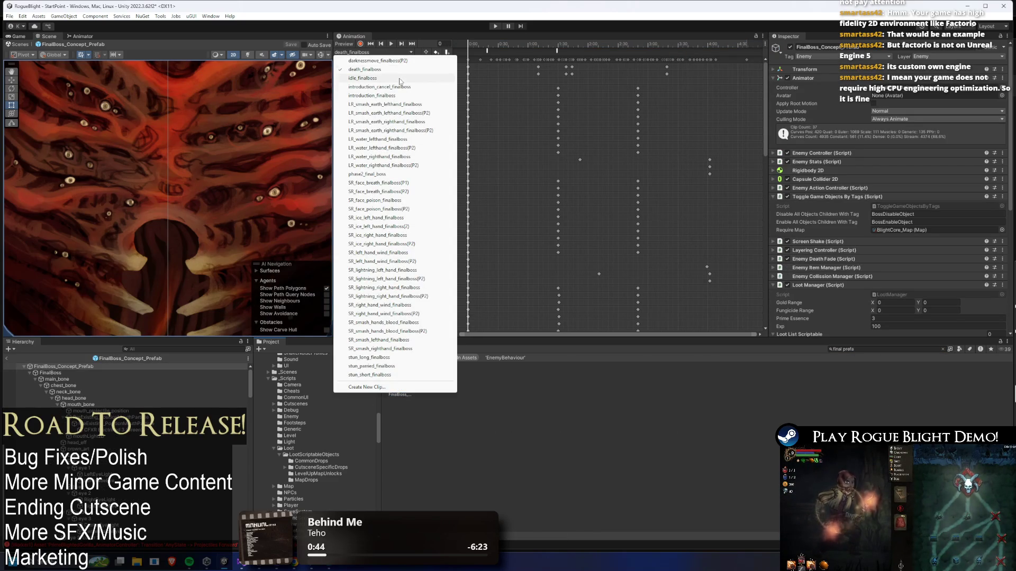
click(371, 174)
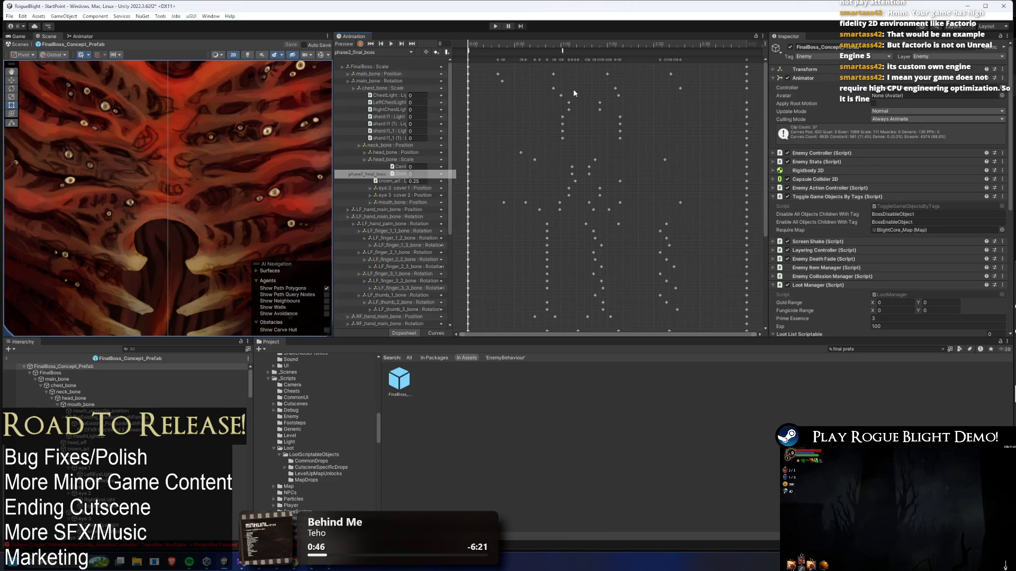
Inspect the phase2_final_boss event, preview poses across the clip, then close the Animation window
click(675, 43)
drag(770, 98, 765, 212)
scroll(751, 308, down, 5)
scroll(753, 300, up, 10)
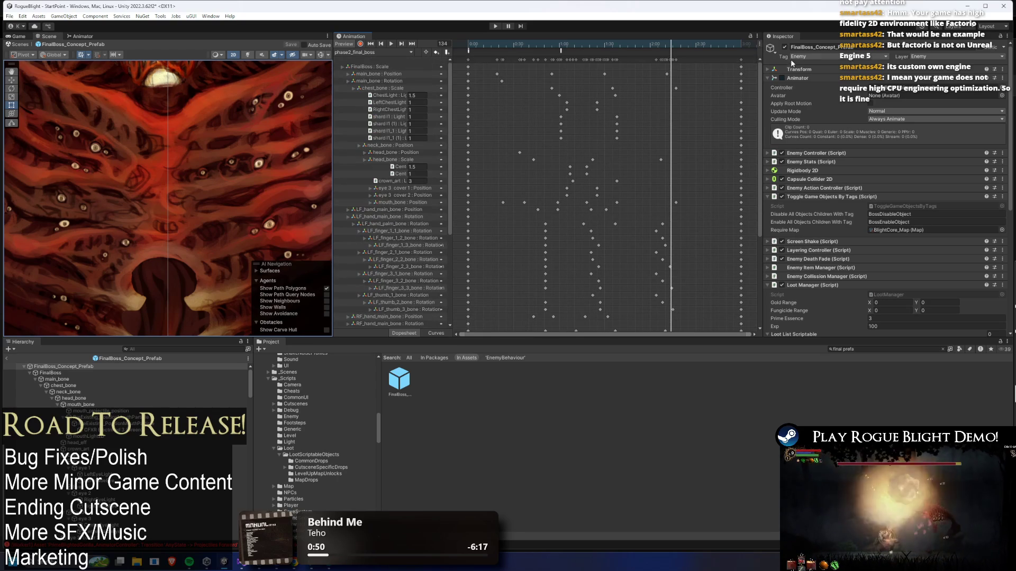
click(740, 60)
scroll(190, 151, down, 8)
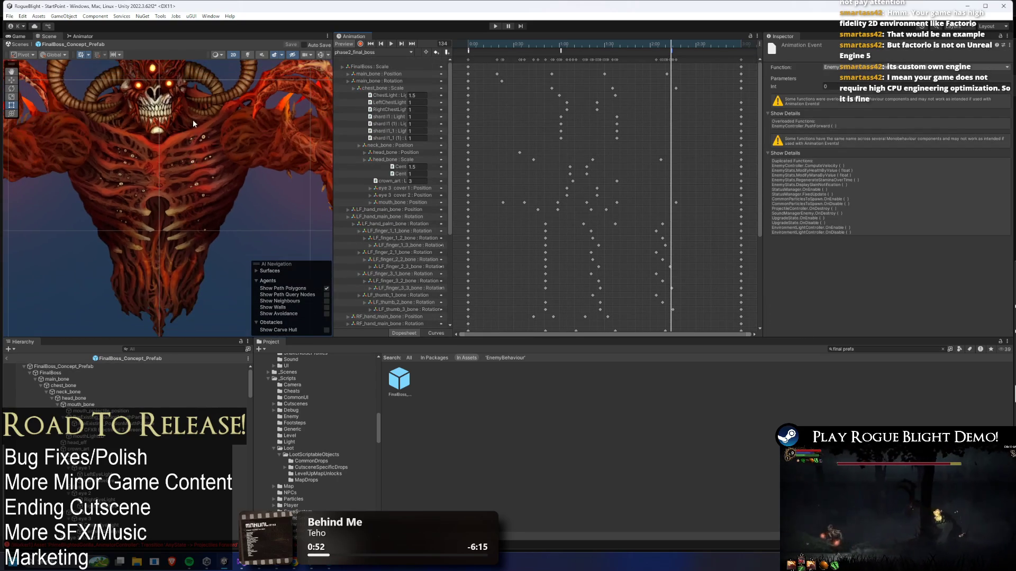
mouse_move(669, 42)
mouse_down()
mouse_move(555, 42)
mouse_move(670, 45)
mouse_move(508, 57)
mouse_up()
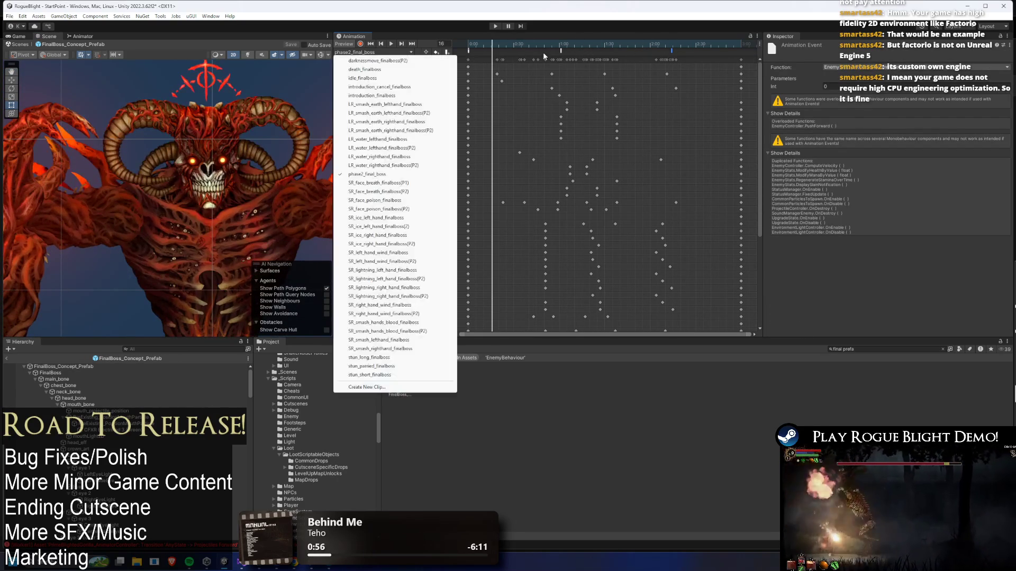
click(412, 43)
drag(581, 44, 671, 47)
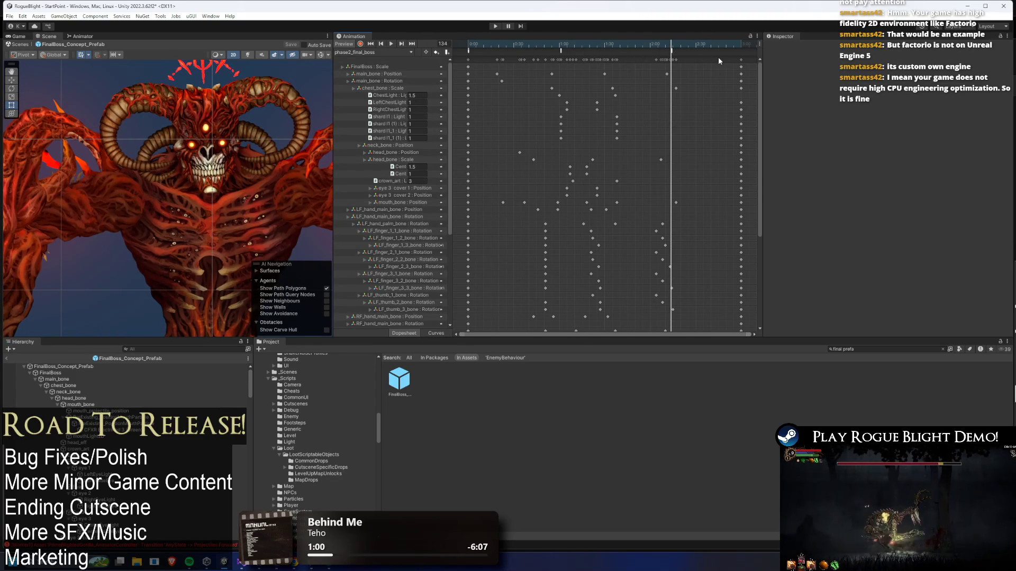
middle_click(351, 36)
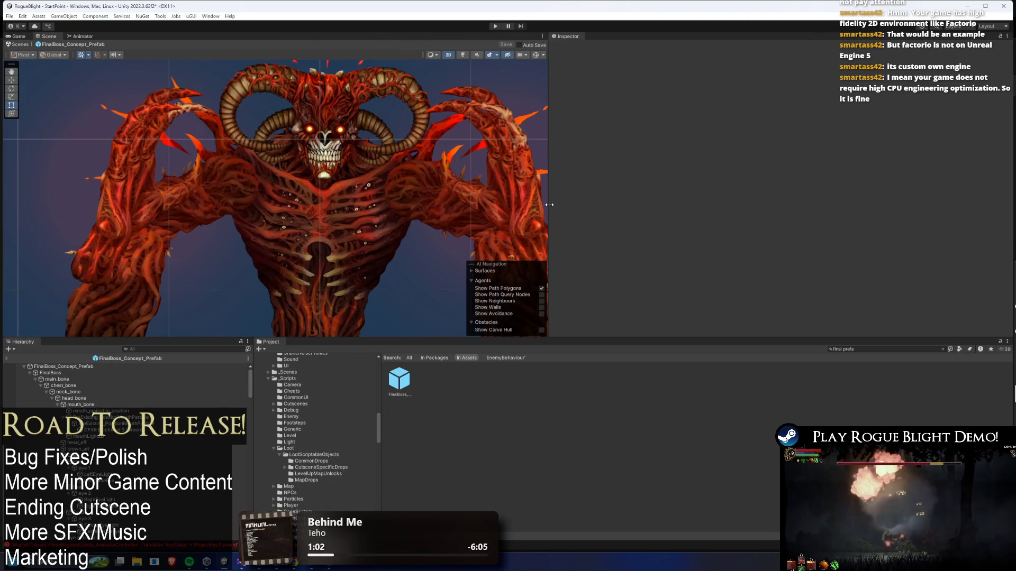
Open the StartPoint scene, saving the modified scene first, then Alt+Tab to Visual Studio
click(869, 348)
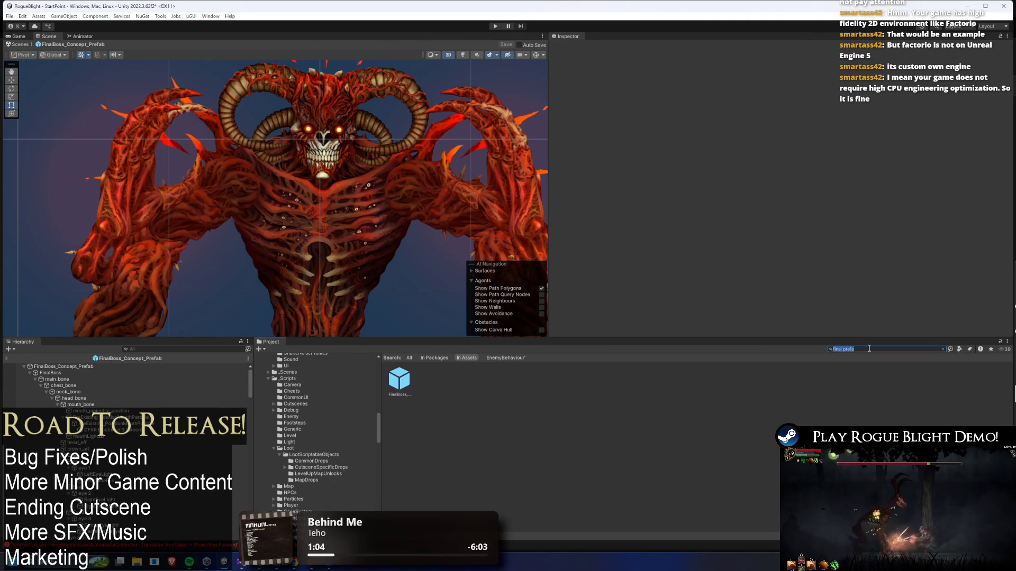
key(BackSpace)
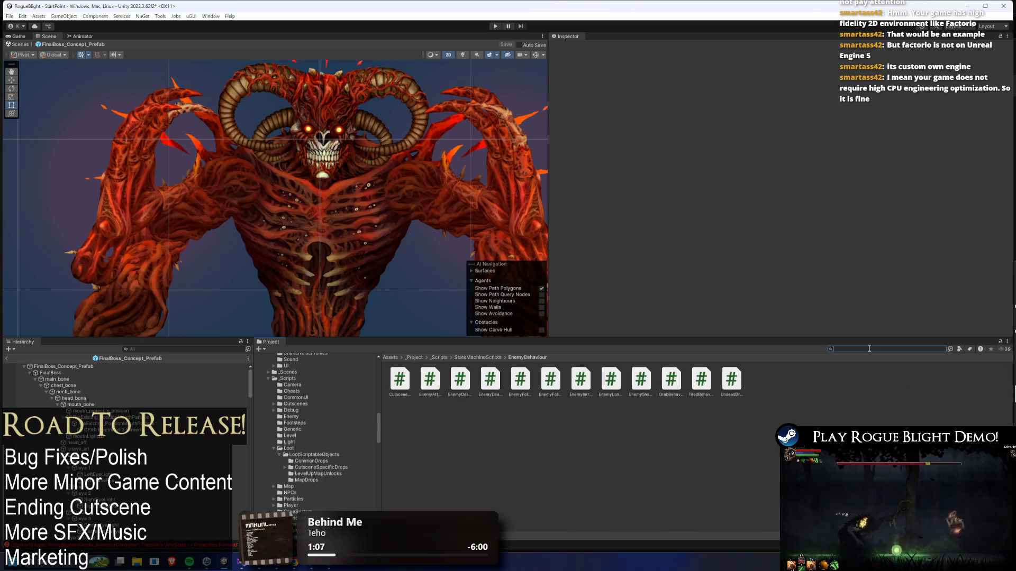
text(gooblin)
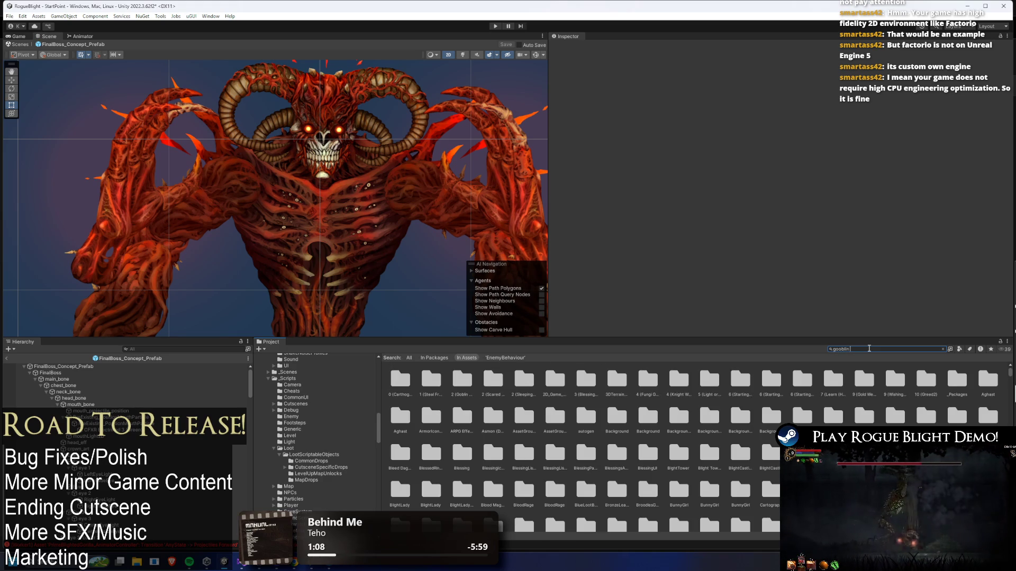
text(sta)
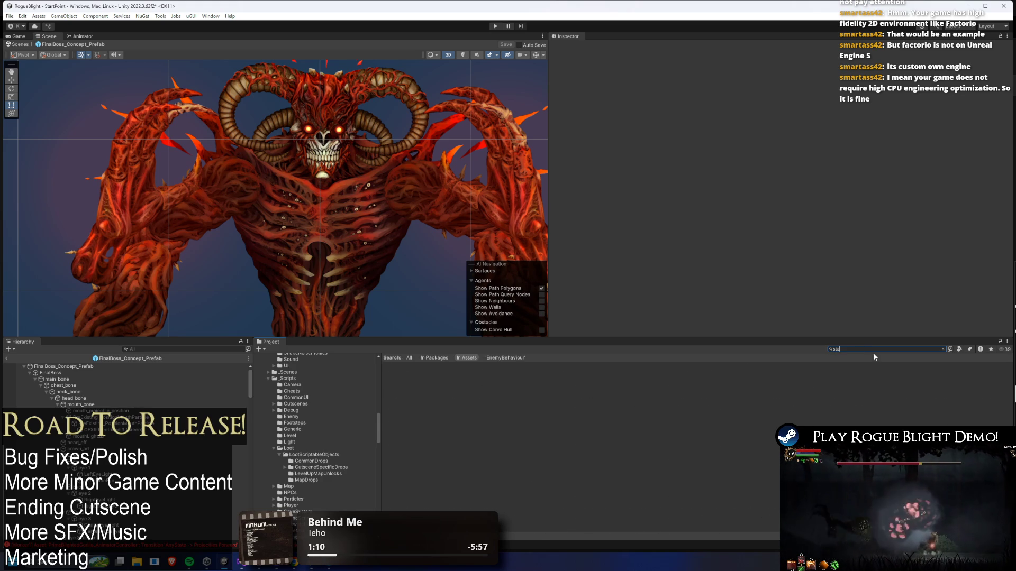
text(rt point)
double_click(425, 387)
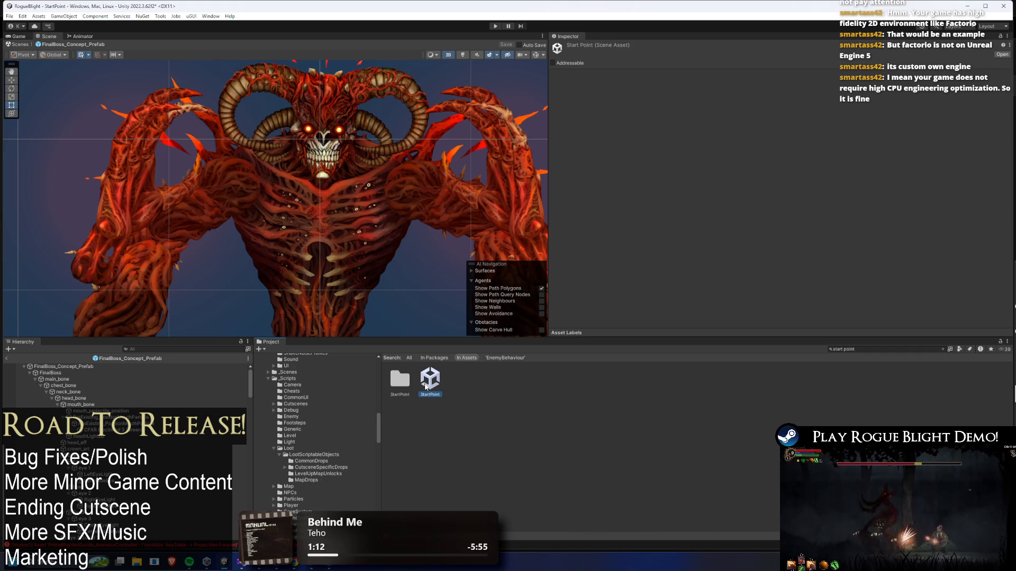
click(500, 296)
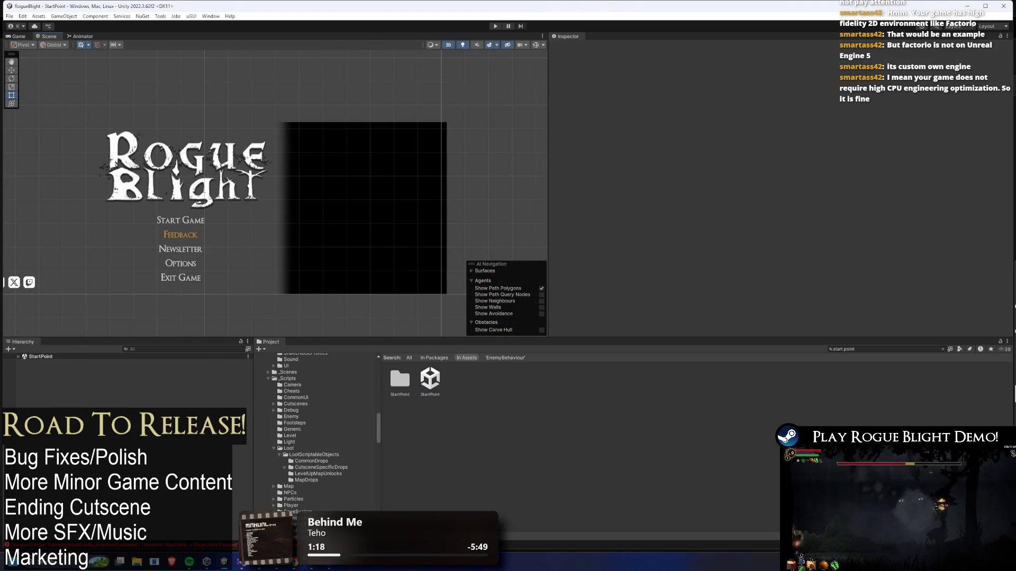
key(alt+Tab)
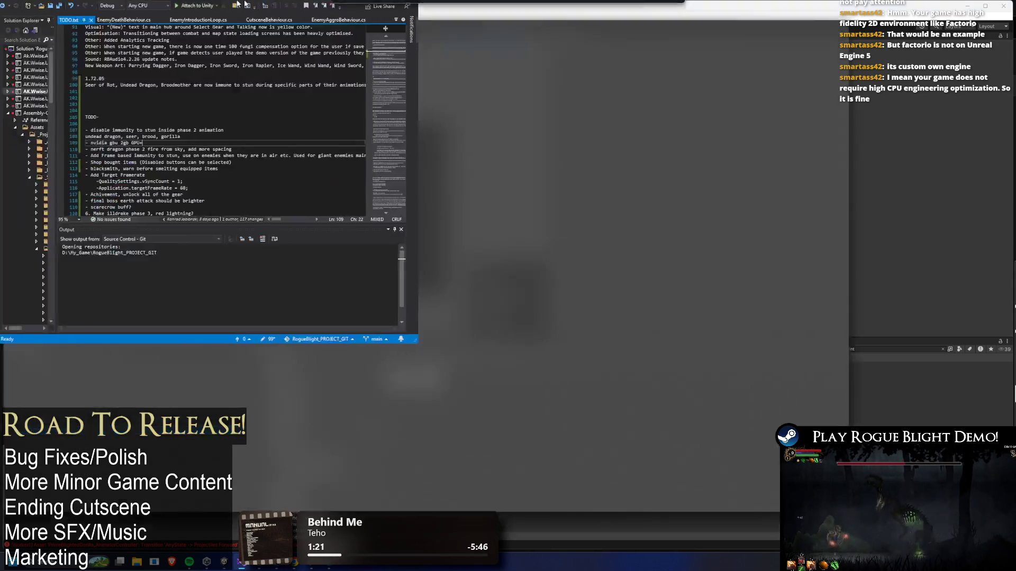
On line 101, write a 1.72.05 note about phase-2 boss stun immunity ending before the transformation
scroll(185, 173, up, 4)
scroll(185, 173, up, 4)
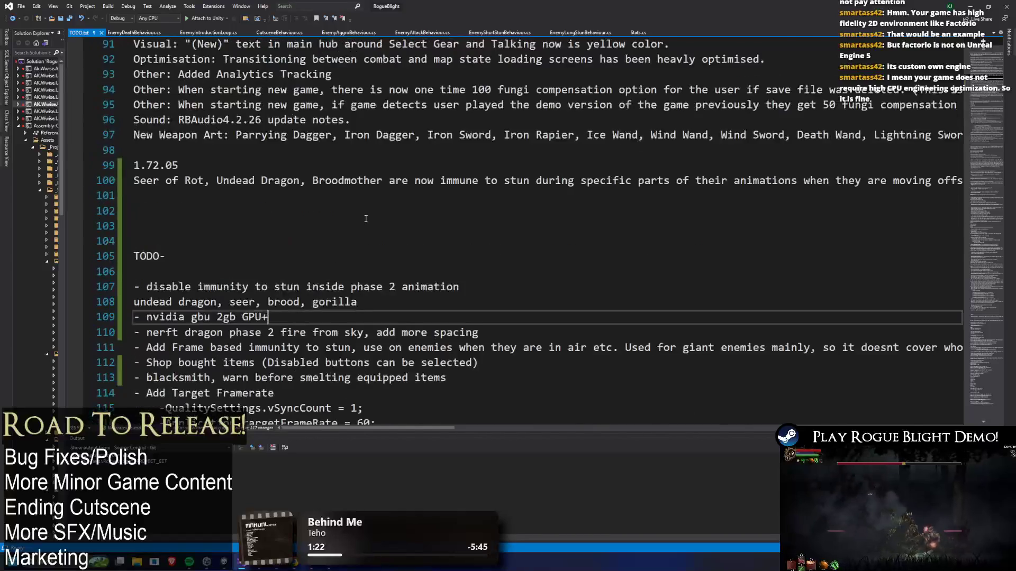
scroll(191, 159, down, 1)
click(198, 152)
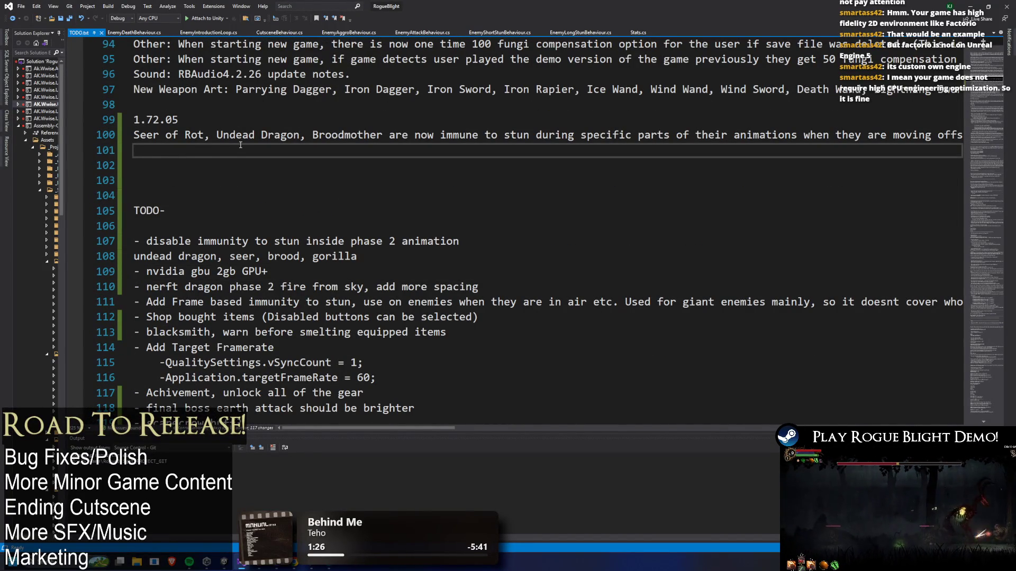
text(P)
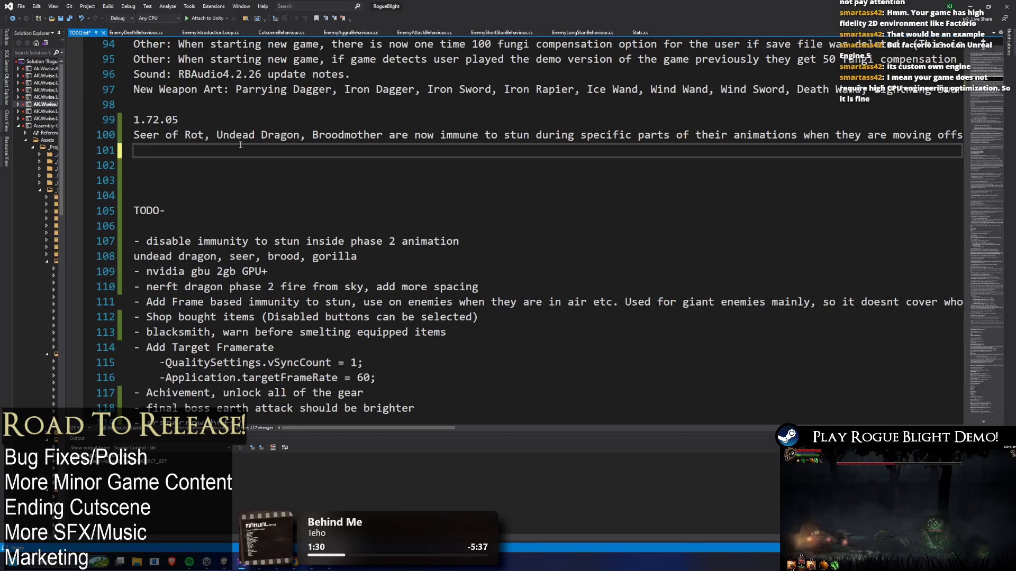
text(All)
text(sses)
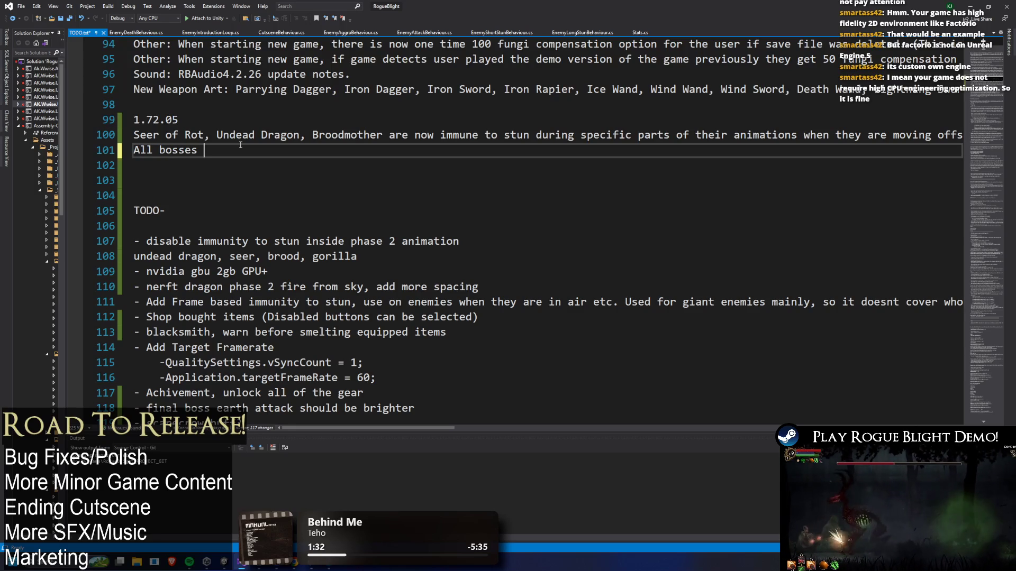
text( when trans)
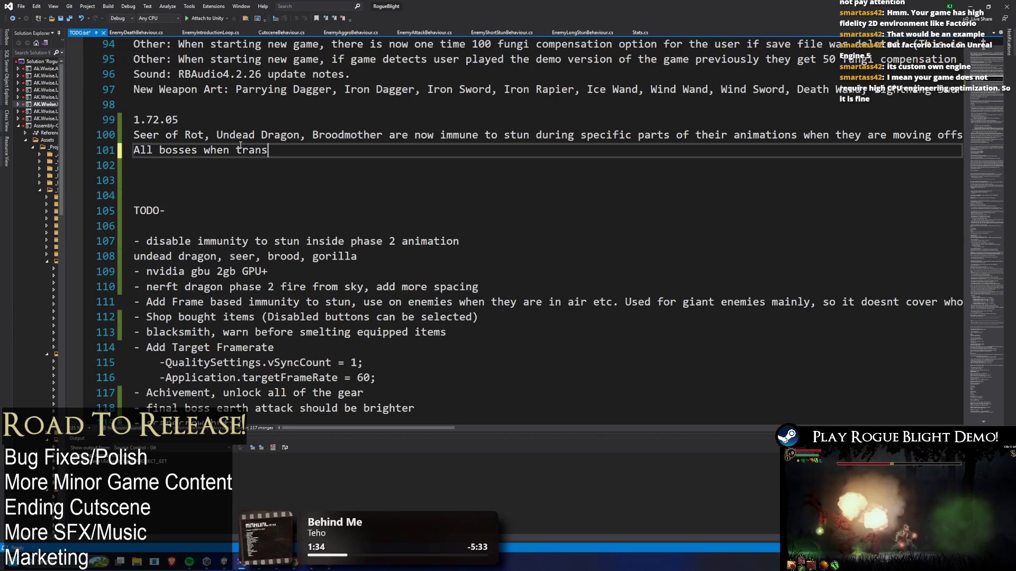
text(ing t)
text(intop )
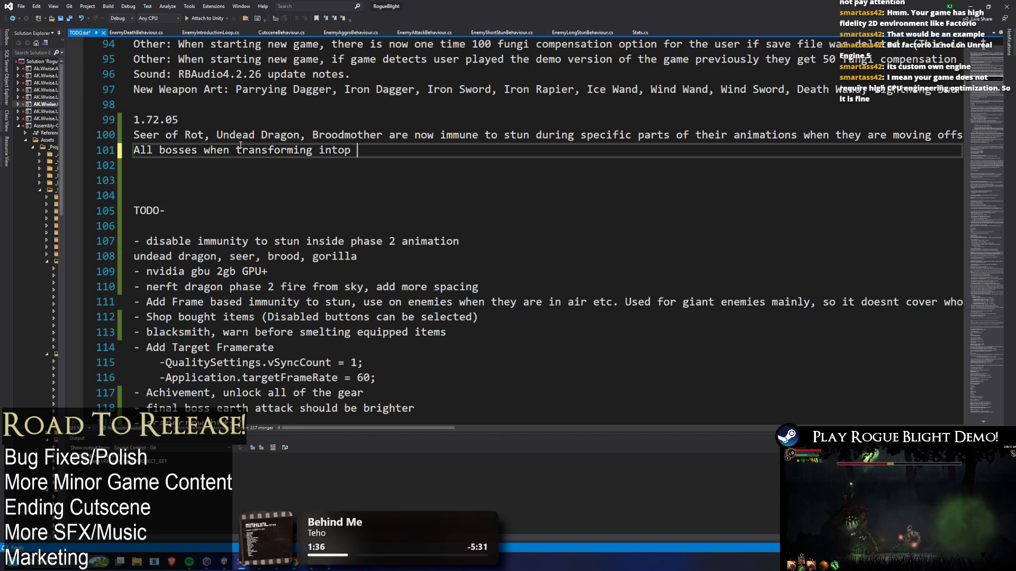
text(hase 2, thei)
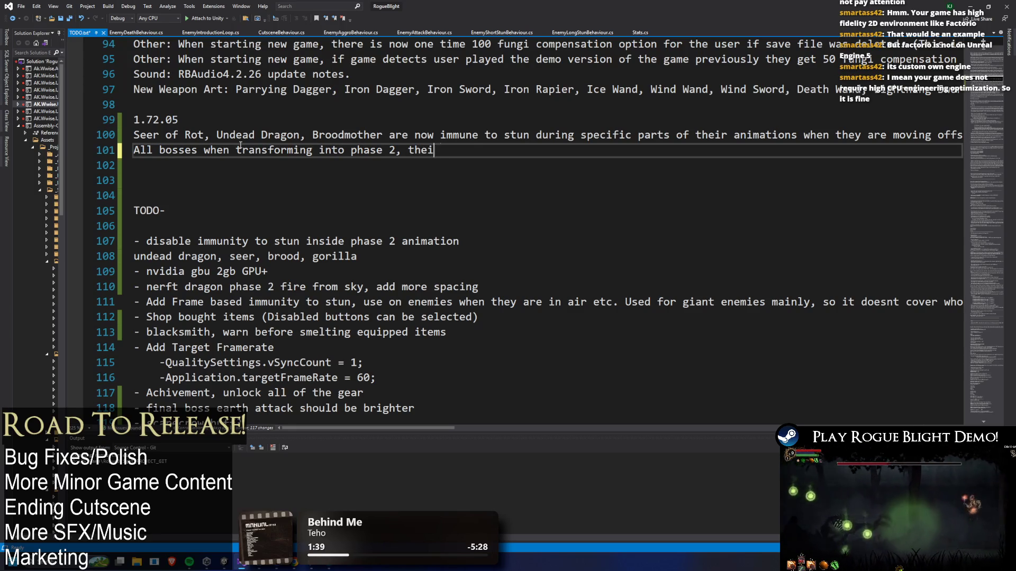
text(r stun immunity is)
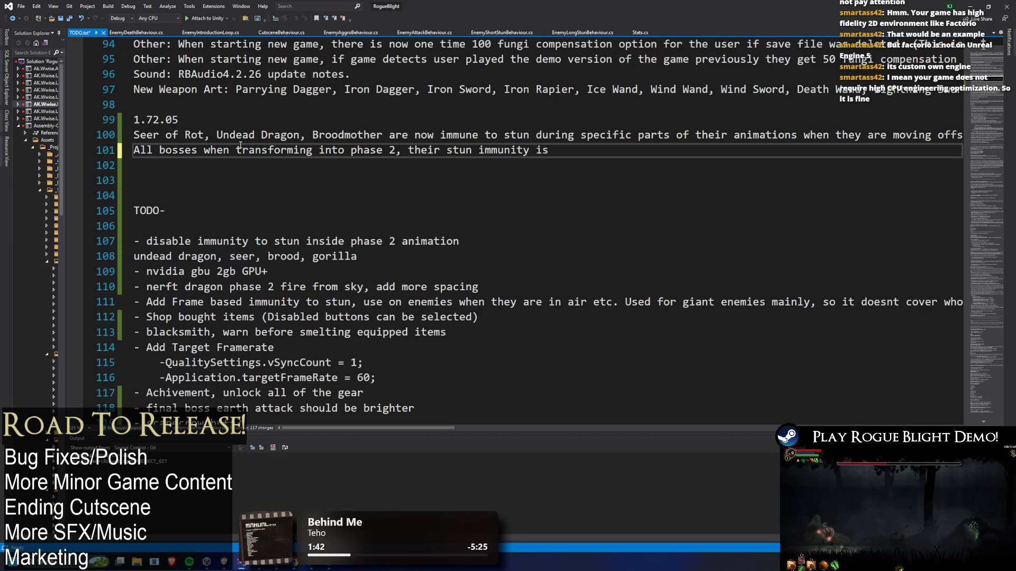
text( stopped )
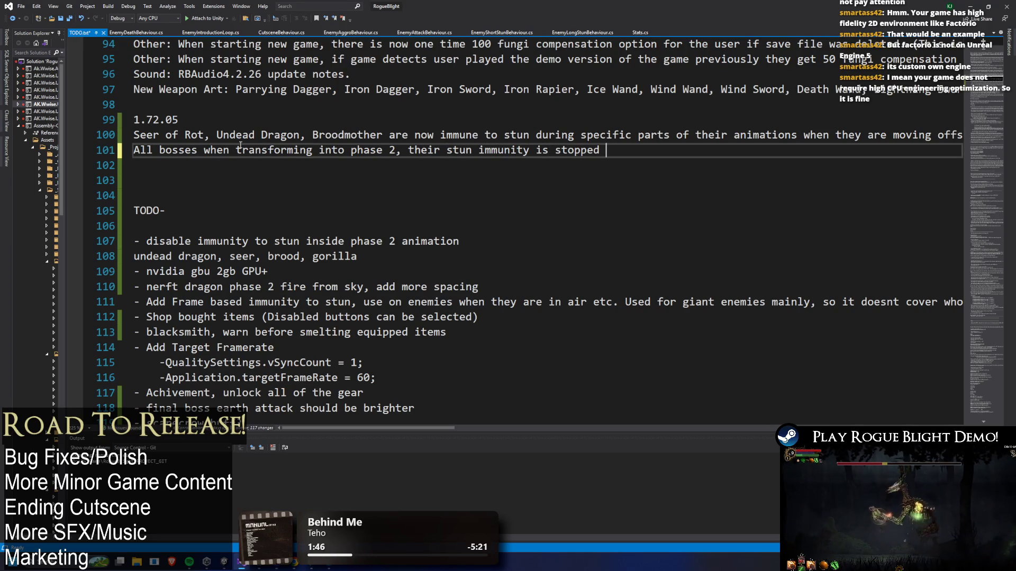
text(ab)
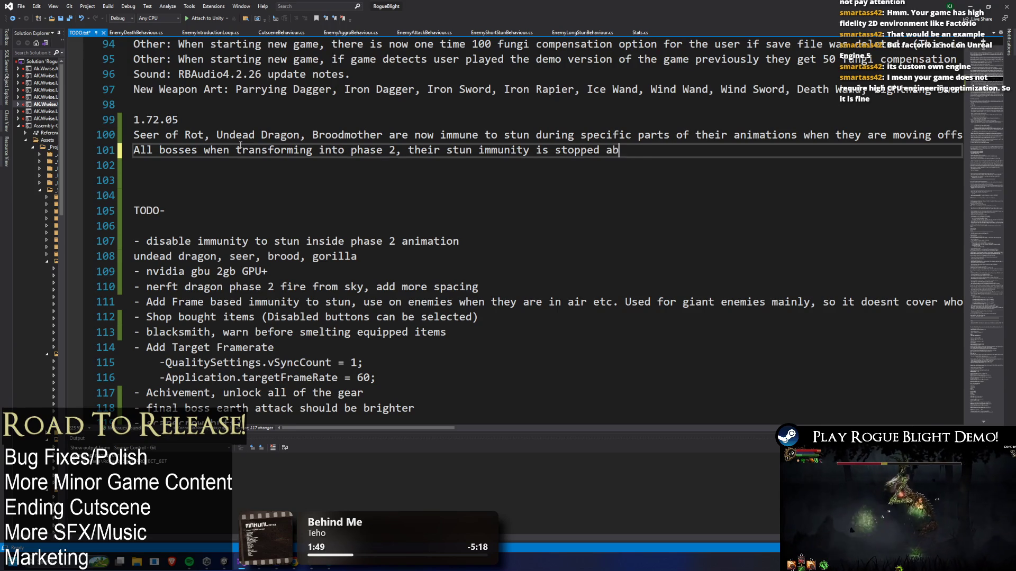
text(out 10-20%)
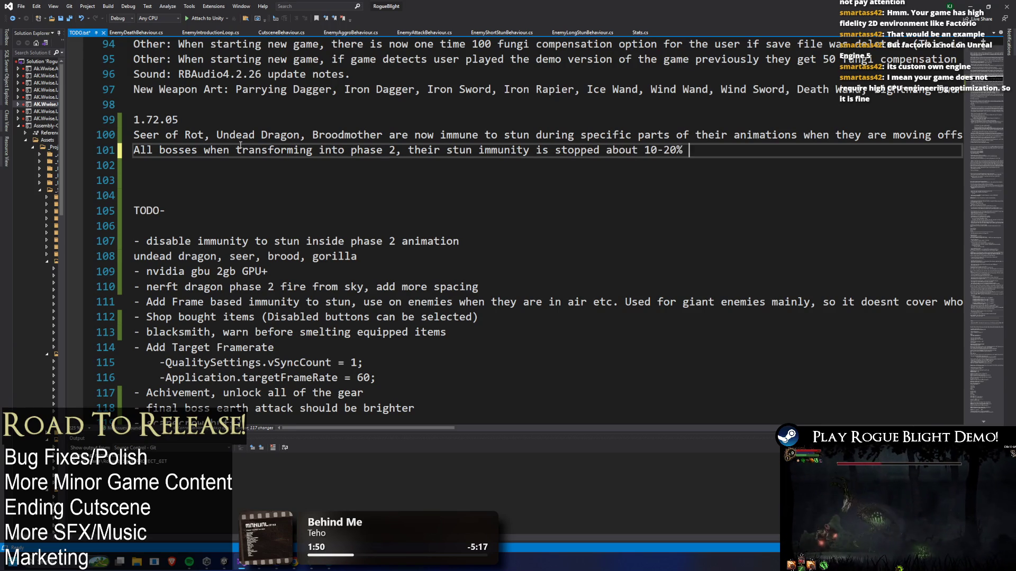
text(befo)
text(mation)
Trim the note, change its range from 10-20% to 15-30%, and save TODO.txt
key(BackSpace)
key(BackSpace)
key(BackSpace)
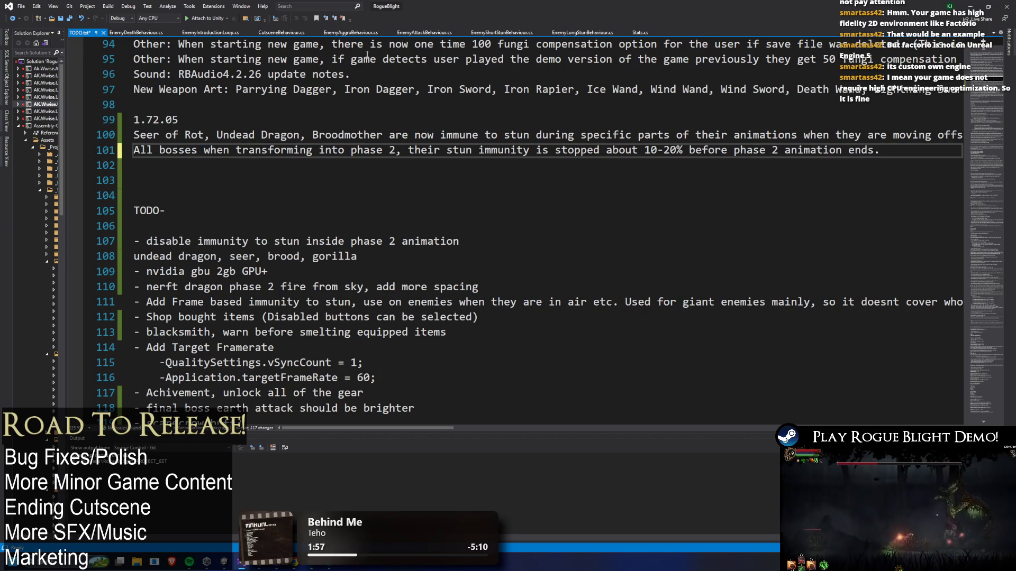
key(BackSpace)
text(3)
double_click(652, 150)
text(15)
key(ctrl+s)
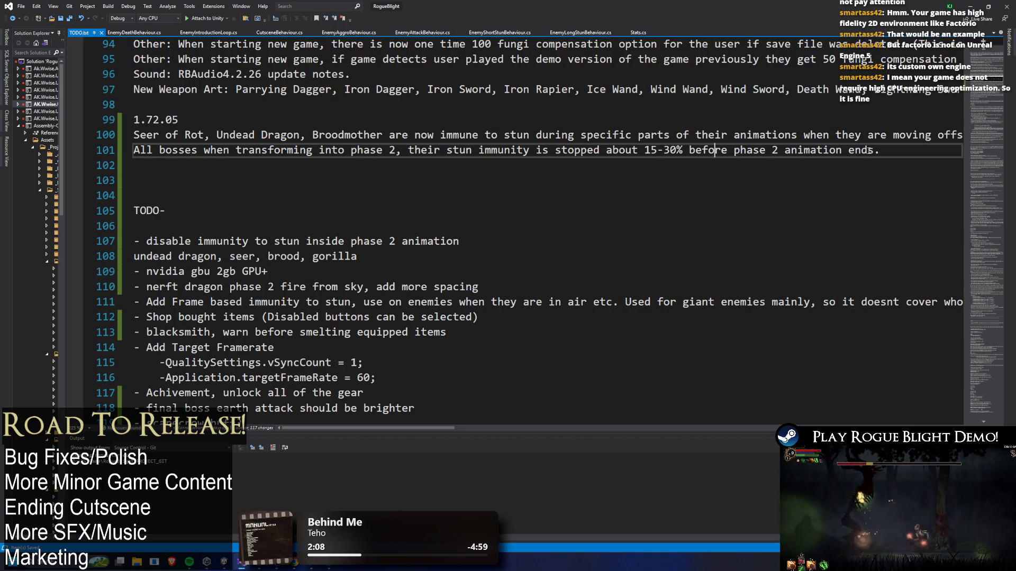
Delete the blank line under TODO- and the two finished stun immunity lines
click(191, 226)
key(BackSpace)
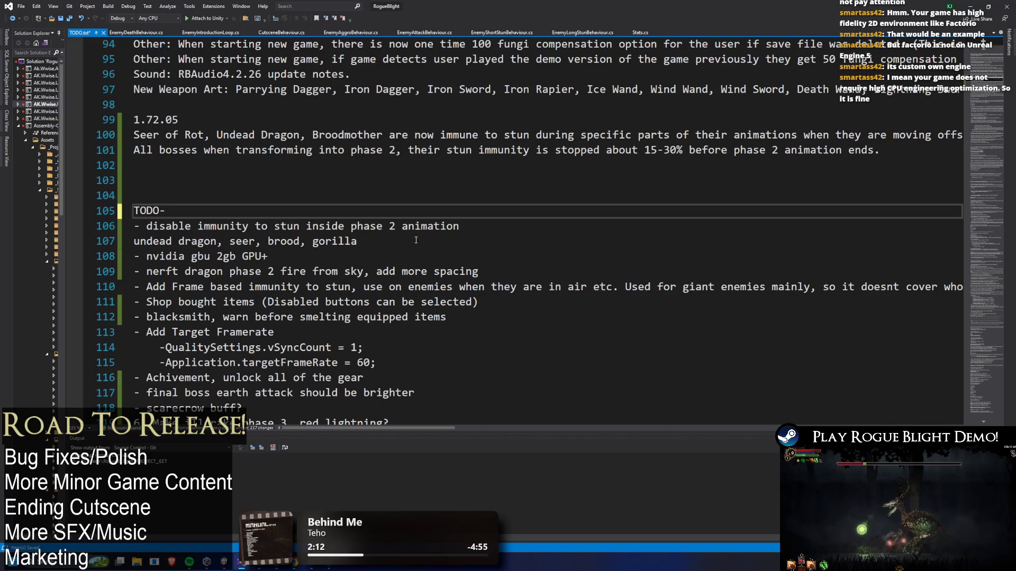
mouse_move(353, 252)
mouse_down()
mouse_move(130, 248)
mouse_move(78, 229)
mouse_up()
key(Delete)
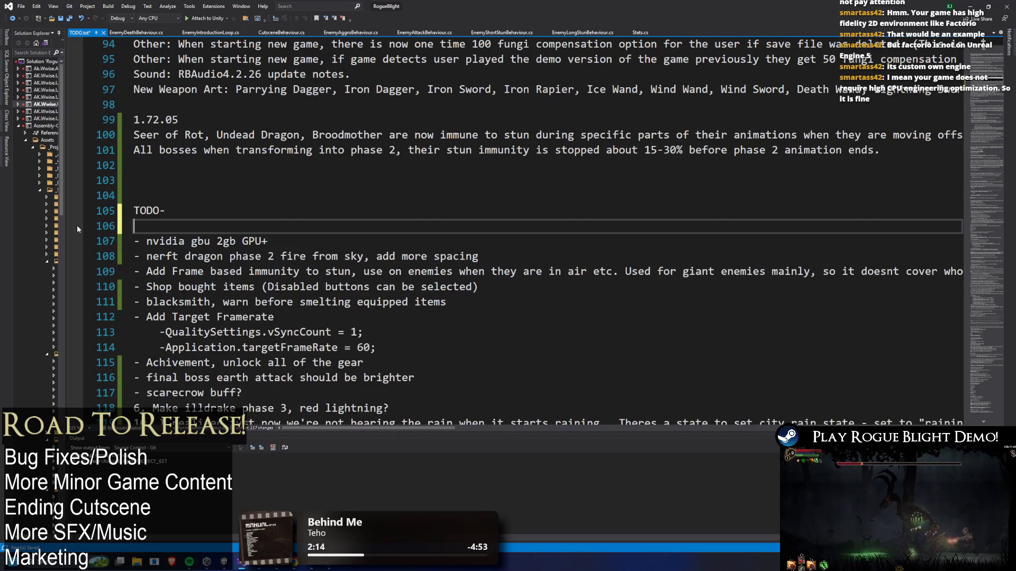
key(BackSpace)
Move the 'nerft dragon phase 2 fire' line to directly under TODO-
click(478, 242)
key(shift+Home)
key(BackSpace)
click(216, 210)
key(Return)
key(ctrl+v)
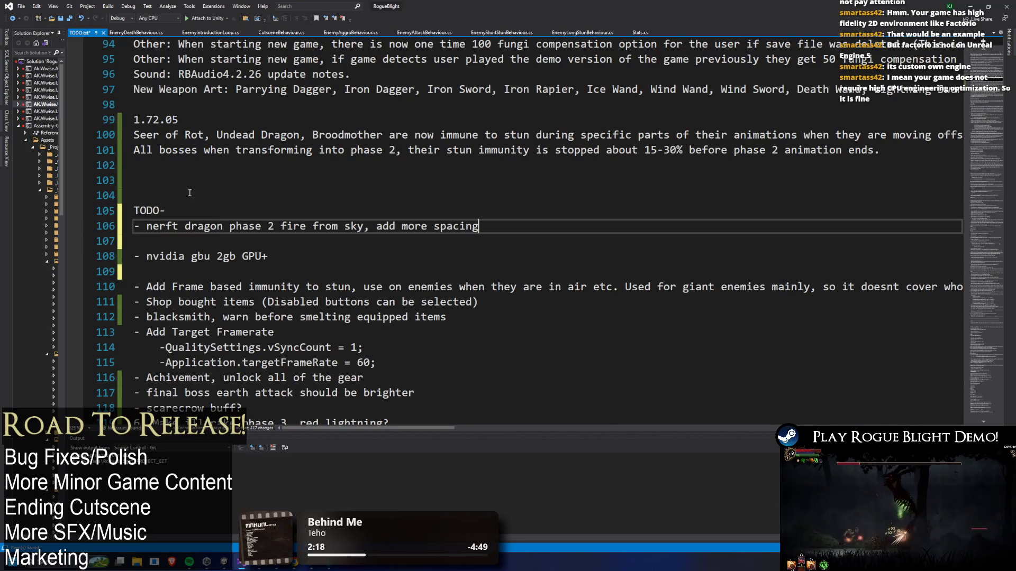
Fix the 'nerft' typo, clear the blank lines, and delete the frame-based stun immunity item
key(BackSpace)
key(Down)
key(BackSpace)
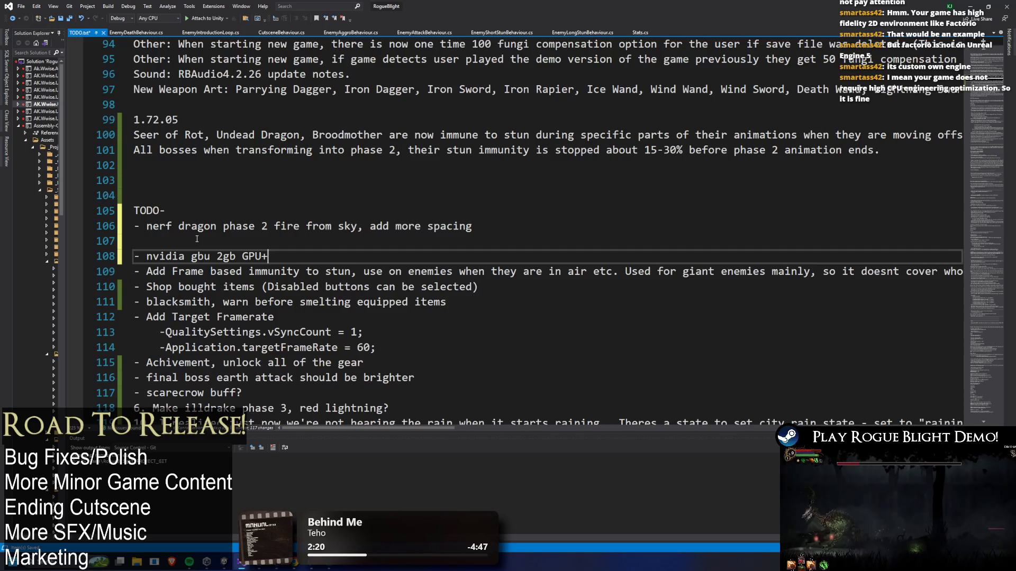
key(Down)
key(Down)
key(BackSpace)
key(Up)
key(End)
mouse_move(146, 256)
mouse_down()
mouse_move(519, 256)
mouse_move(238, 271)
mouse_move(960, 256)
mouse_up()
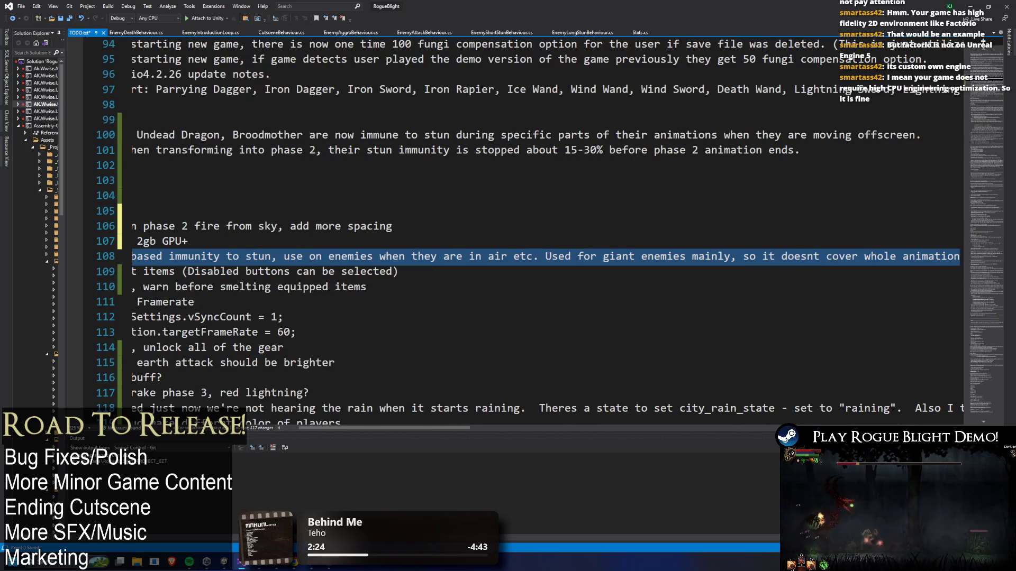
key(BackSpace)
key(BackSpace)
Review the list's top items, including the GPU line and nerf dragon line, then return to Unity
scroll(185, 256, down, 3)
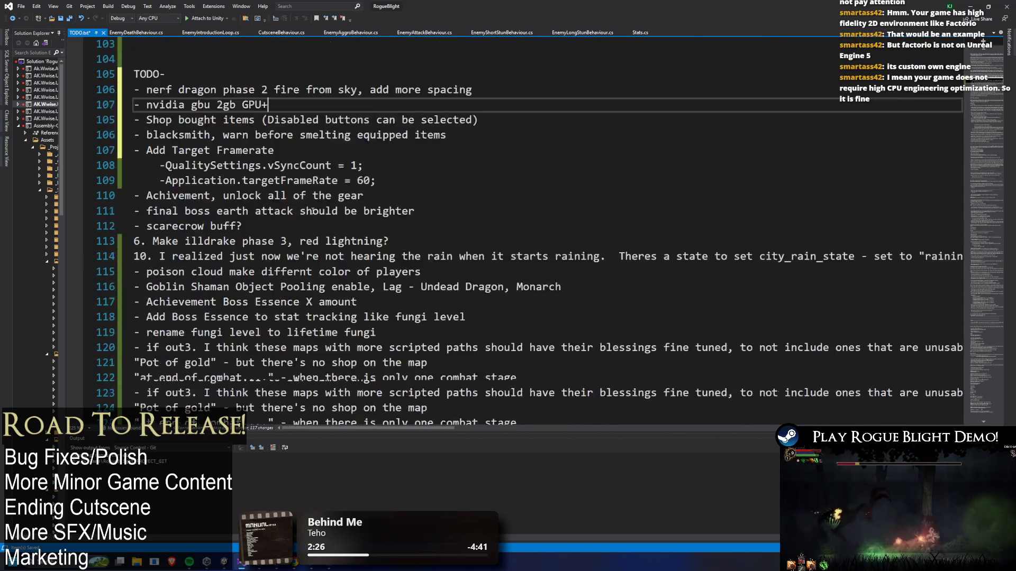
scroll(270, 165, down, 3)
scroll(270, 166, up, 2)
mouse_move(311, 373)
mouse_down()
mouse_move(159, 370)
mouse_move(42, 105)
mouse_up()
mouse_move(230, 104)
mouse_down()
mouse_move(346, 105)
mouse_move(233, 114)
mouse_up()
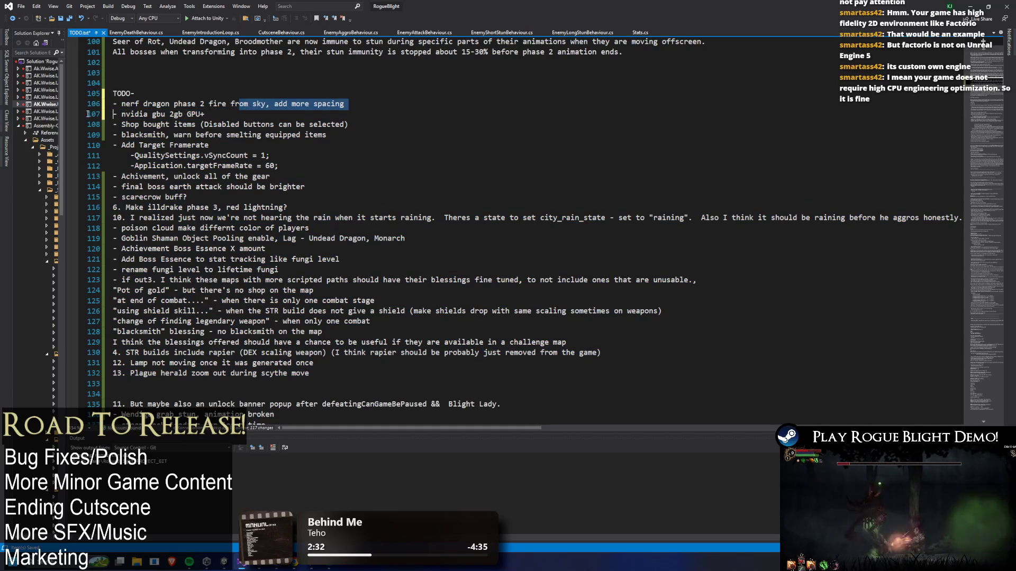
click(219, 113)
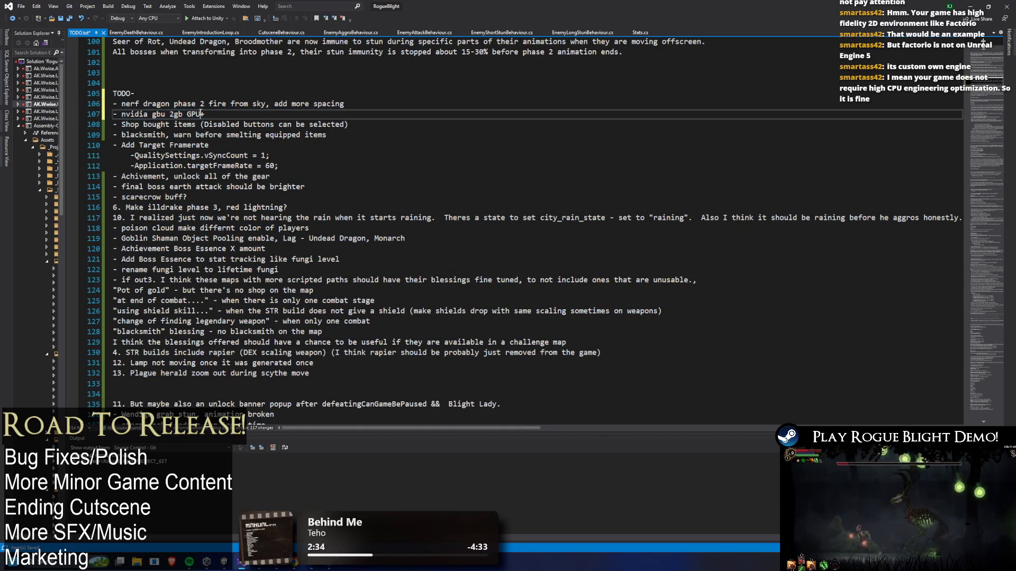
scroll(239, 115, up, 2)
scroll(498, 135, up, 1)
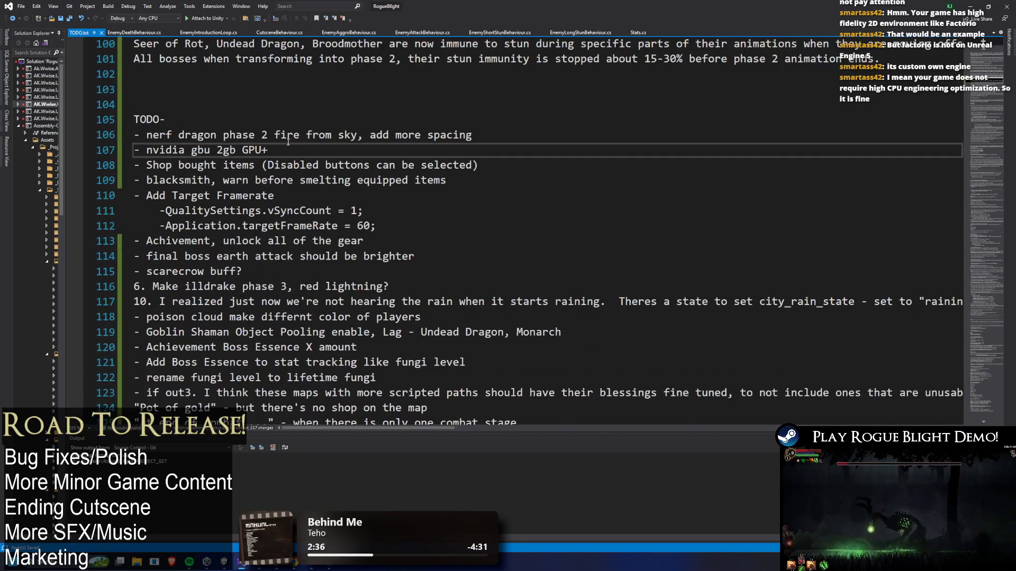
drag(498, 135, 135, 135)
scroll(318, 125, up, 2)
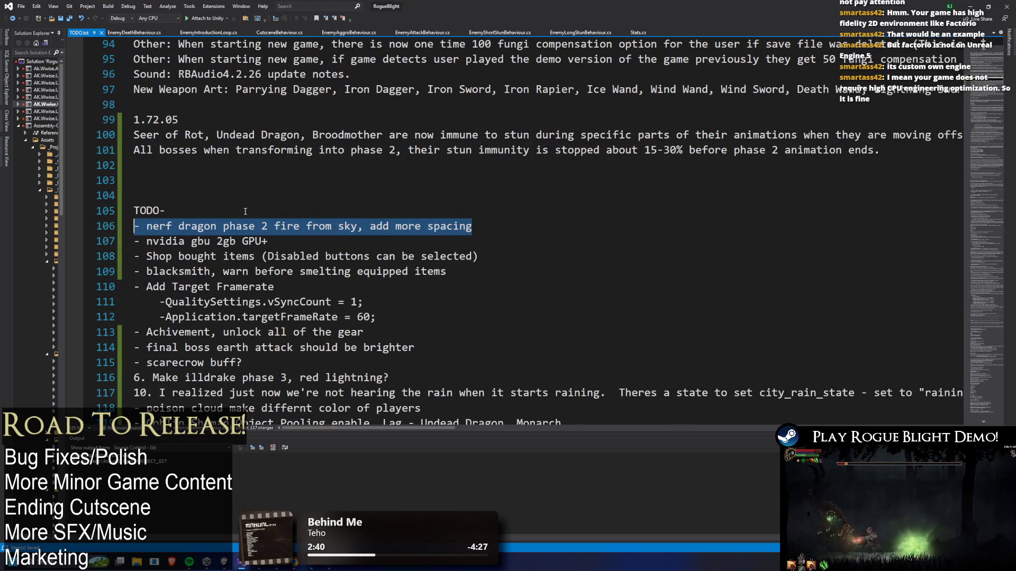
drag(267, 241, 135, 241)
drag(517, 224, 135, 225)
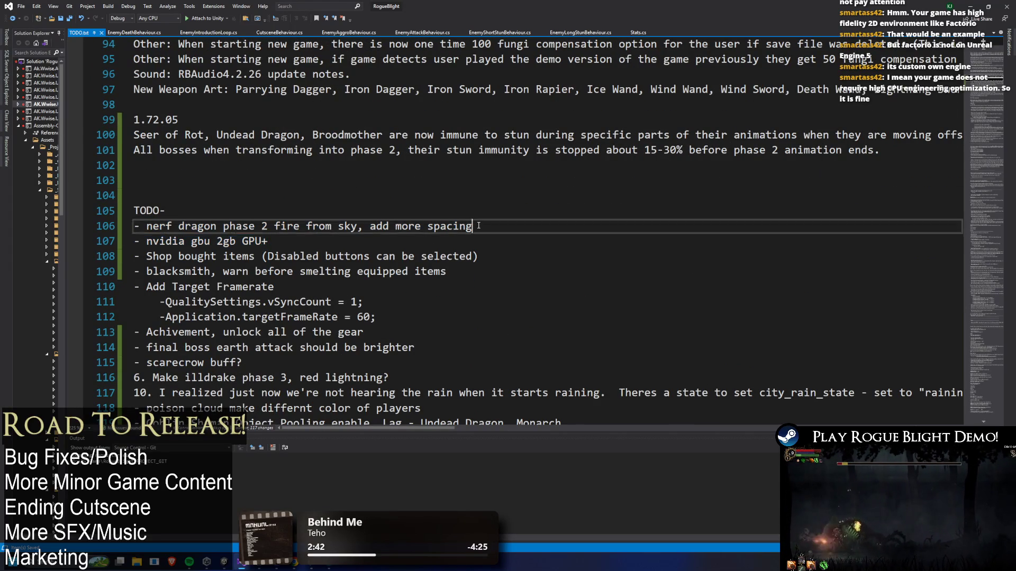
key(alt+Tab)
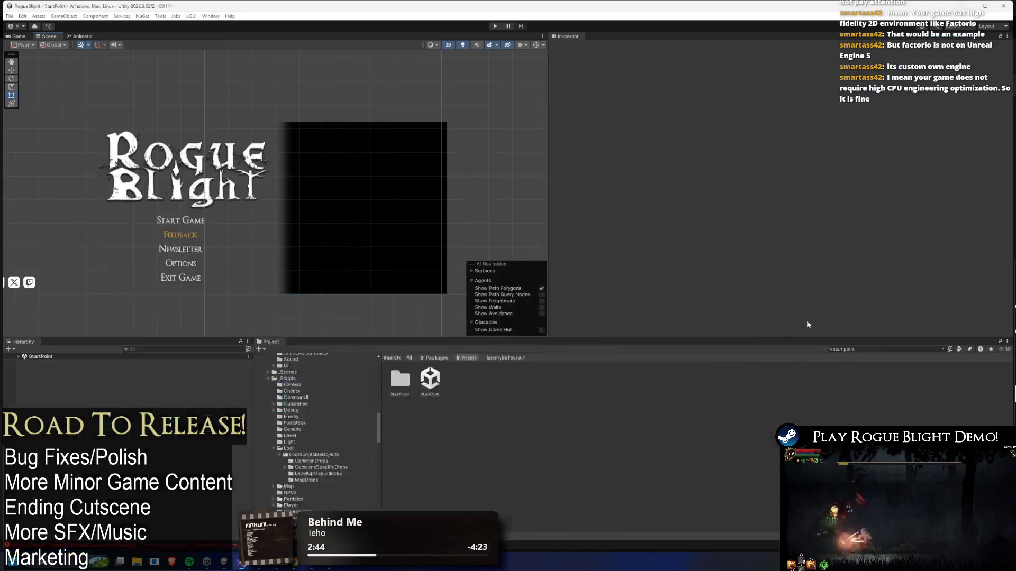
Search the project for 'test map' and follow TEST_MAP 1 to the TESTNODE_Forest node type
click(897, 347)
text(tes)
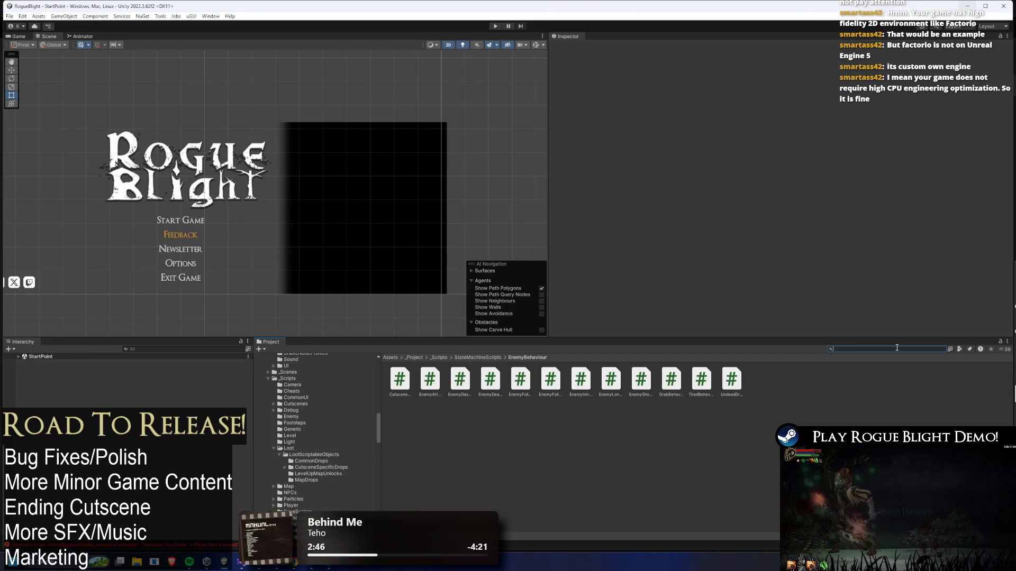
text(t map)
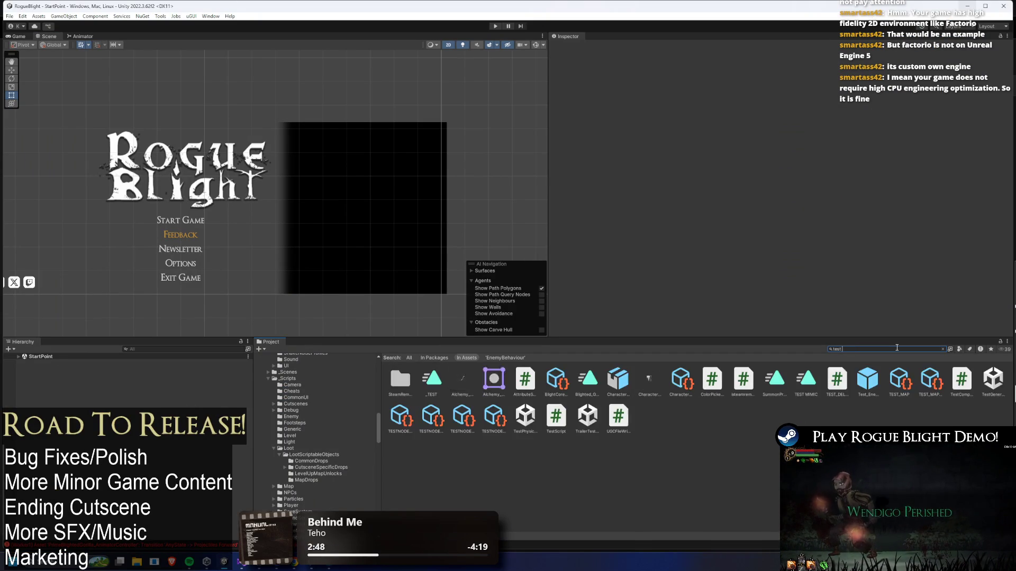
click(429, 380)
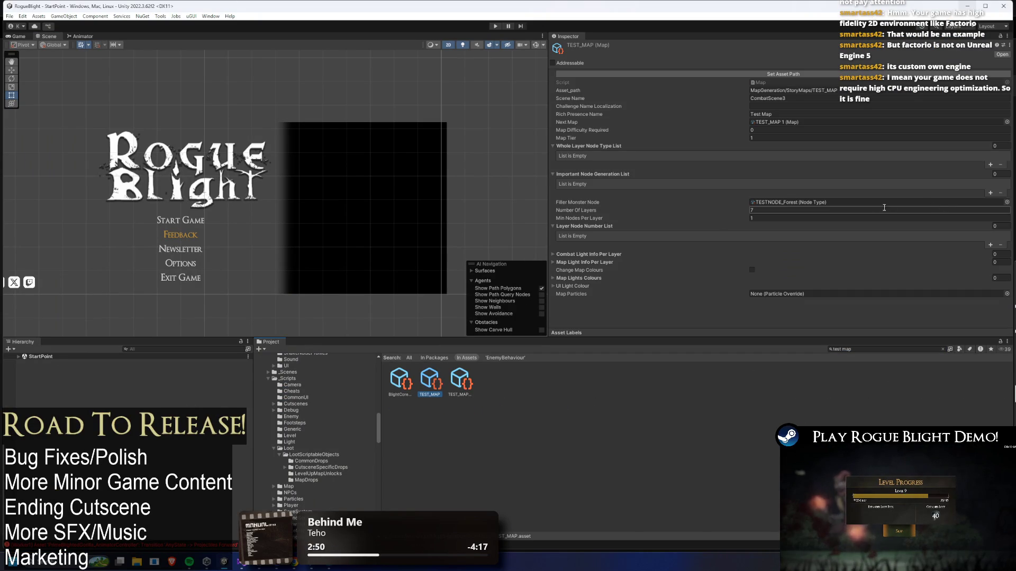
click(793, 123)
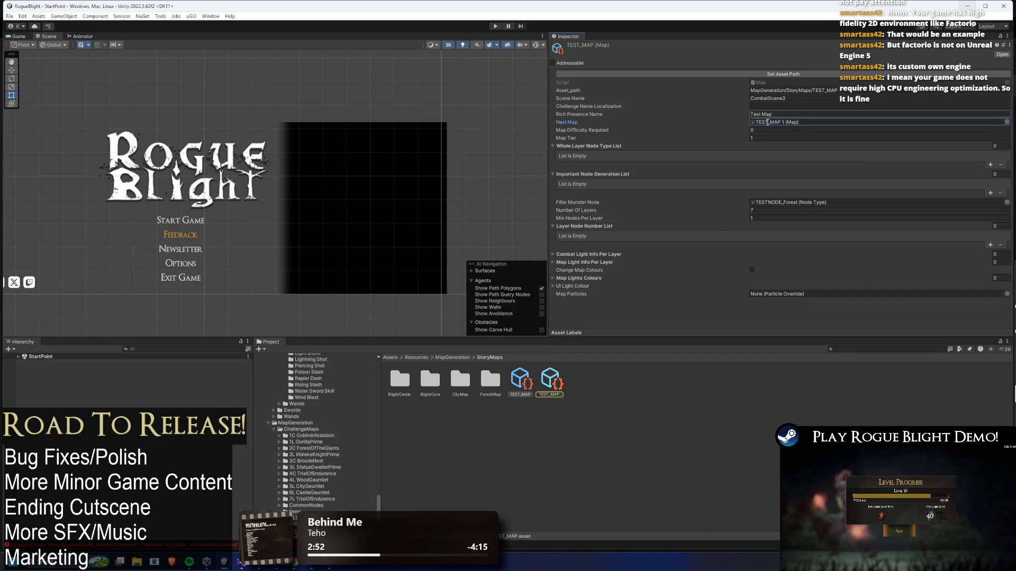
click(784, 99)
double_click(787, 122)
click(793, 163)
click(752, 379)
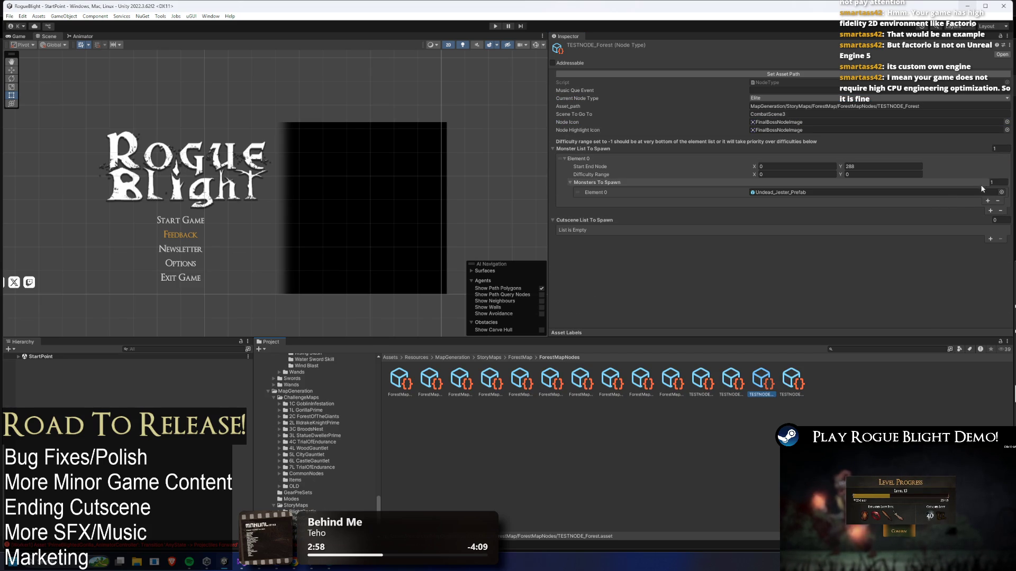
Set the node's scene to CombatScene2 and its Element 0 monster to UndeadDragon_Prefab, then open that prefab
click(777, 115)
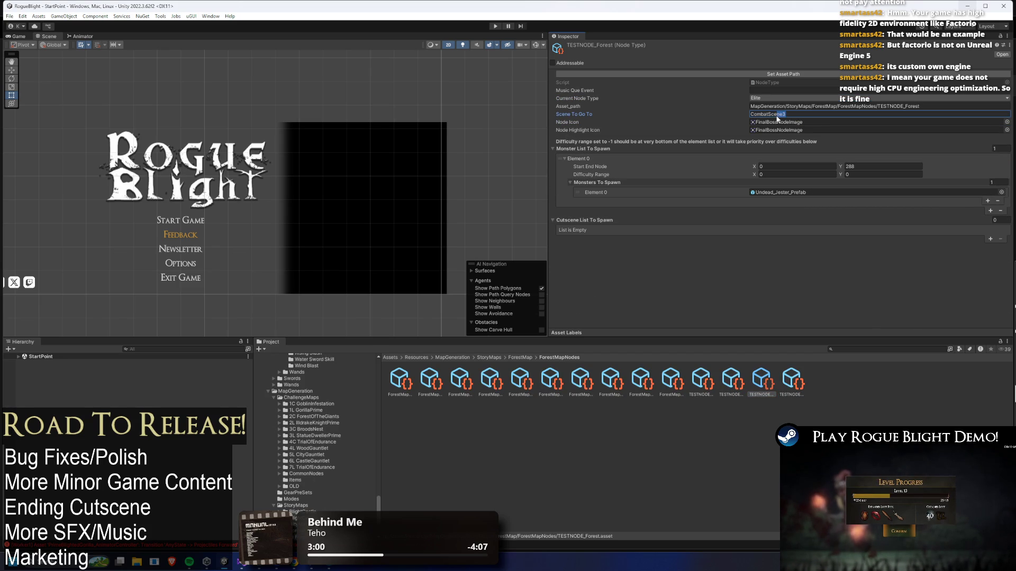
text(2)
click(1001, 192)
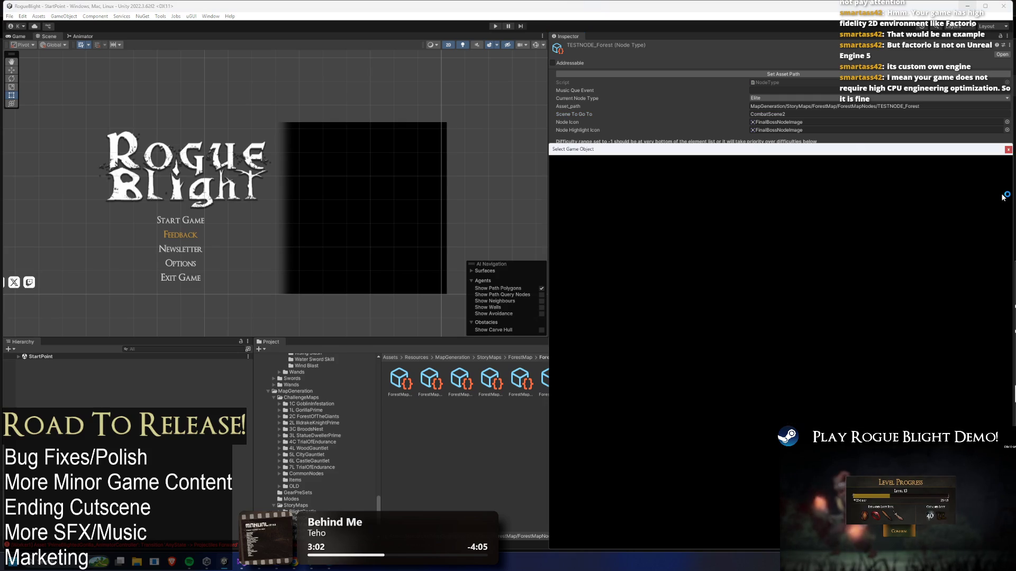
text(undead dragon prefa)
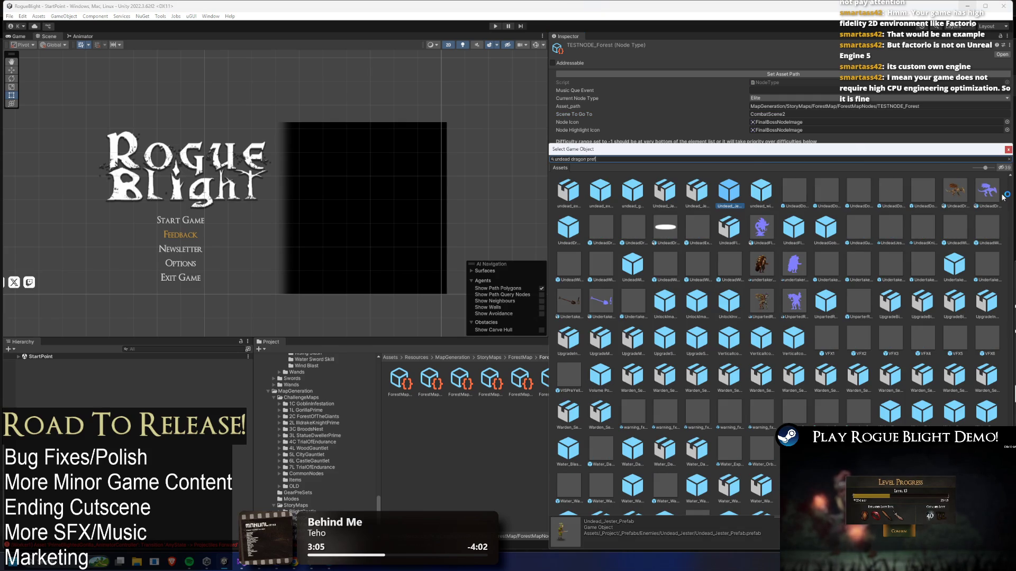
click(628, 189)
double_click(632, 189)
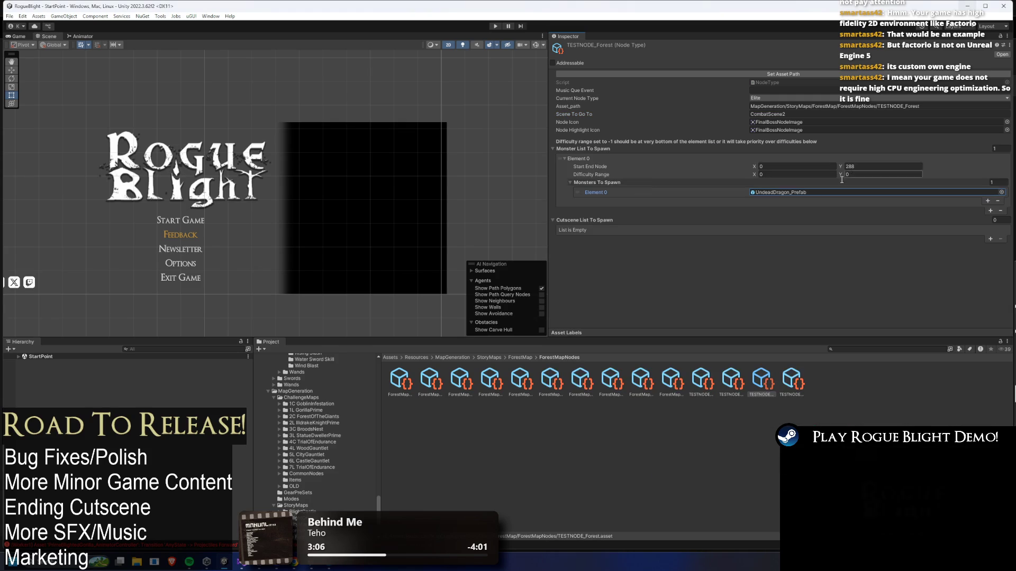
double_click(778, 192)
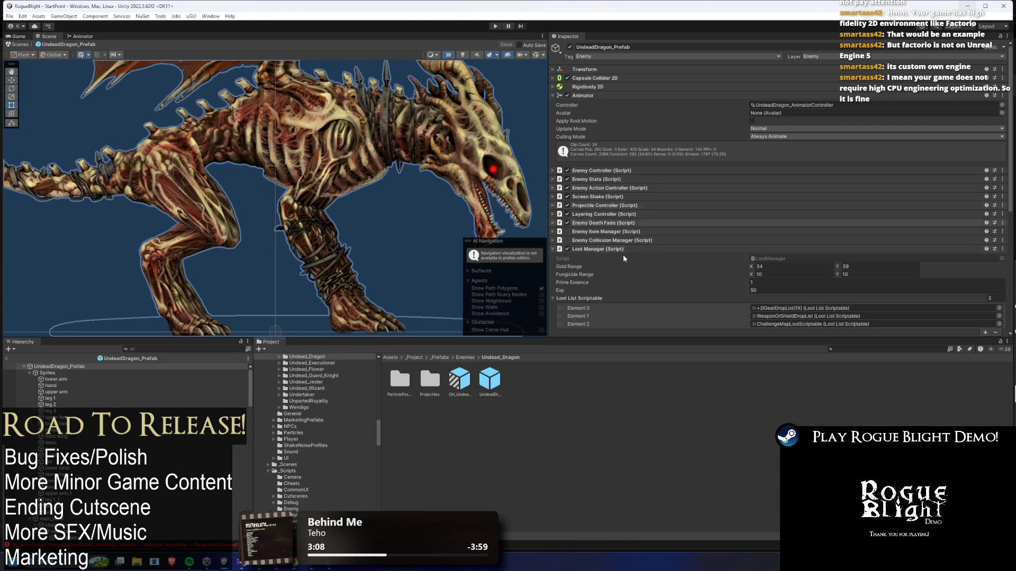
Collapse Loot Manager, Animator and Toggle Game Objects By Tags; expand Projectile Controller to inspect 16 Pre Pre Left (P2)
click(595, 249)
scroll(640, 159, down, 3)
scroll(624, 127, up, 3)
click(608, 94)
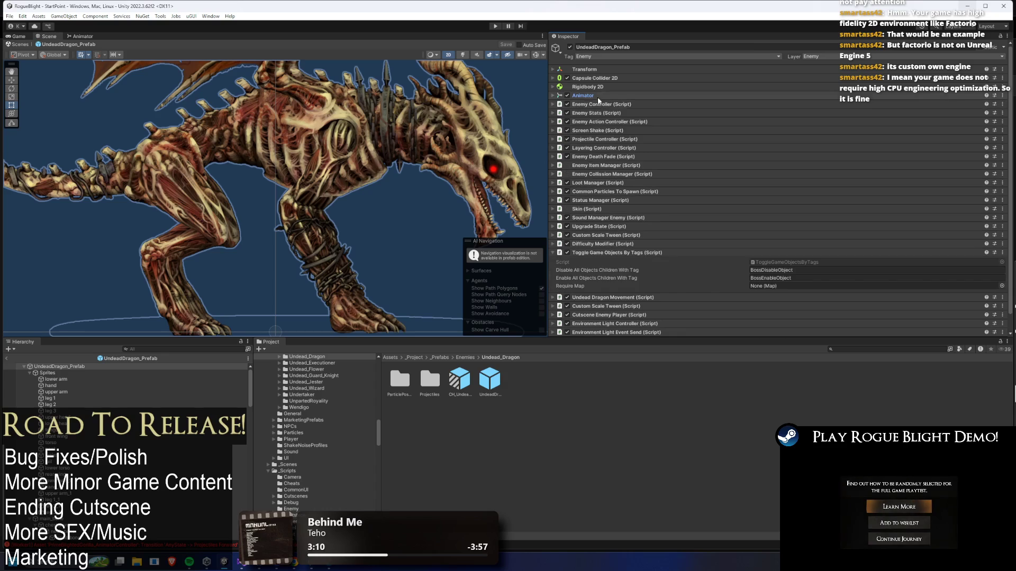
click(620, 257)
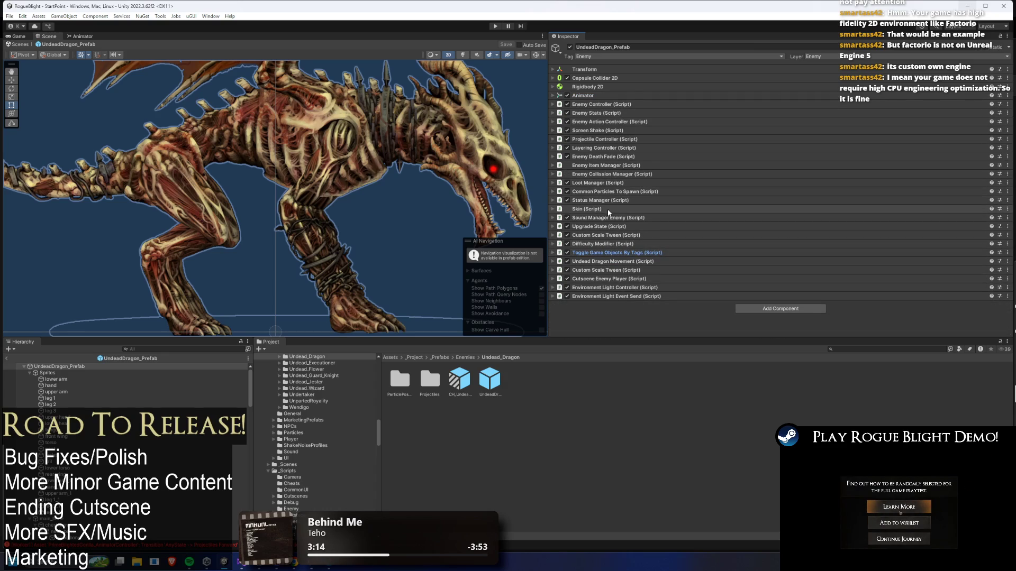
scroll(366, 182, down, 5)
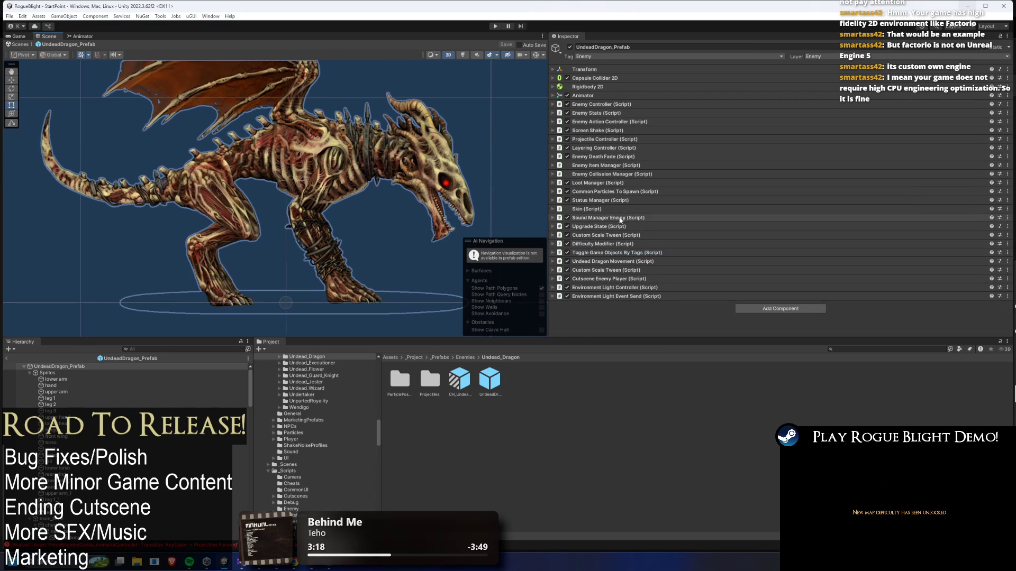
click(619, 139)
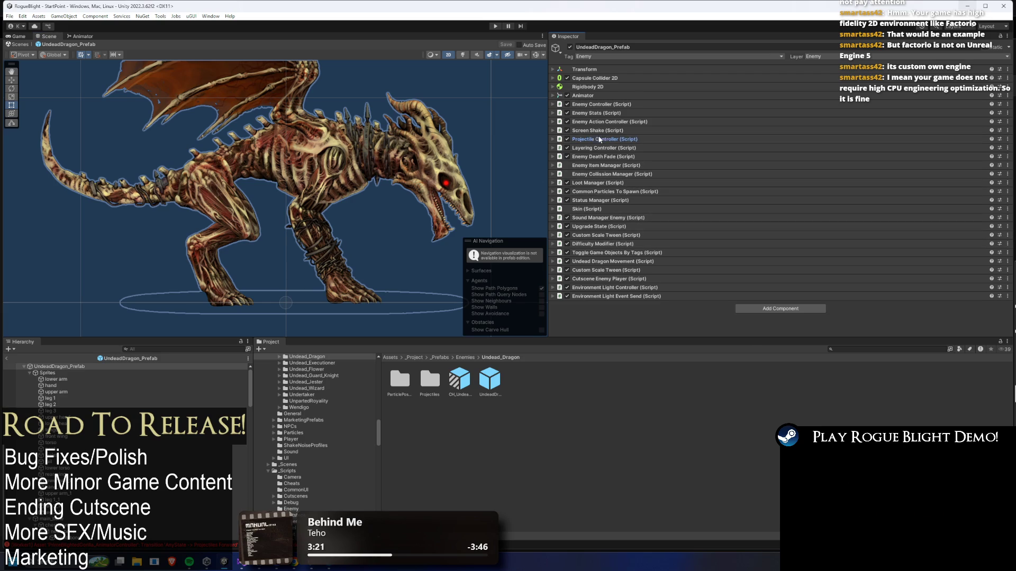
scroll(623, 206, down, 3)
click(608, 226)
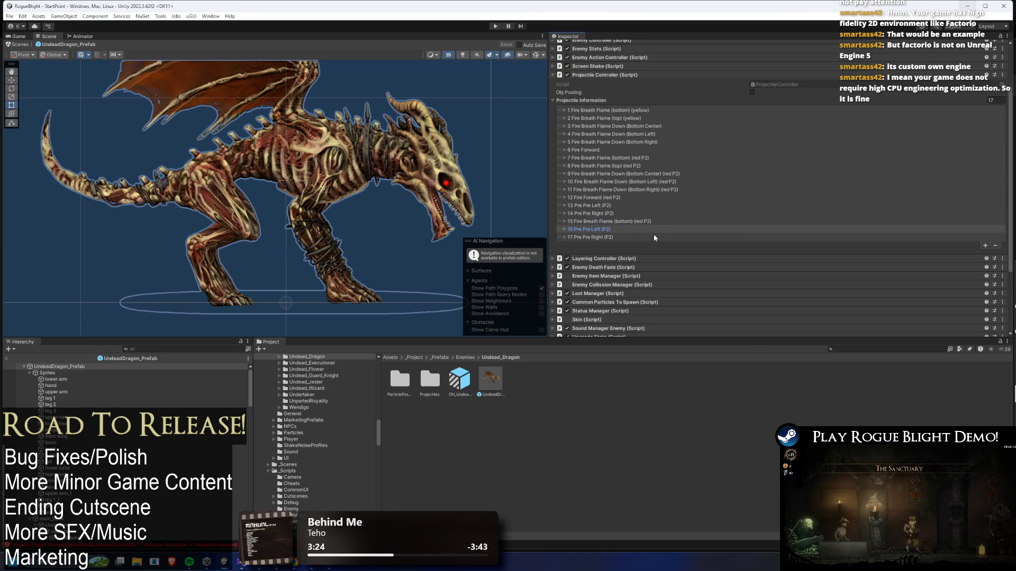
click(623, 227)
scroll(843, 210, down, 2)
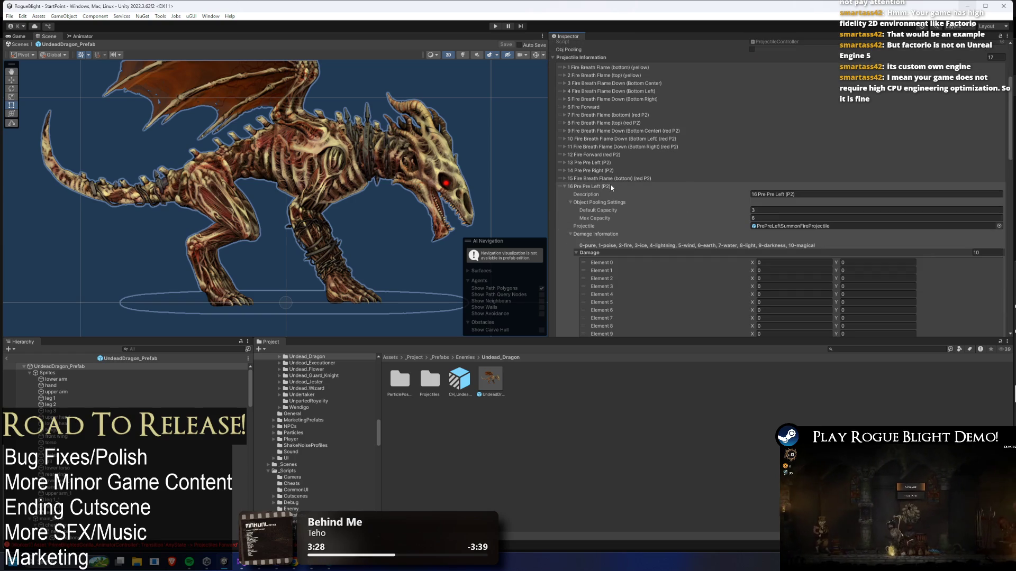
click(611, 186)
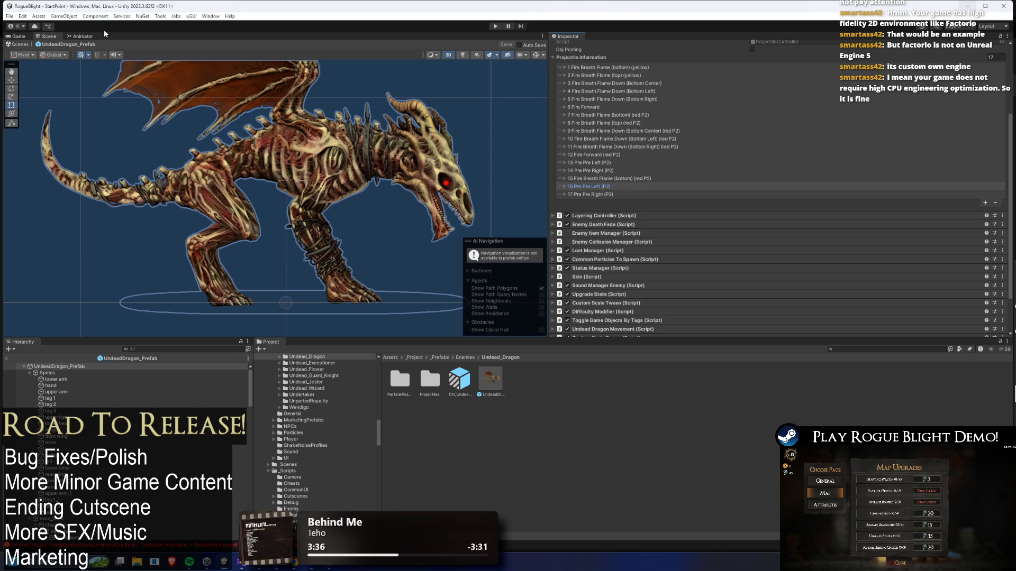
Add an Animation window and dock it beside the Scene view
right_click(76, 37)
mouse_move(127, 74)
click(201, 127)
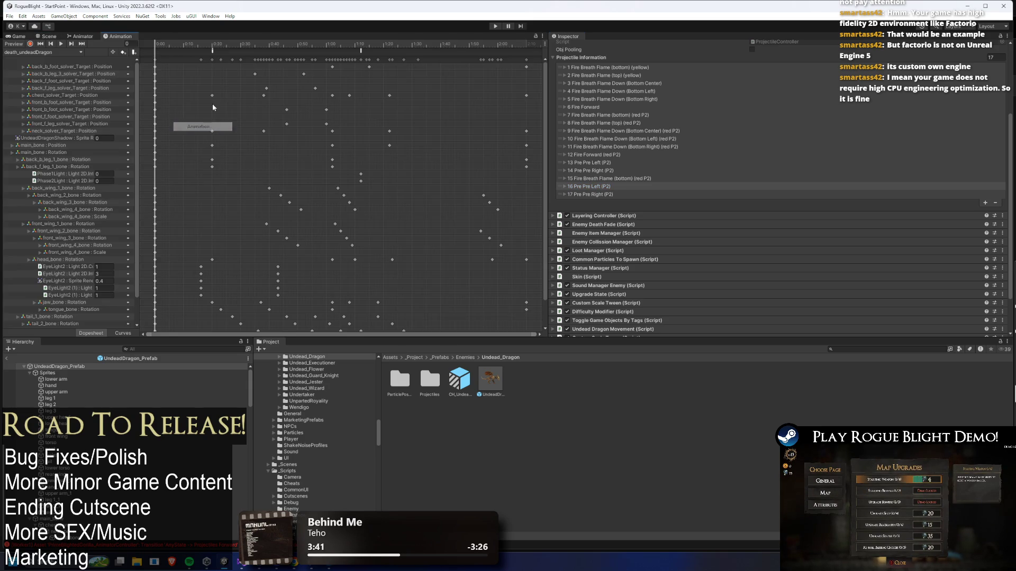
mouse_move(125, 35)
mouse_down()
mouse_move(449, 79)
mouse_move(434, 104)
mouse_up()
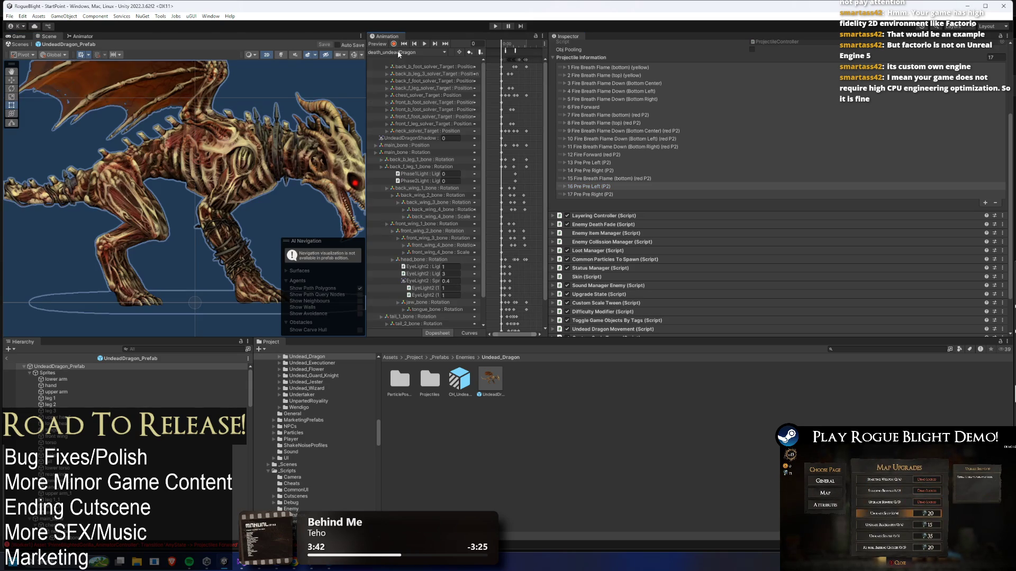
Load the Phase2_undeadDragon clip, inspect its particle events, and play the preview
click(423, 51)
click(412, 165)
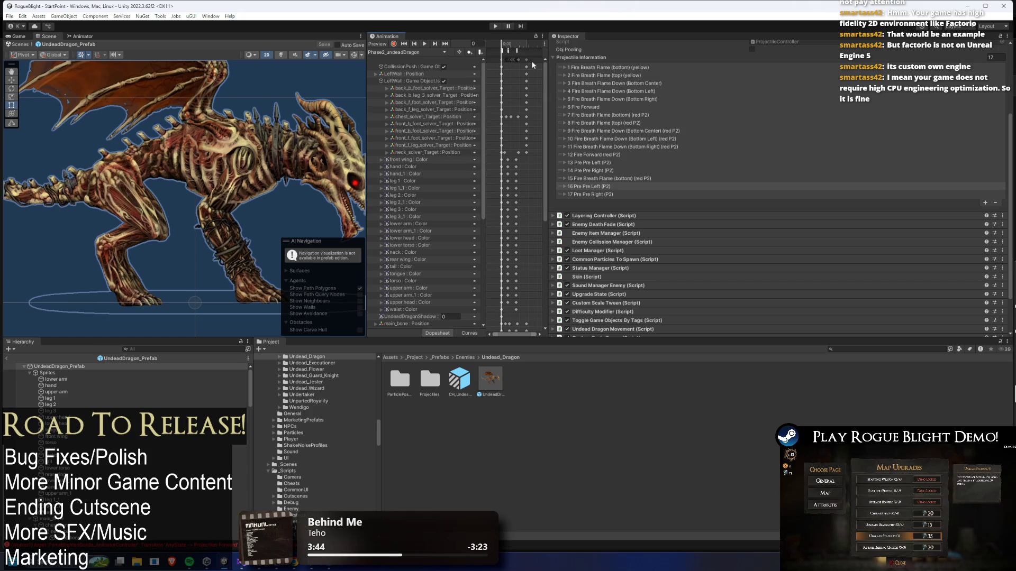
drag(547, 75, 637, 82)
scroll(534, 50, up, 1)
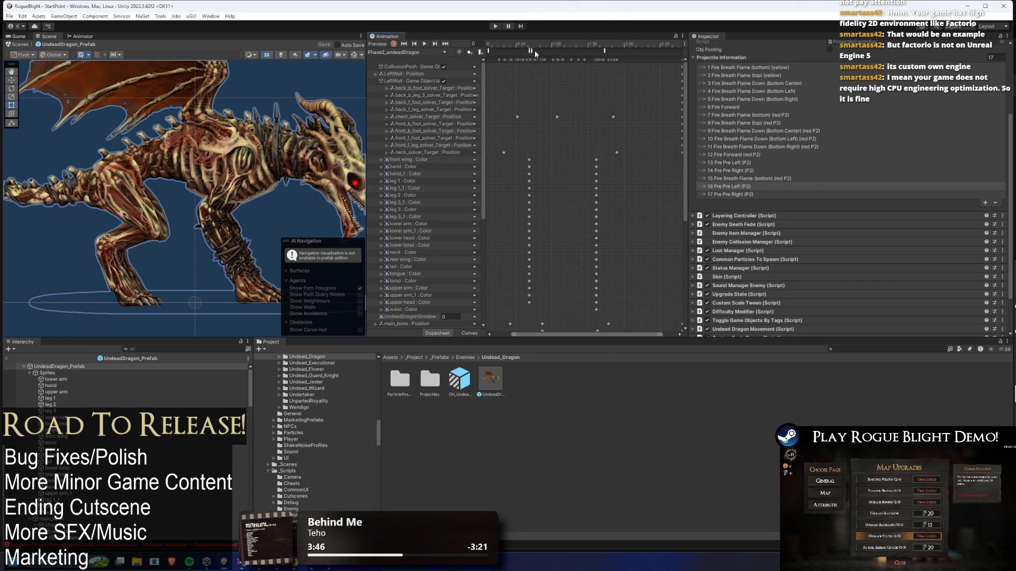
click(532, 52)
click(528, 51)
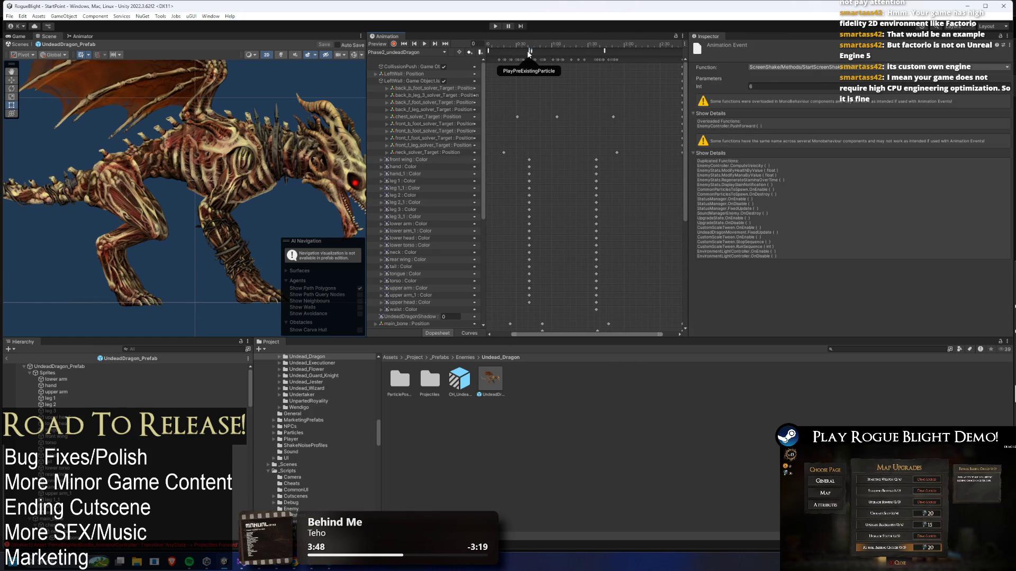
scroll(512, 60, left, 2)
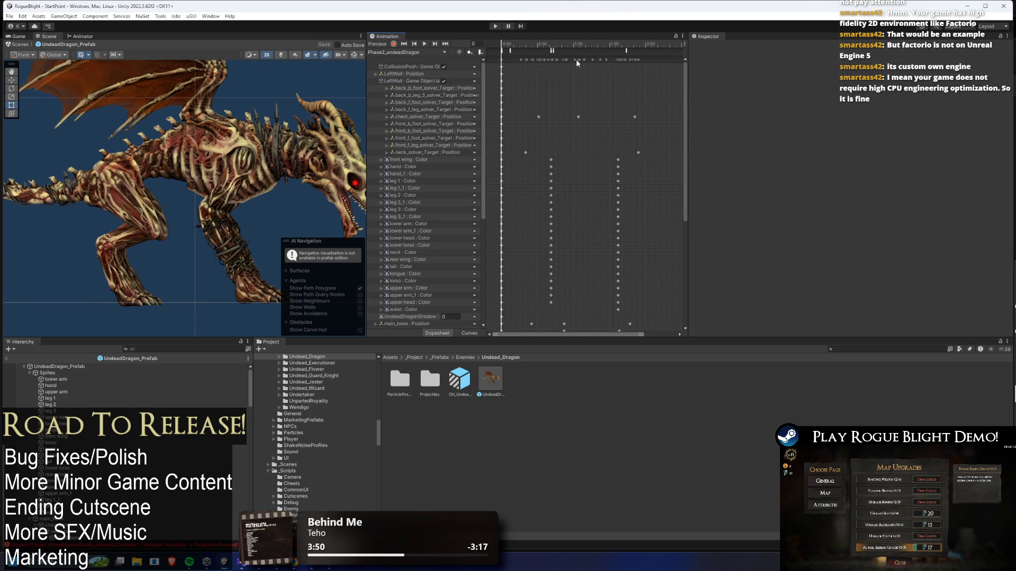
click(552, 51)
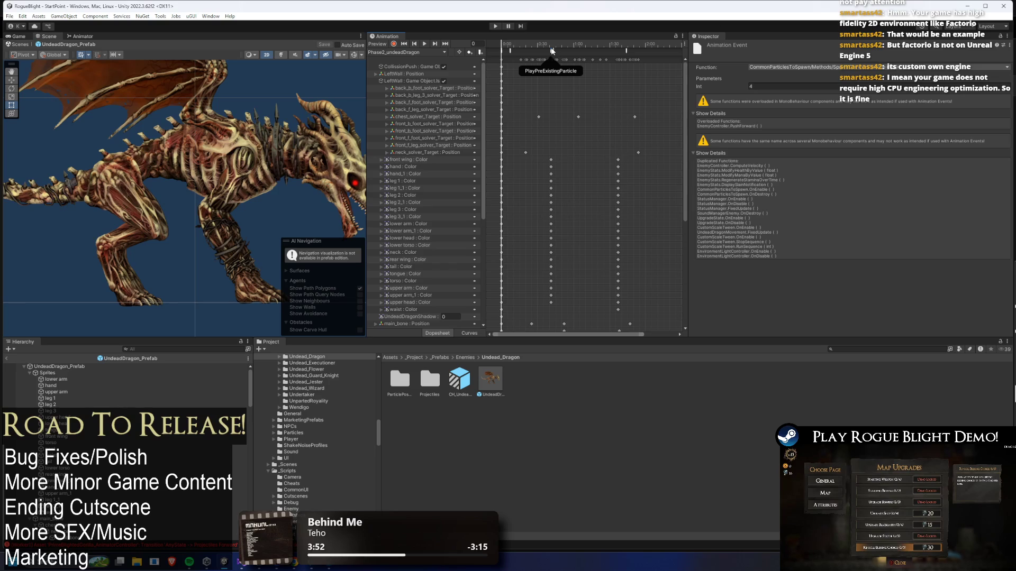
click(510, 51)
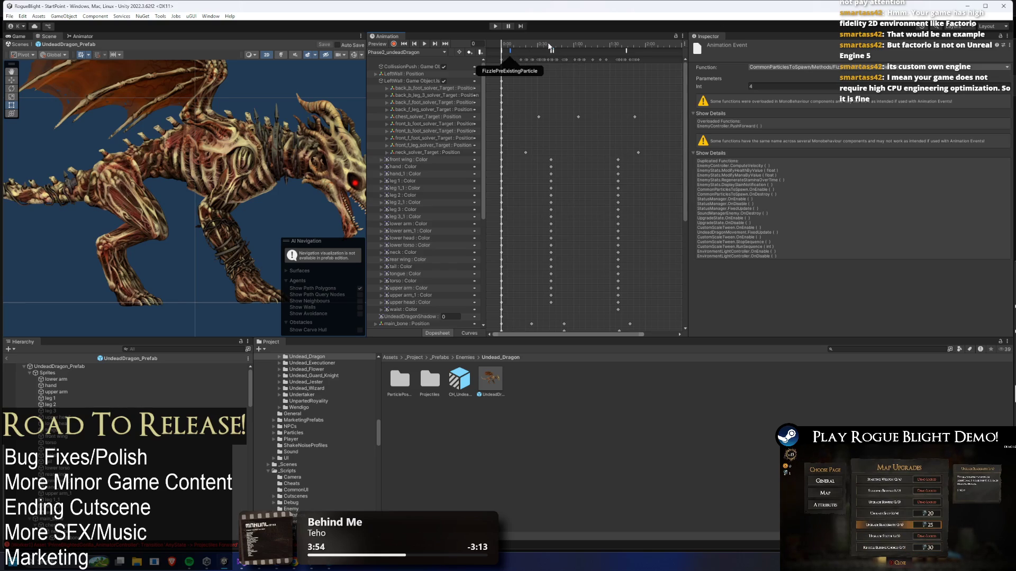
key(space)
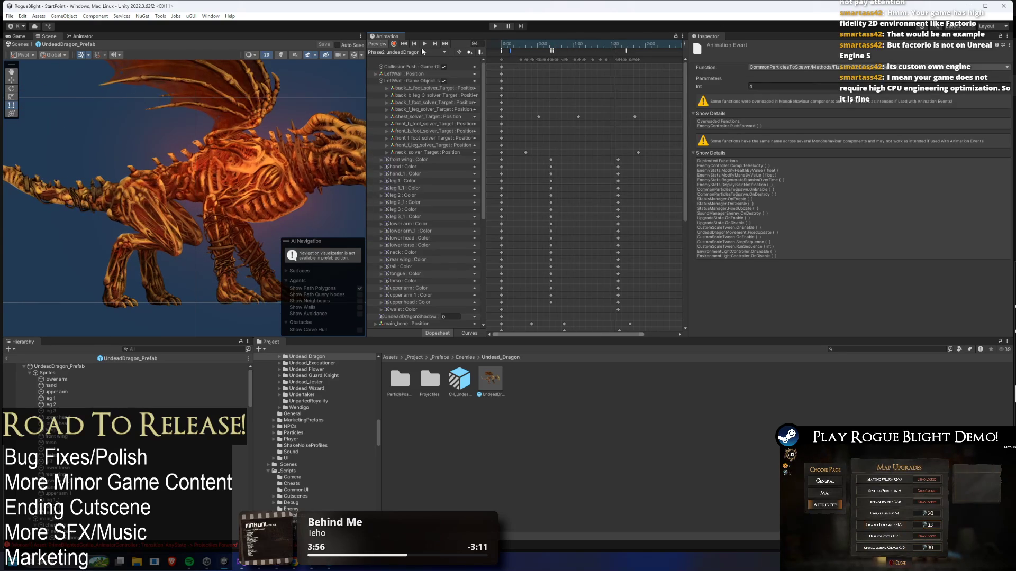
Switch to the AR_BigPhase2Move_undeadDragon(P2) clip and move the preview to frame 101
click(443, 52)
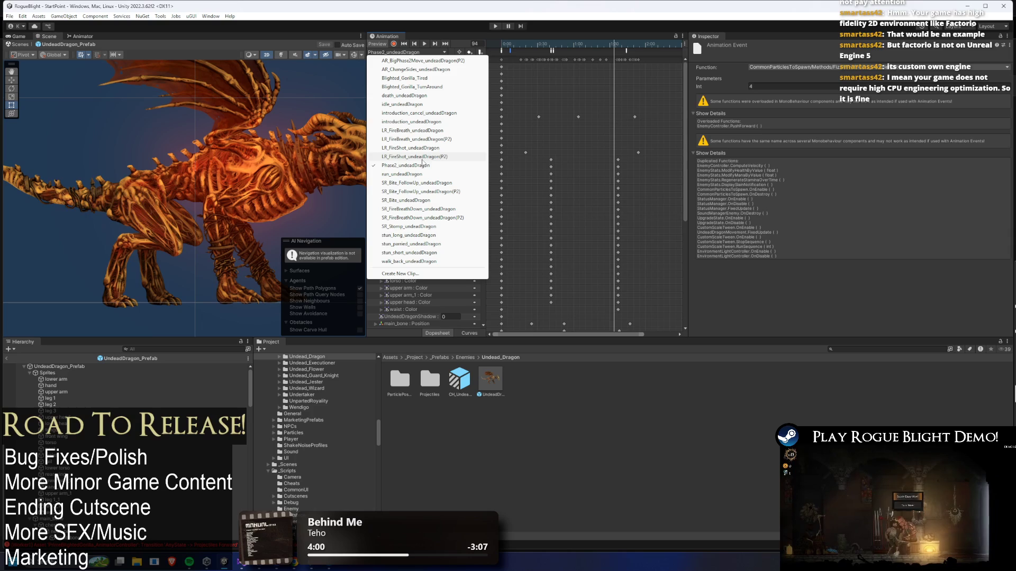
click(453, 62)
drag(552, 47, 577, 45)
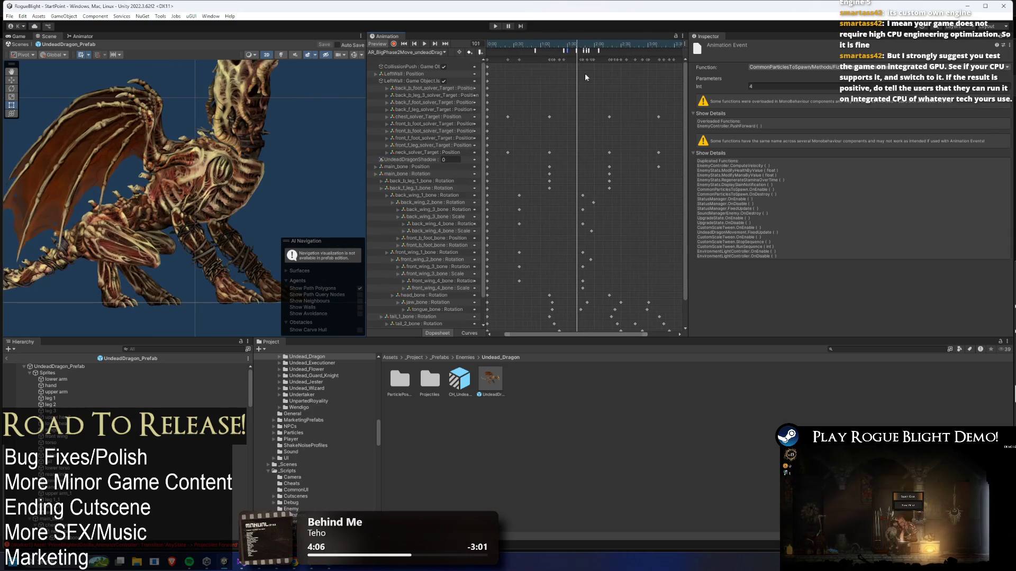
scroll(585, 77, up, 2)
click(539, 93)
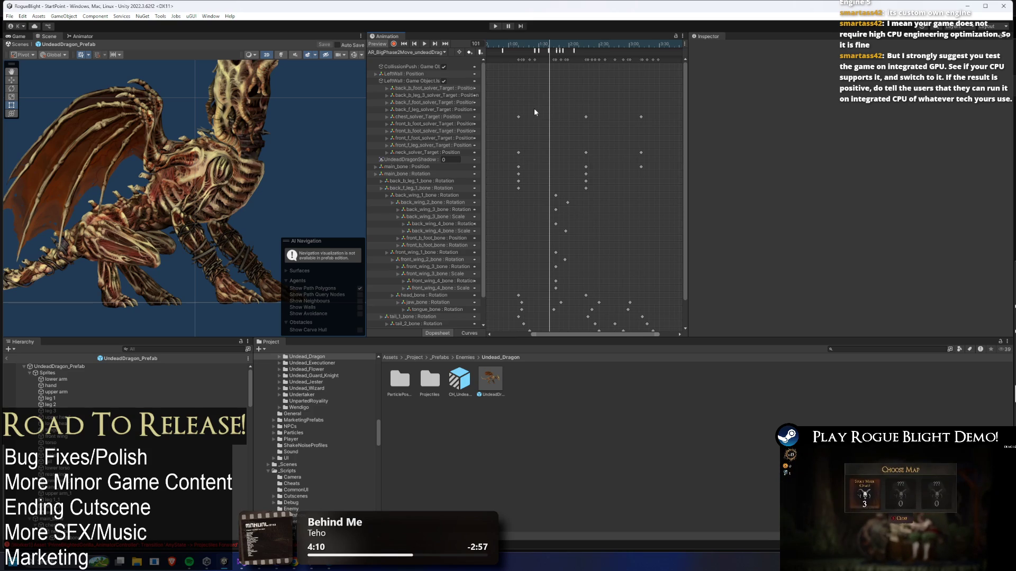
right_click(512, 126)
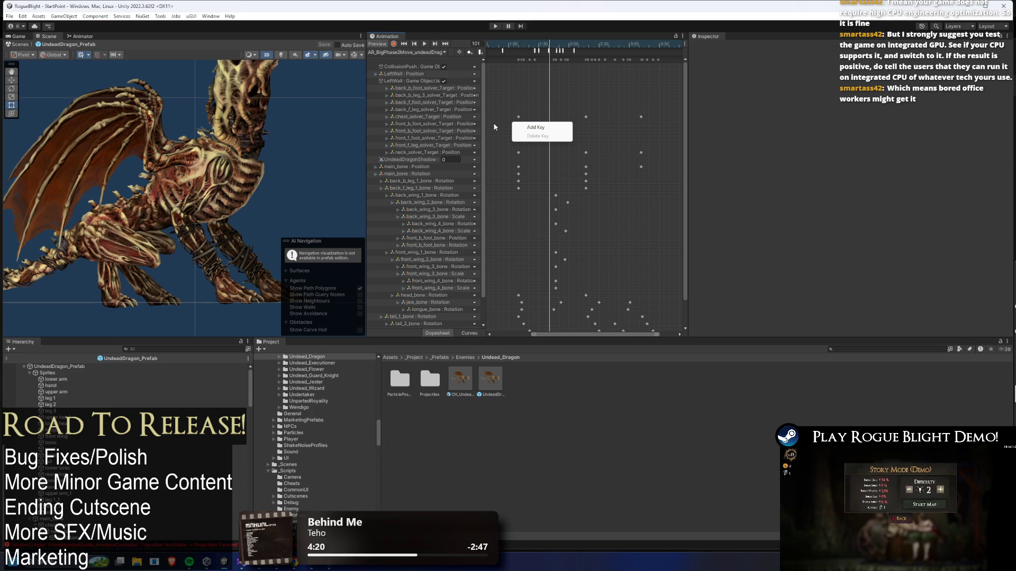
right_click(494, 125)
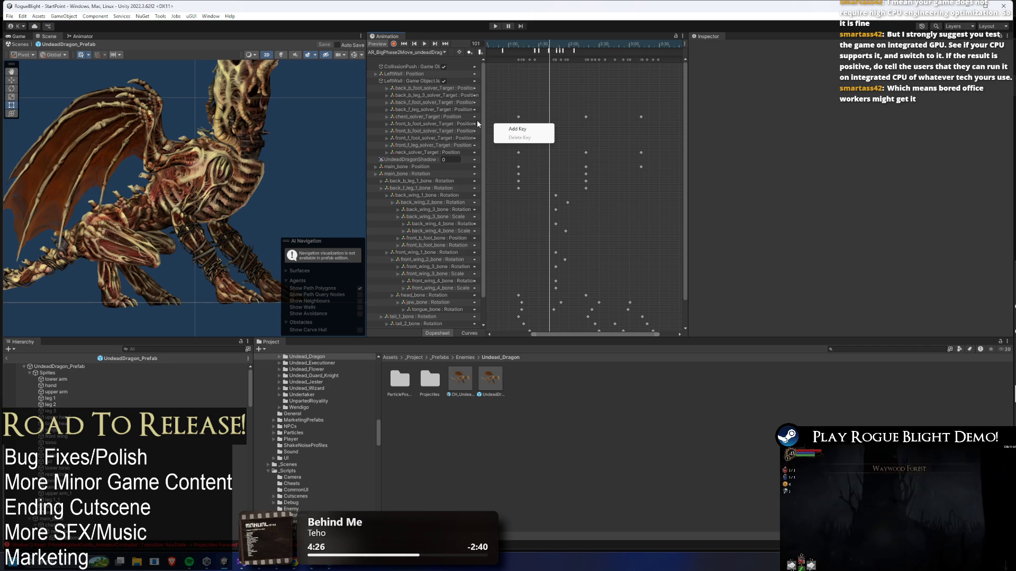
click(542, 78)
scroll(567, 99, down, 3)
scroll(567, 99, left, 2)
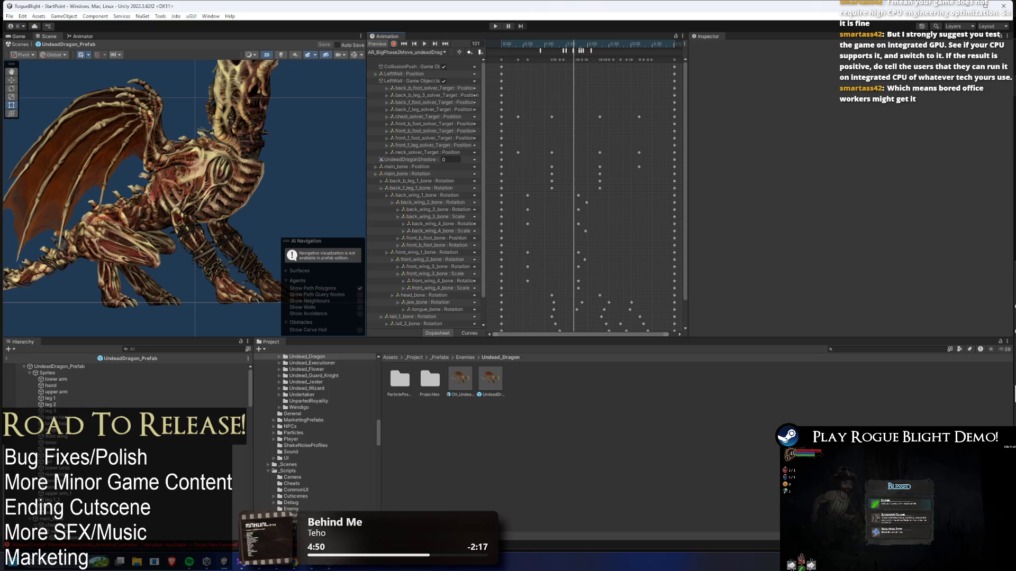
key(super)
key(Escape)
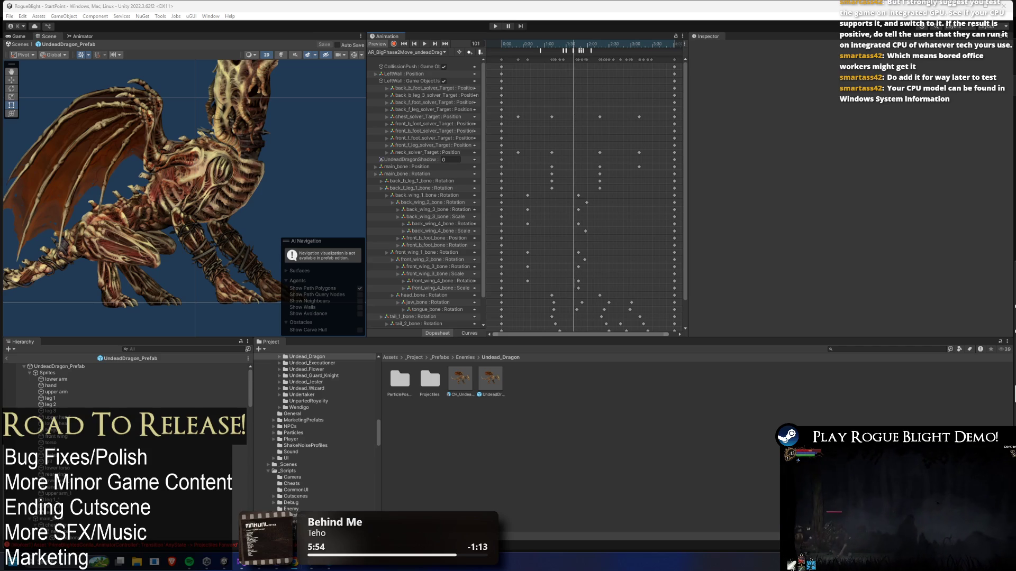
key(super)
text(system info)
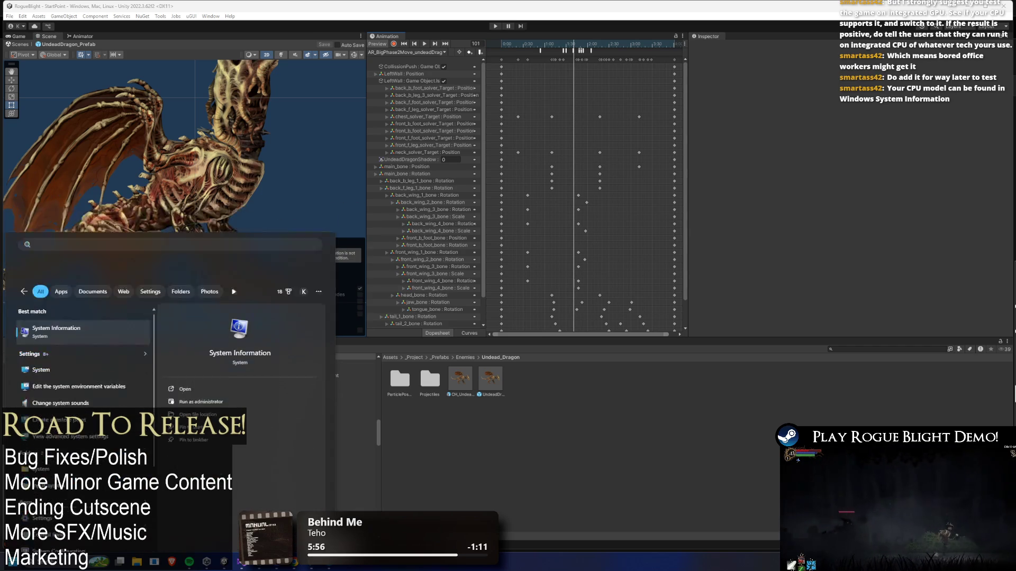
key(Return)
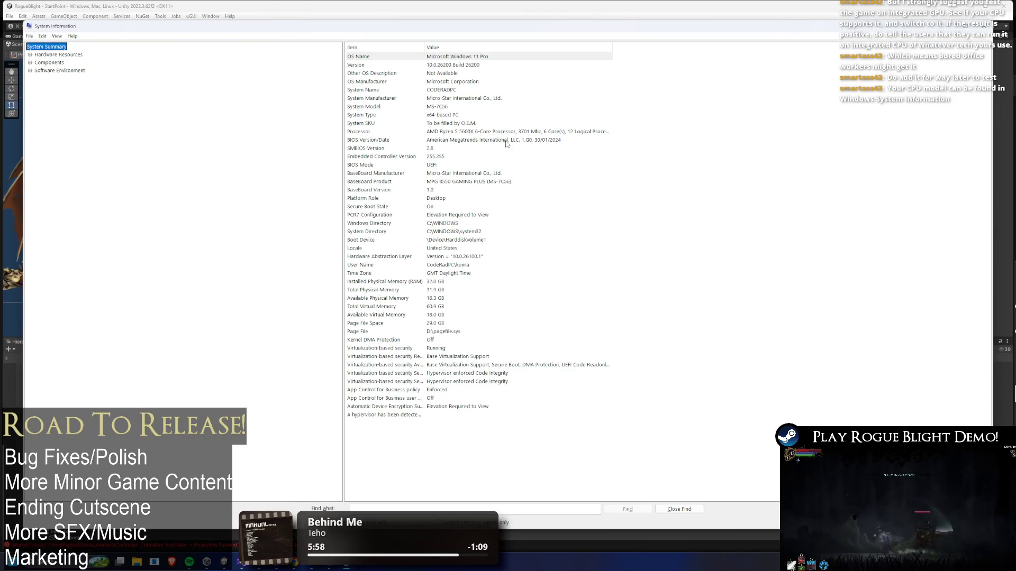
click(455, 132)
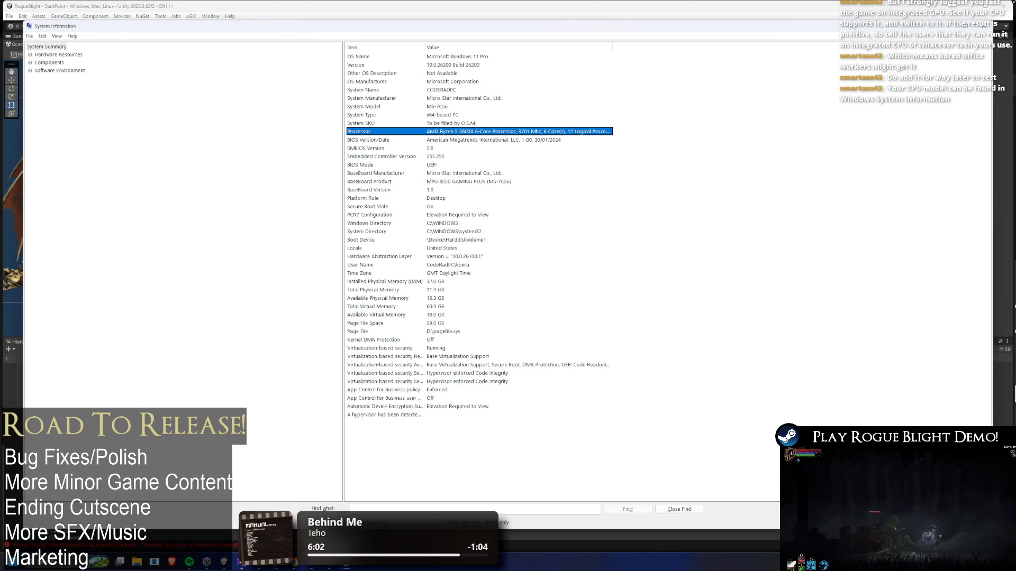
click(983, 25)
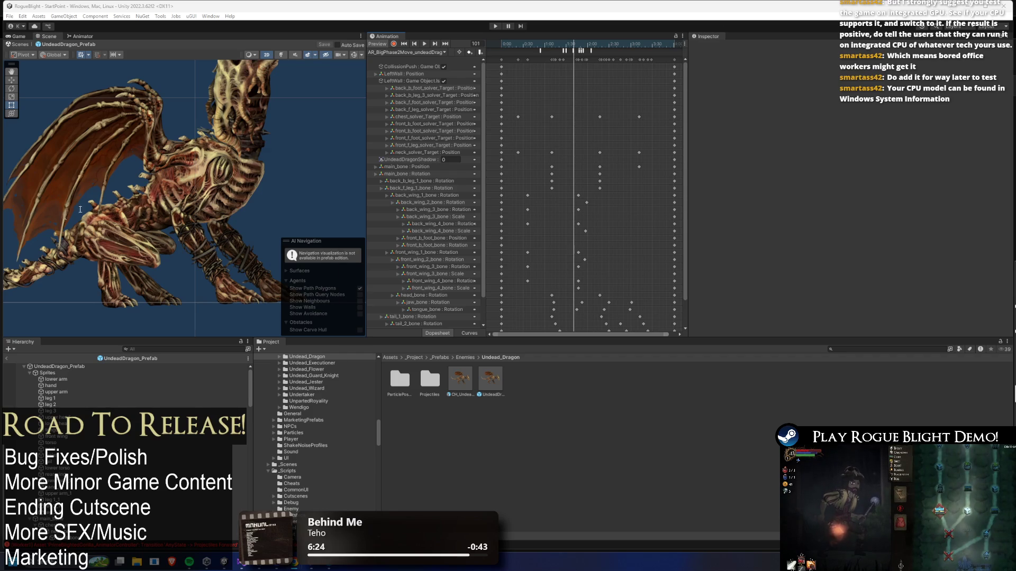
key(alt+Tab)
scroll(516, 282, down, 3)
scroll(477, 247, up, 3)
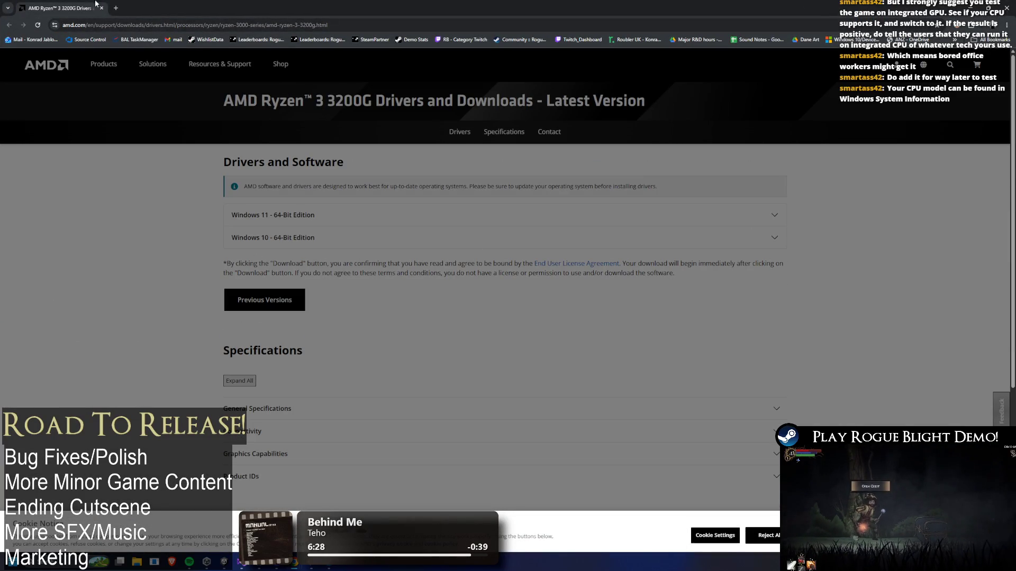
key(alt+Tab)
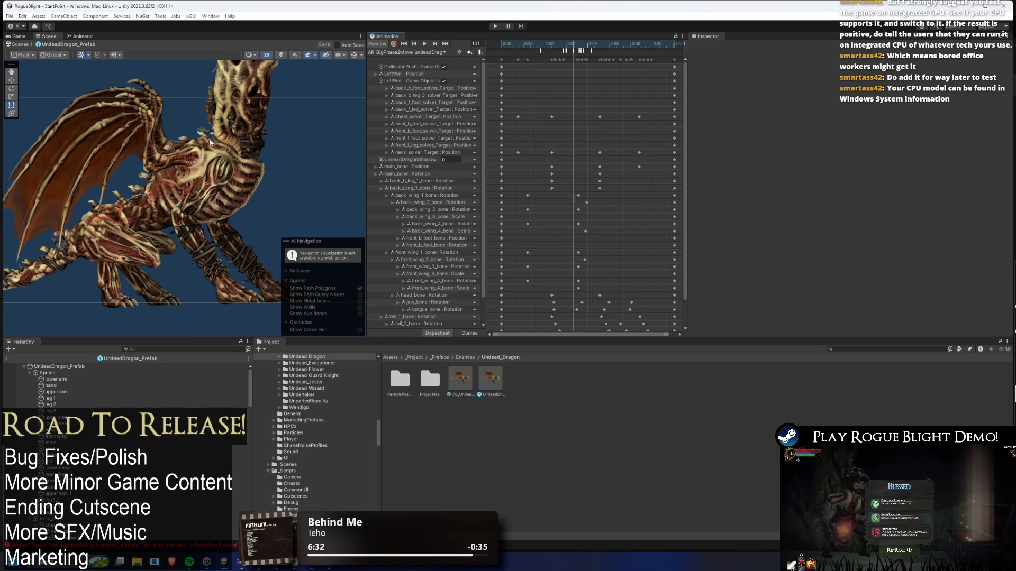
Inspect the SpawnProjectile events near frame 127 (values 14, 13, 17), then reselect the UndeadDragon_Prefab root
scroll(225, 142, down, 3)
click(592, 52)
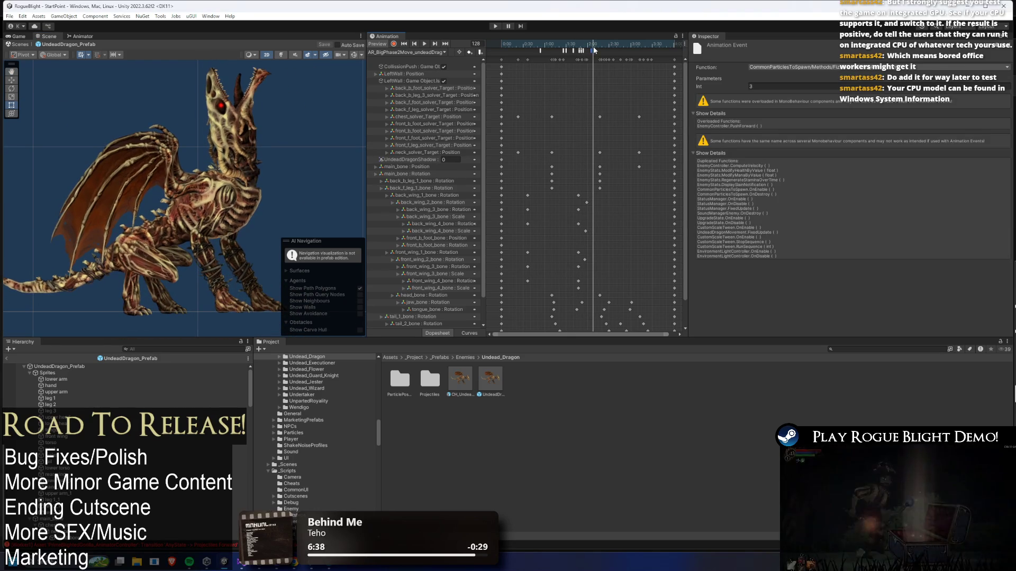
scroll(578, 52, up, 2)
click(576, 52)
scroll(608, 83, up, 2)
click(569, 51)
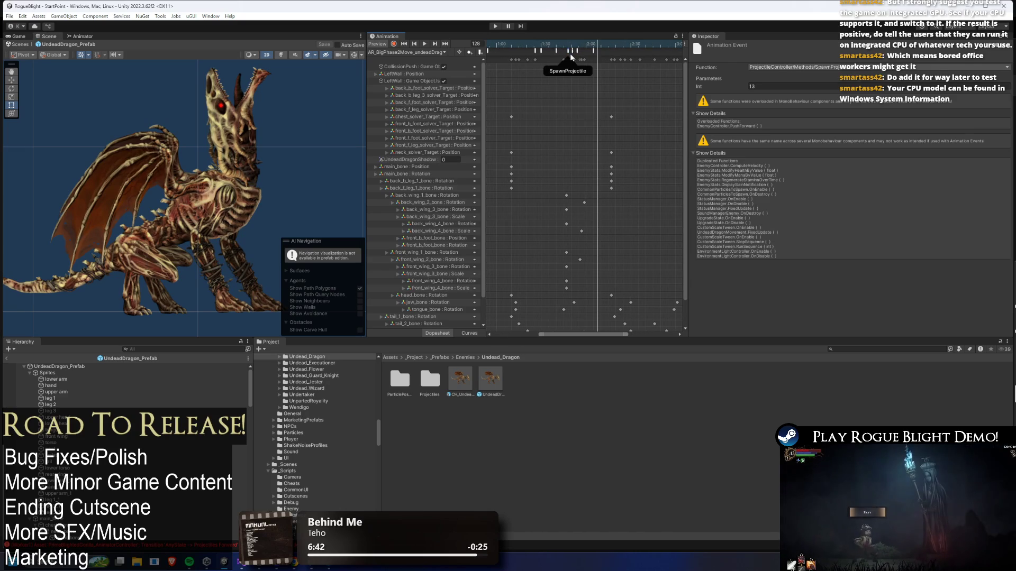
click(572, 51)
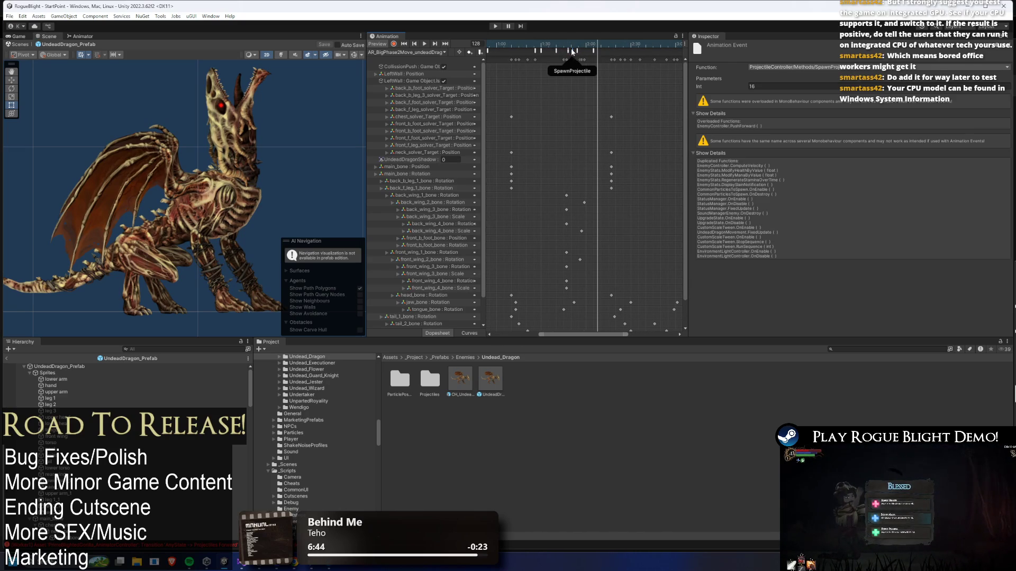
click(96, 366)
scroll(849, 204, down, 3)
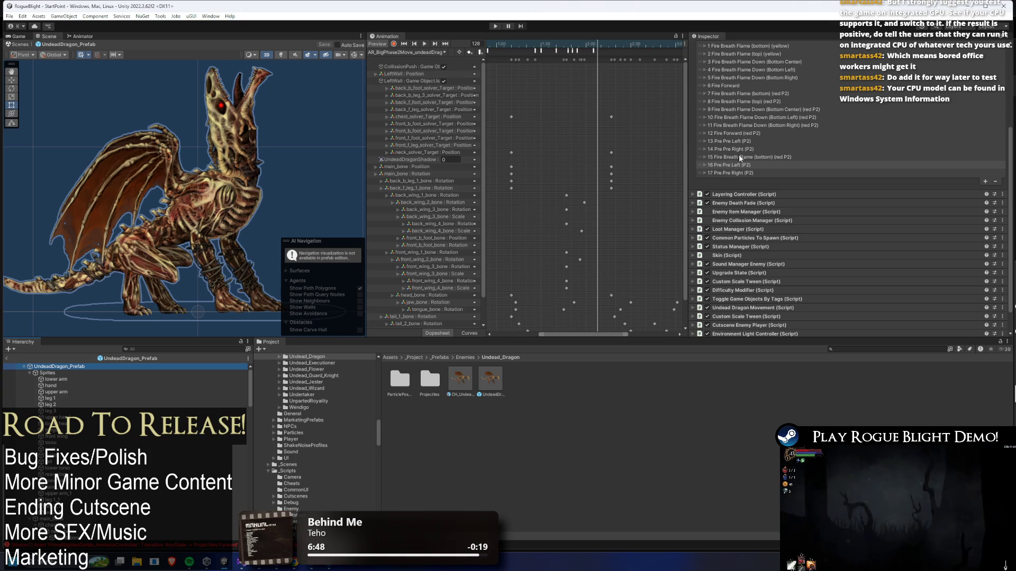
Swap expanded entry 14 for 16 Pre Pre Left (P2), then search Windows for 'system info'
click(736, 150)
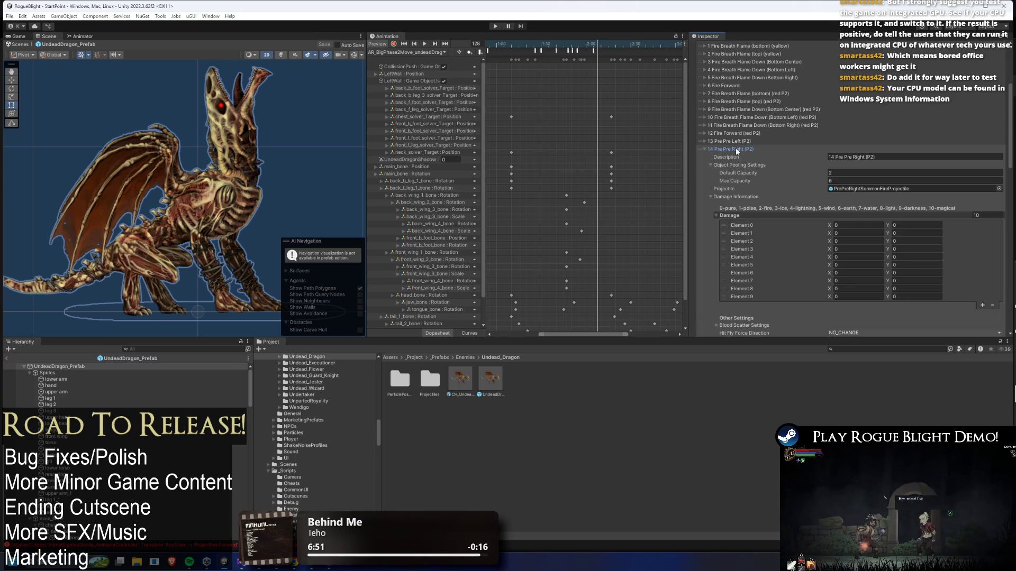
scroll(943, 152, down, 10)
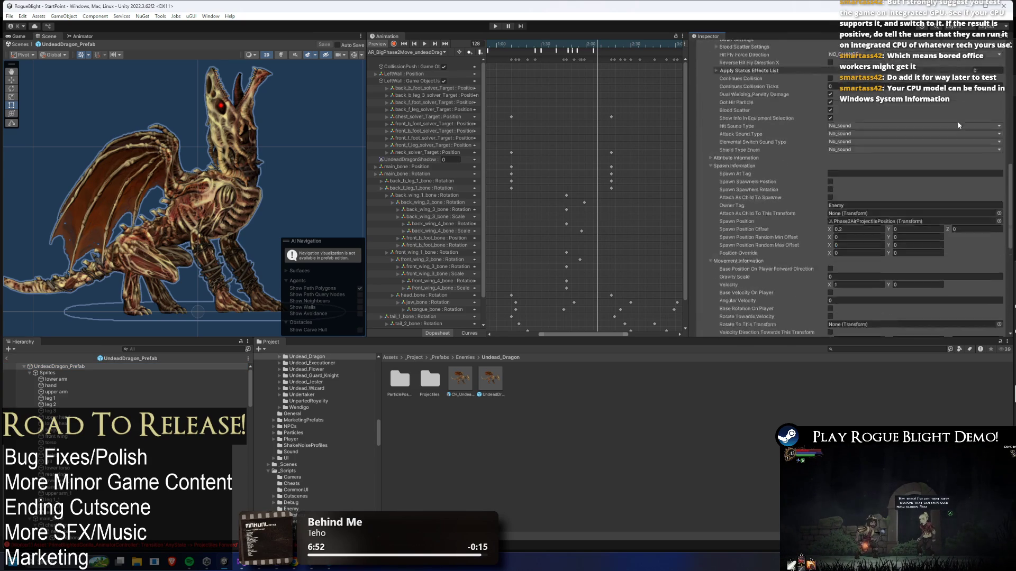
scroll(763, 143, up, 10)
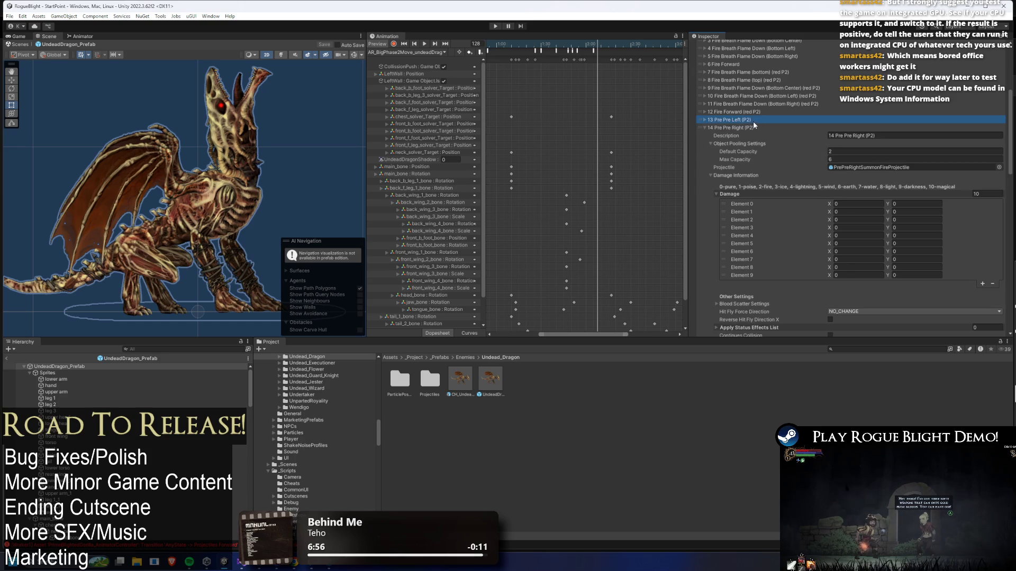
click(750, 127)
click(753, 127)
scroll(845, 148, down, 10)
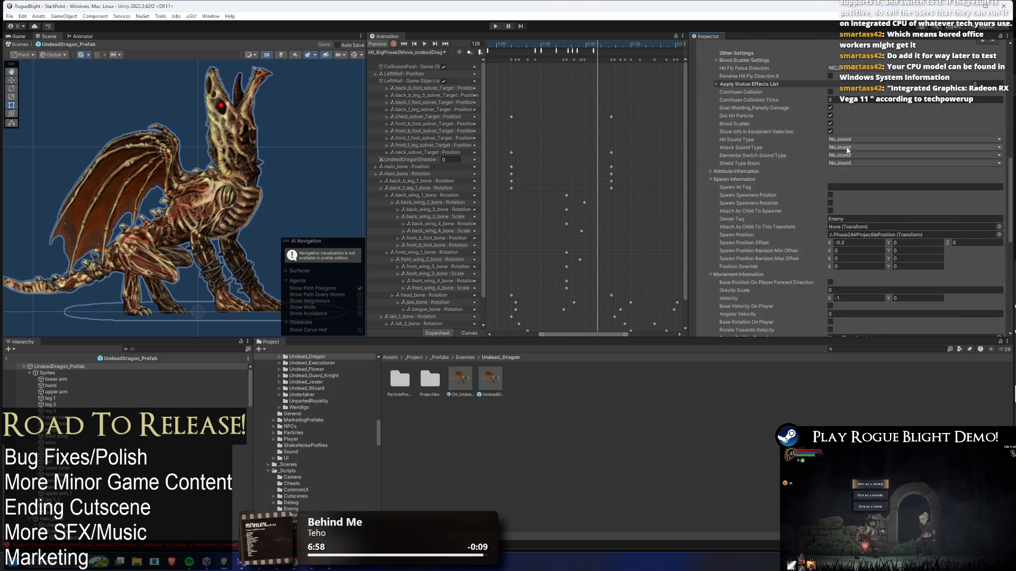
scroll(837, 148, up, 5)
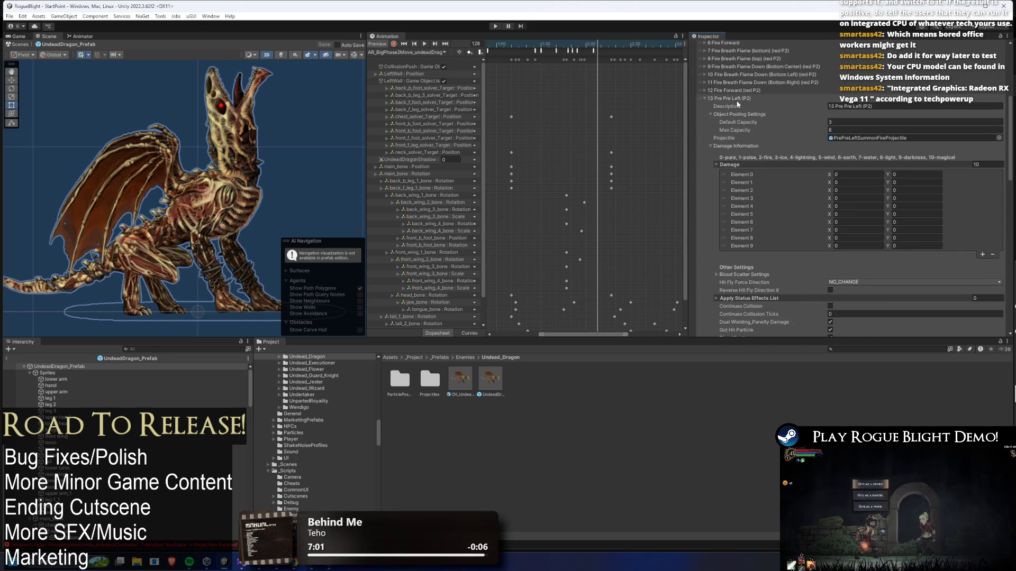
click(735, 109)
click(732, 138)
scroll(847, 156, down, 10)
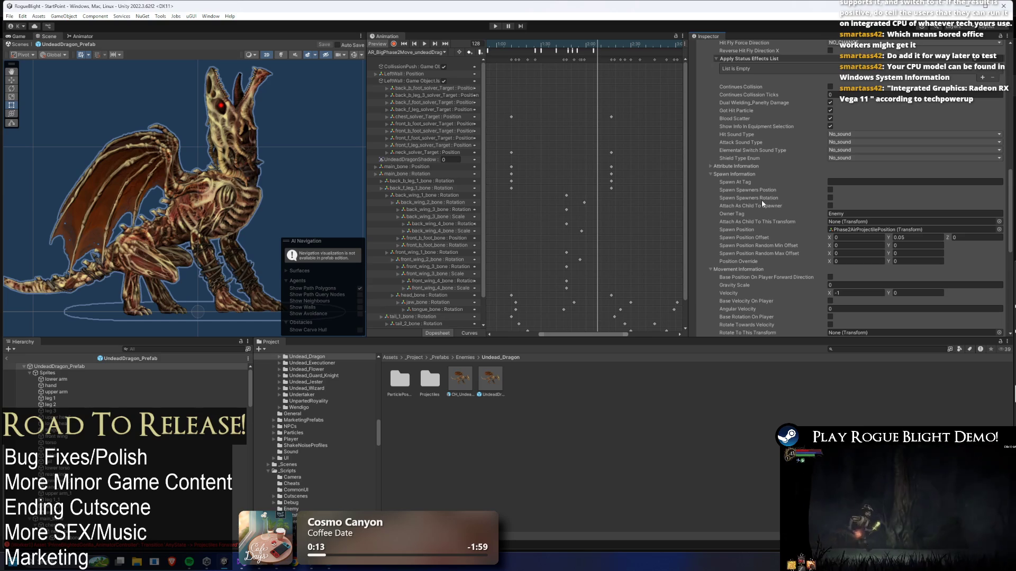
key(super)
text(system info)
key(Return)
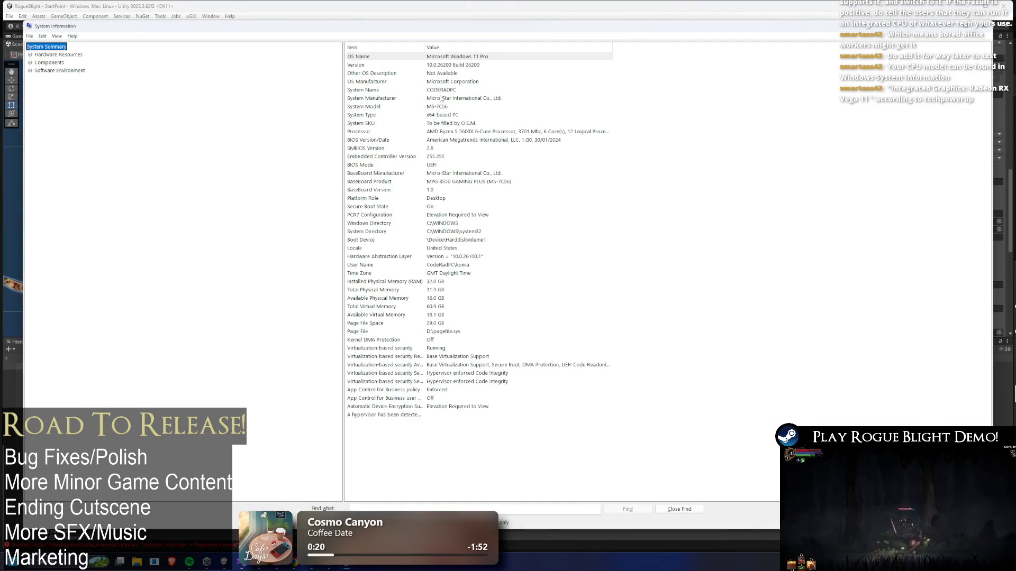
click(464, 136)
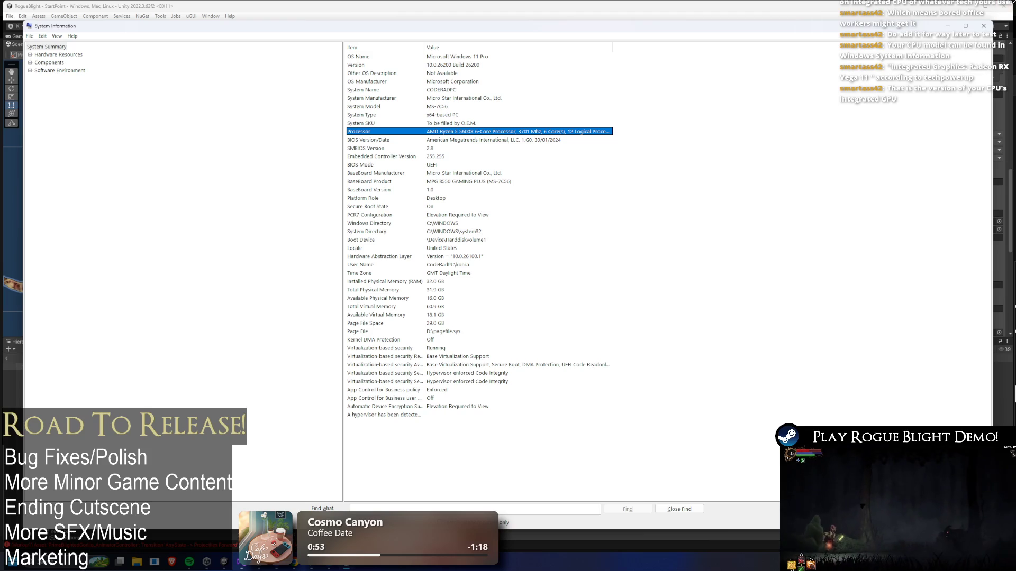
click(985, 26)
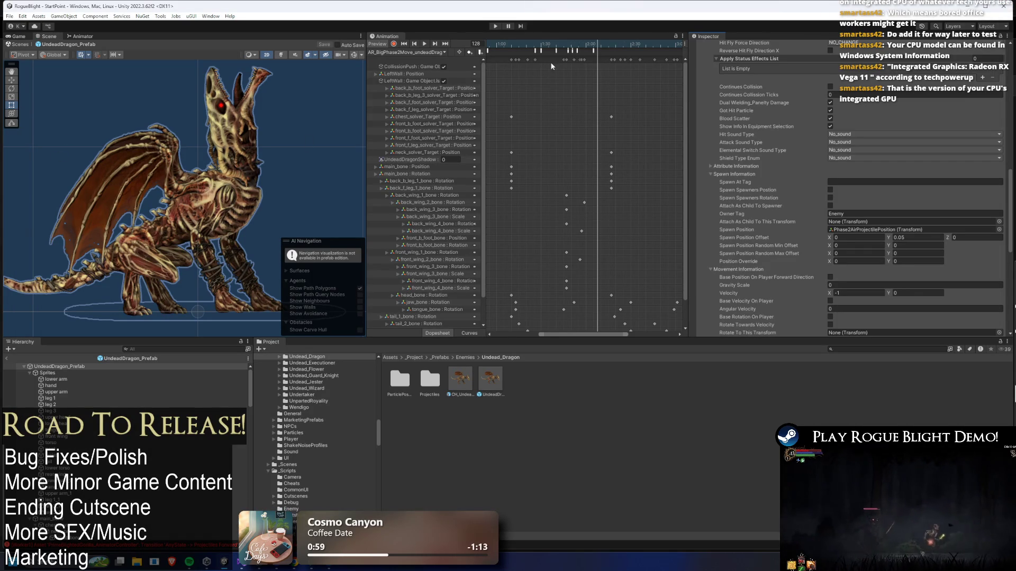
View the FizzlePreExistingParticle event at frame 125 and SpawnCommonParticle at frame 115, then open Start
click(593, 44)
click(594, 50)
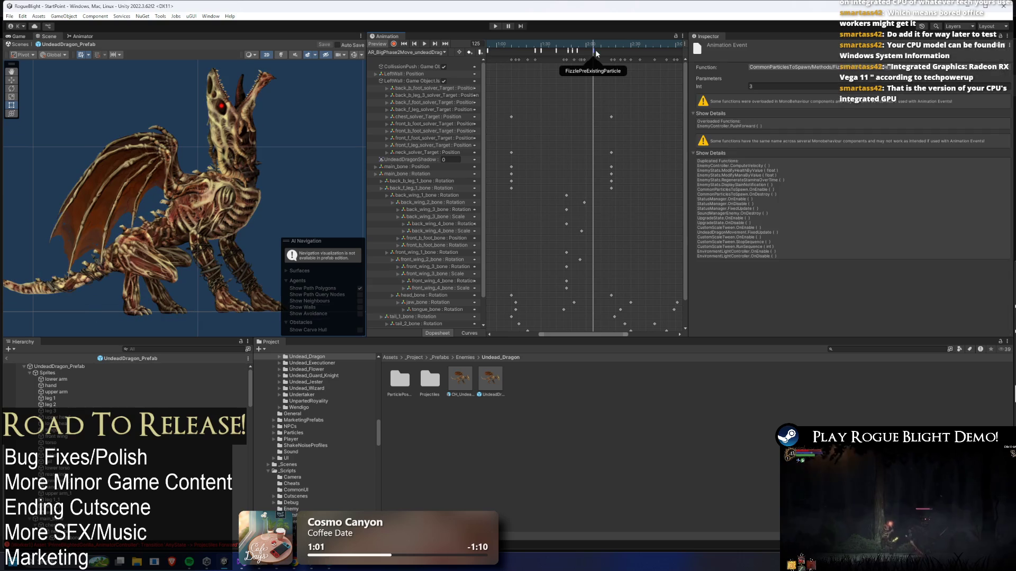
click(579, 45)
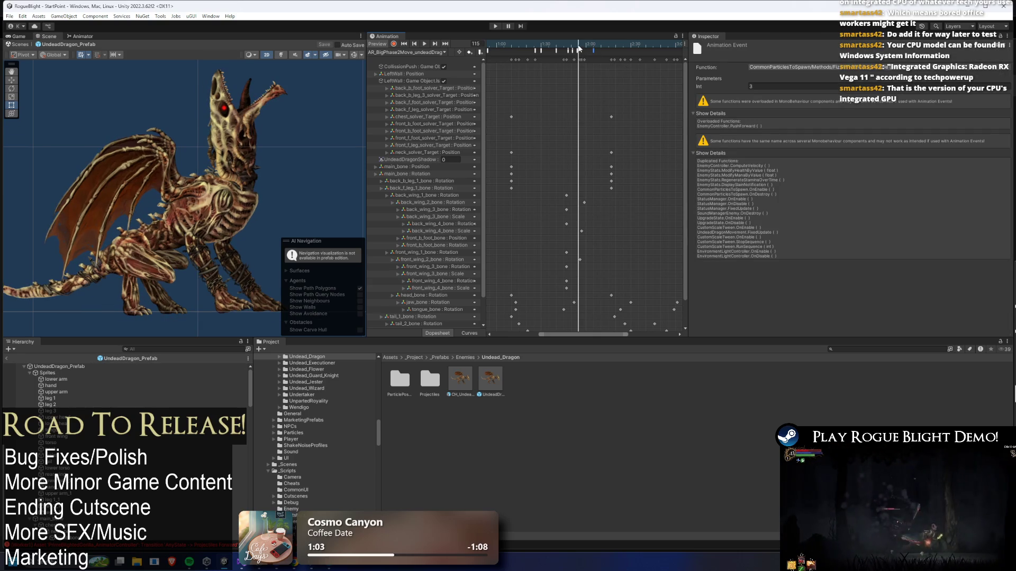
click(579, 51)
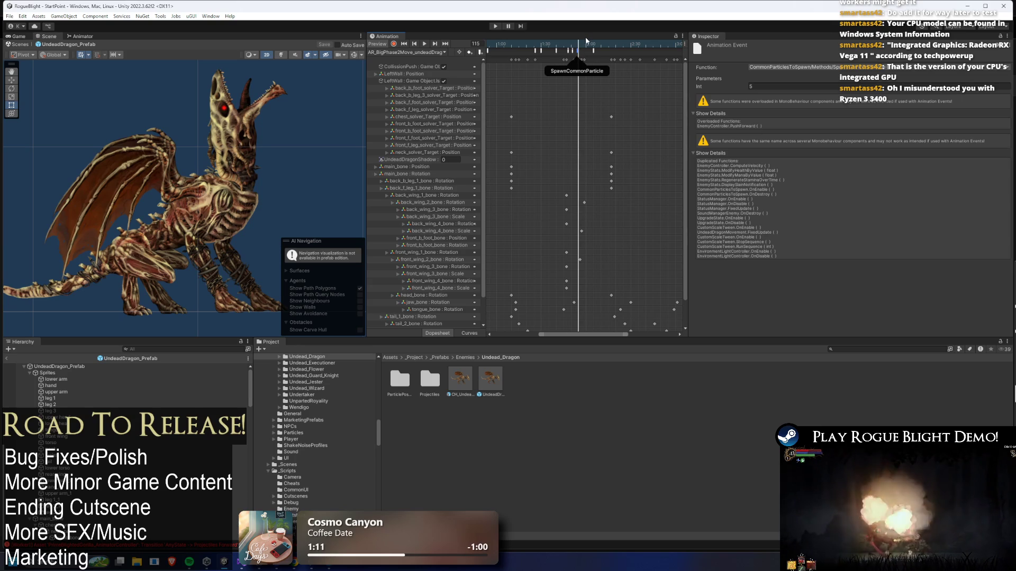
key(super)
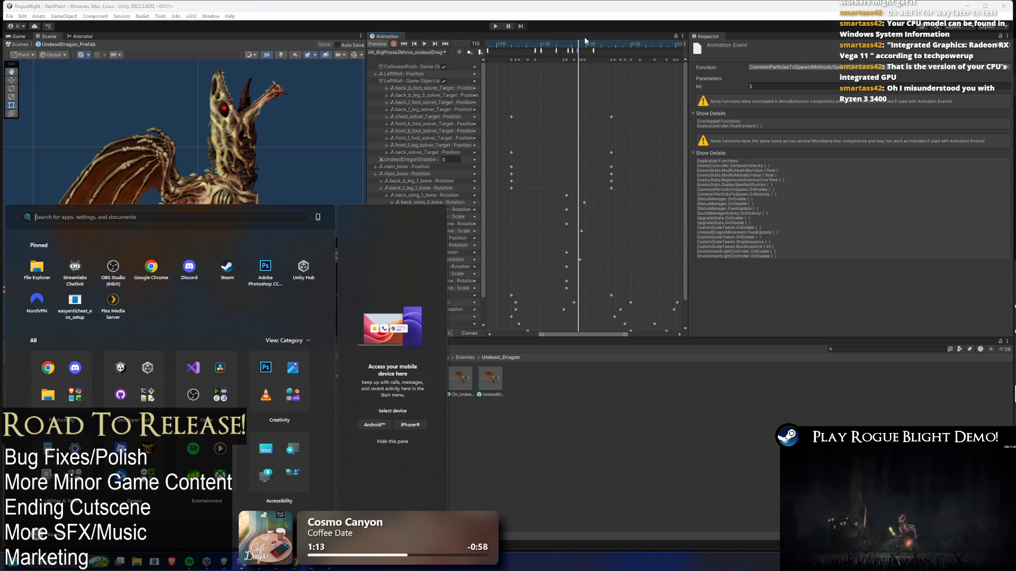
text(system information)
key(Return)
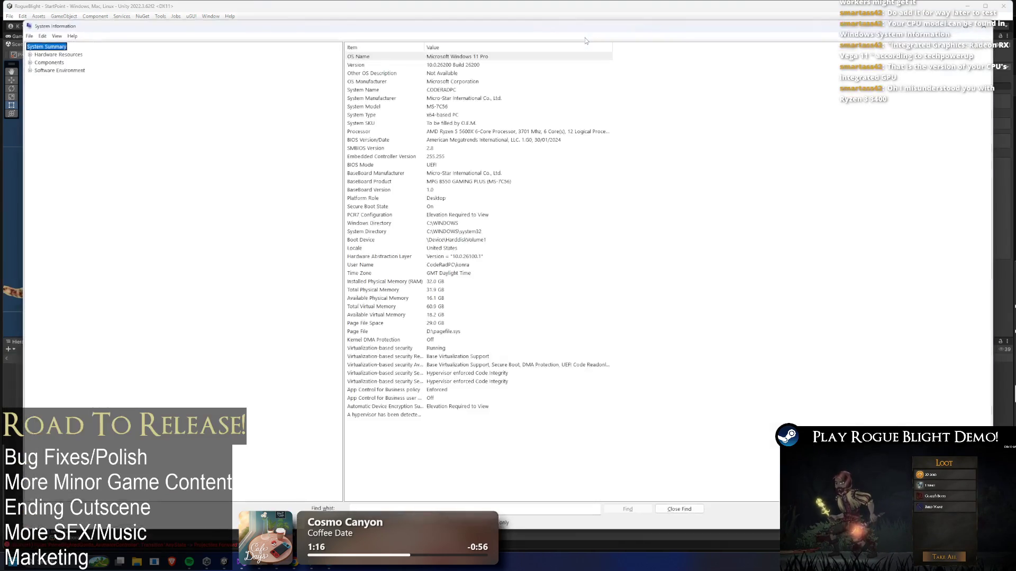
click(464, 133)
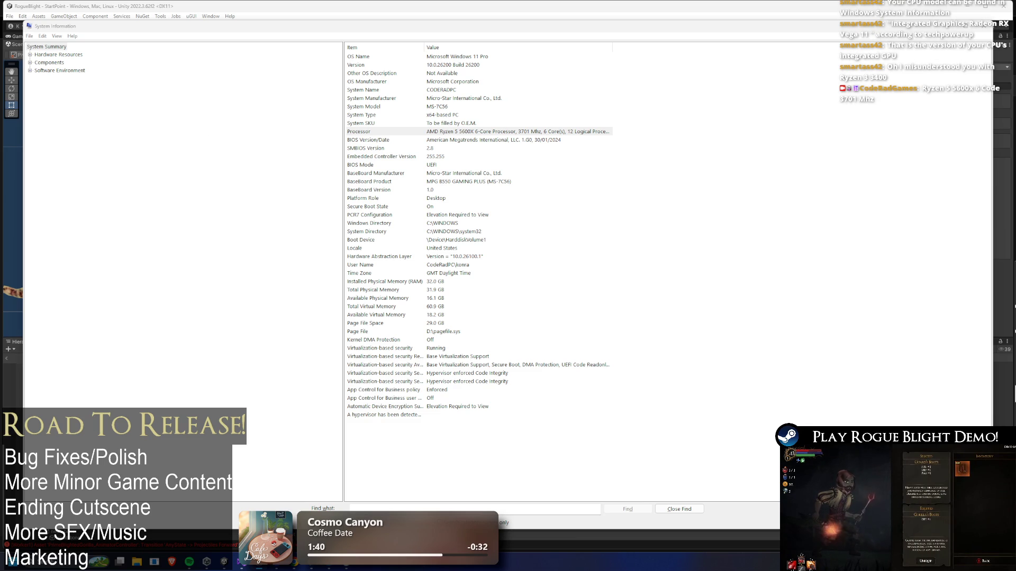
click(537, 6)
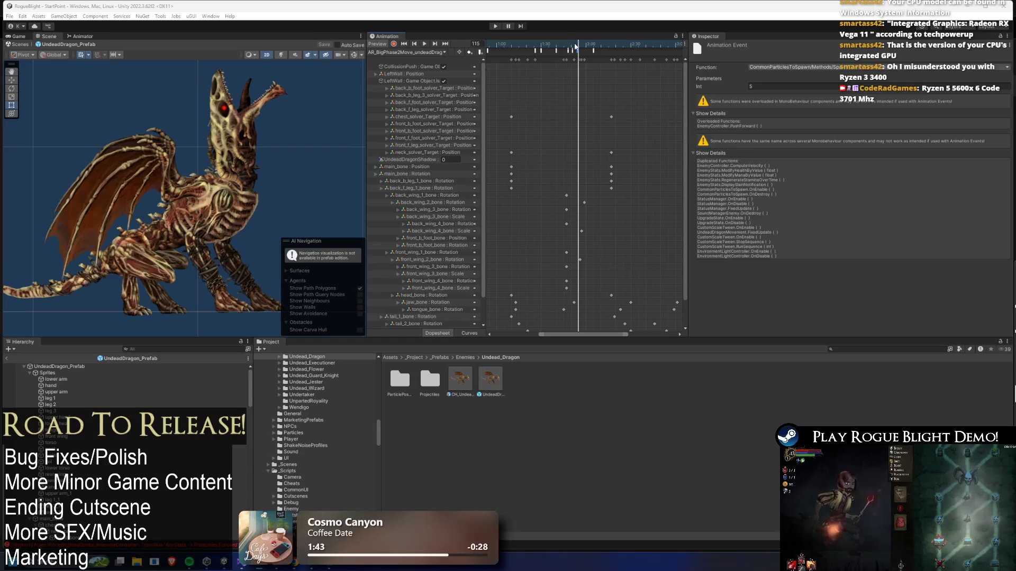
Set the 17 Pre Pre Right (P2) projectile's Velocity X to -1.2 on UndeadDragon_Prefab
click(97, 367)
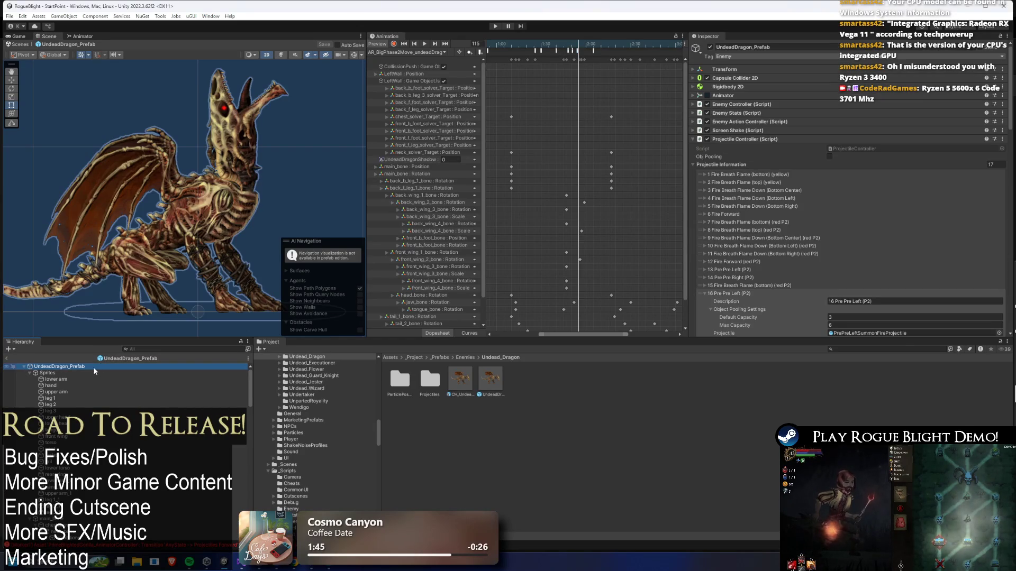
scroll(820, 228, down, 3)
click(745, 208)
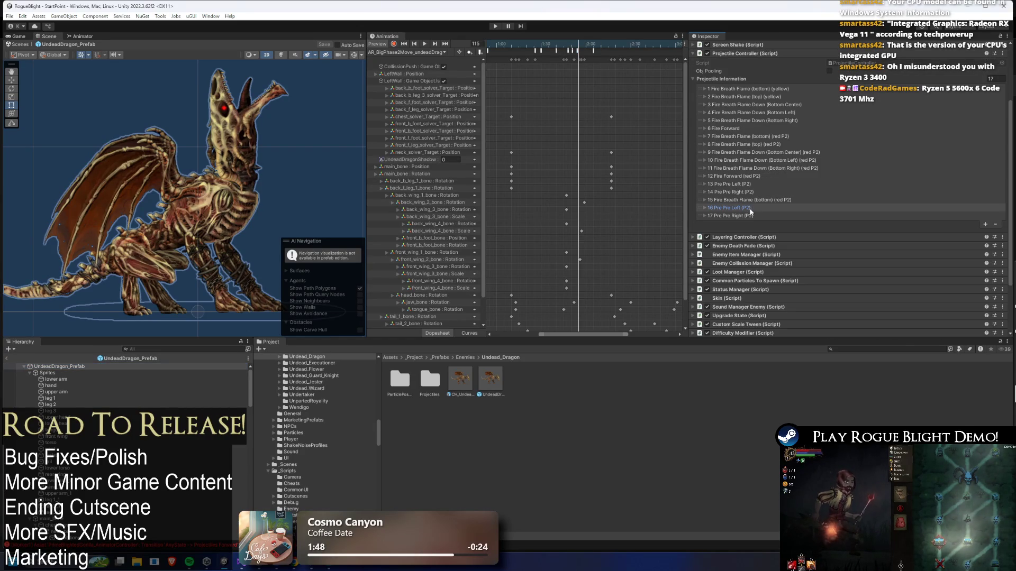
click(745, 214)
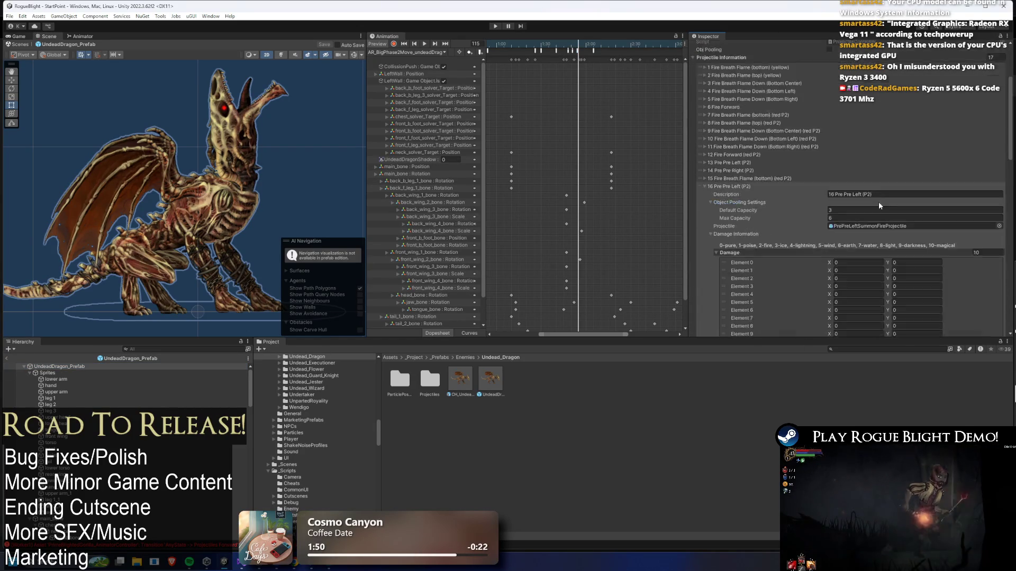
scroll(872, 209, down, 10)
scroll(872, 209, down, 3)
click(845, 257)
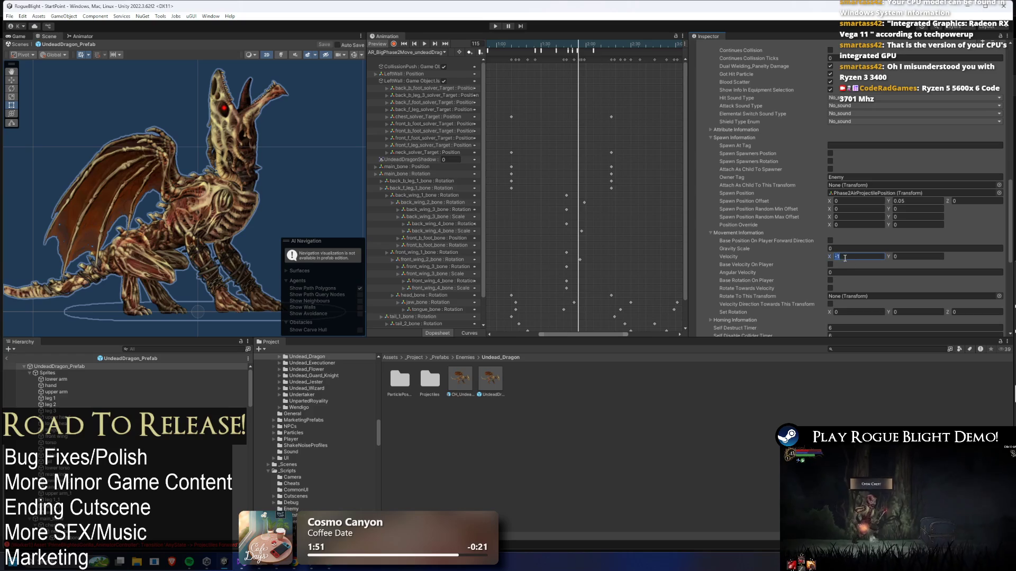
text(.2)
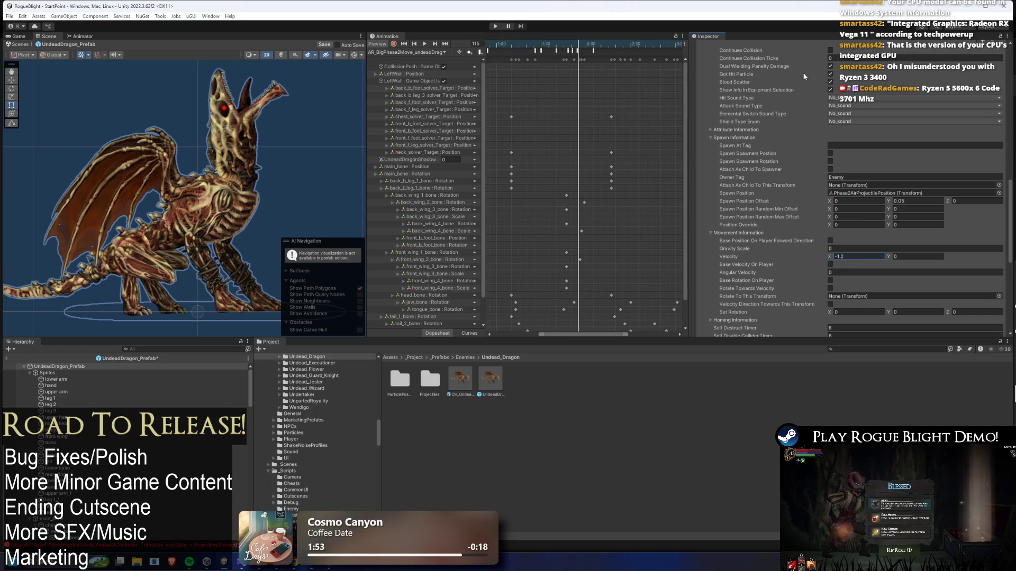
Set the other Pre Pre projectile entry's Velocity X to 1.2
scroll(771, 79, up, 5)
click(746, 80)
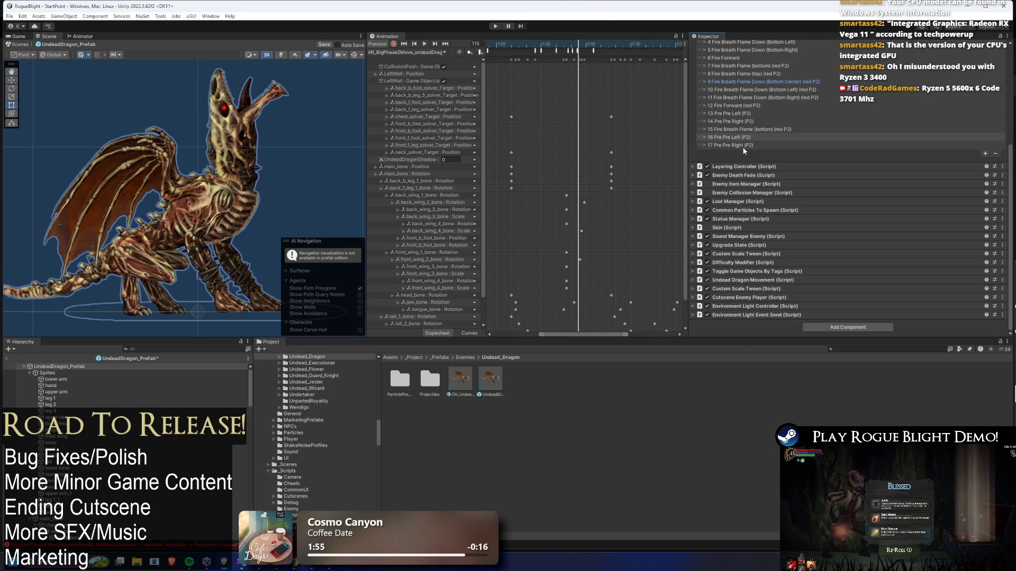
click(743, 147)
scroll(852, 138, down, 5)
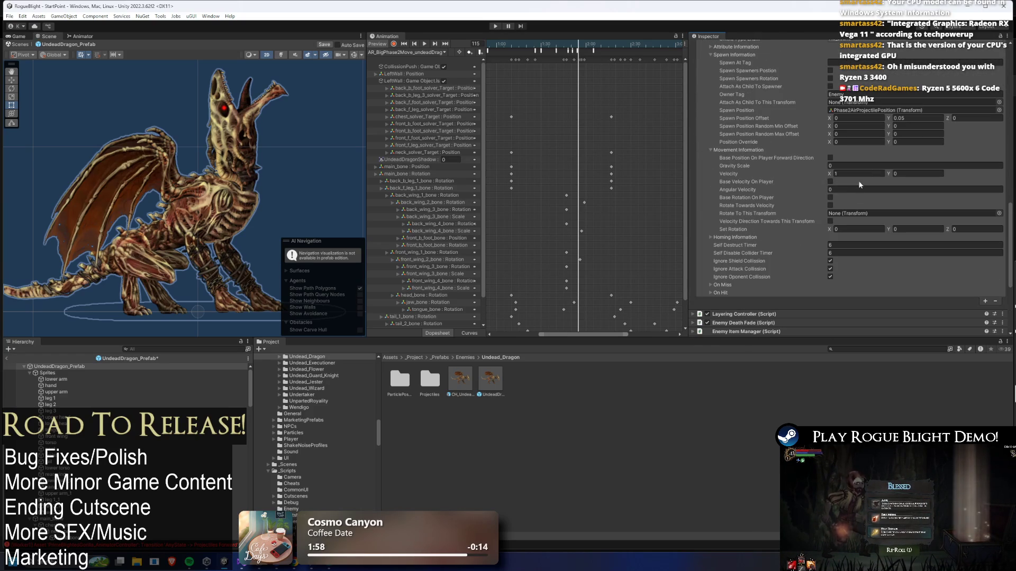
click(858, 173)
text(1.2)
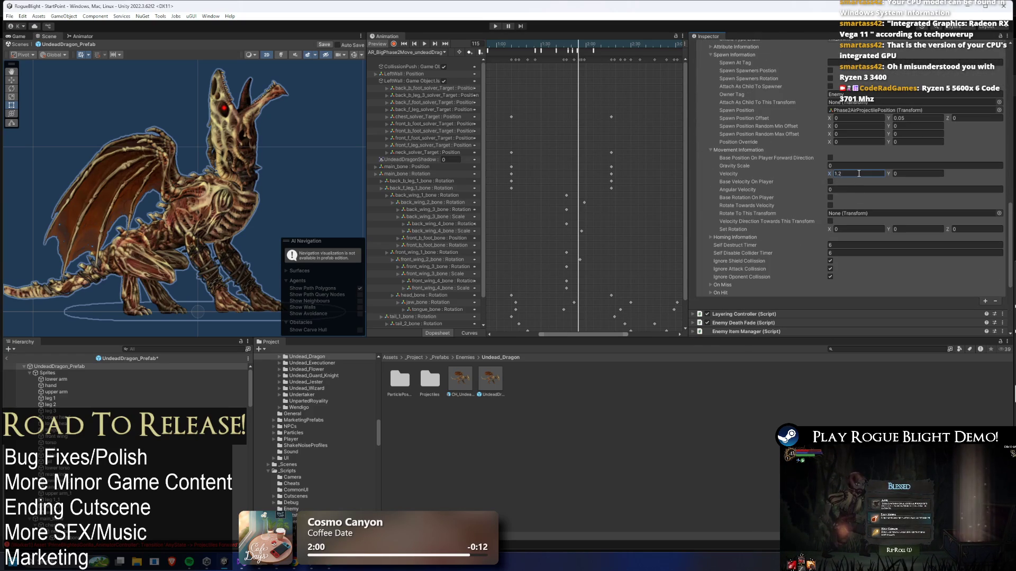
Enter Play mode, dismiss the modifications warning and load the first save slot
click(495, 26)
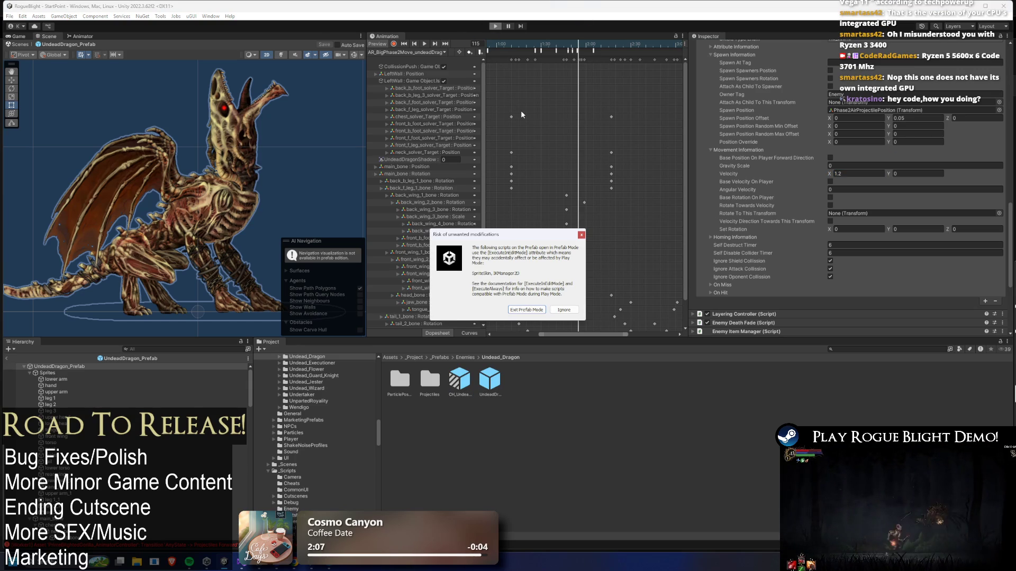
key(Return)
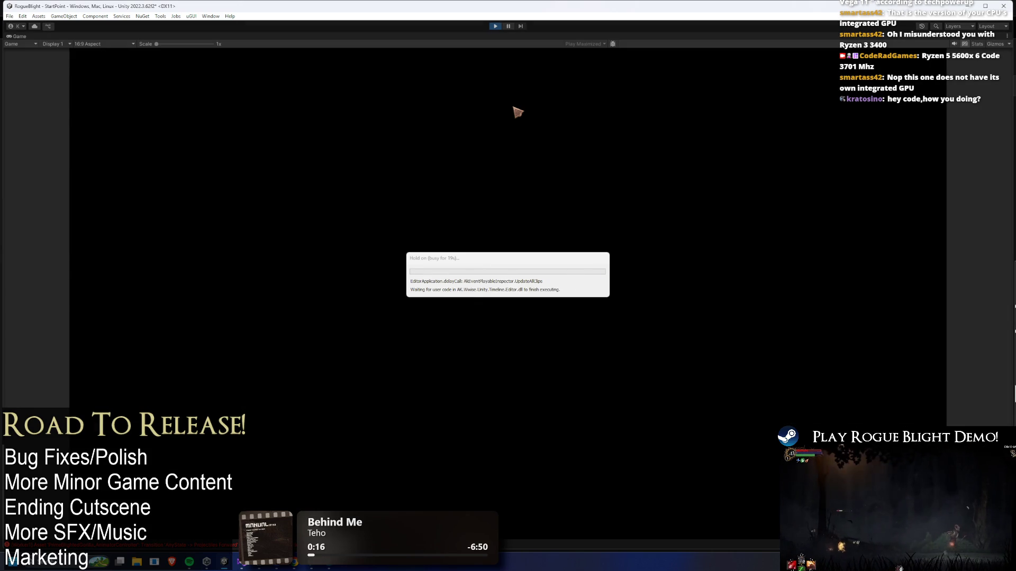
key(Return)
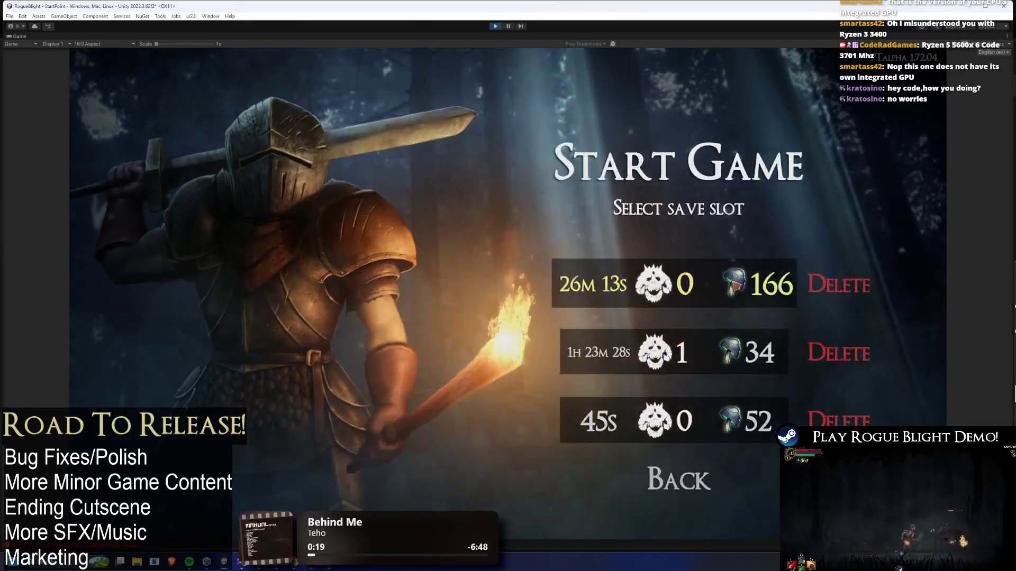
key(Return)
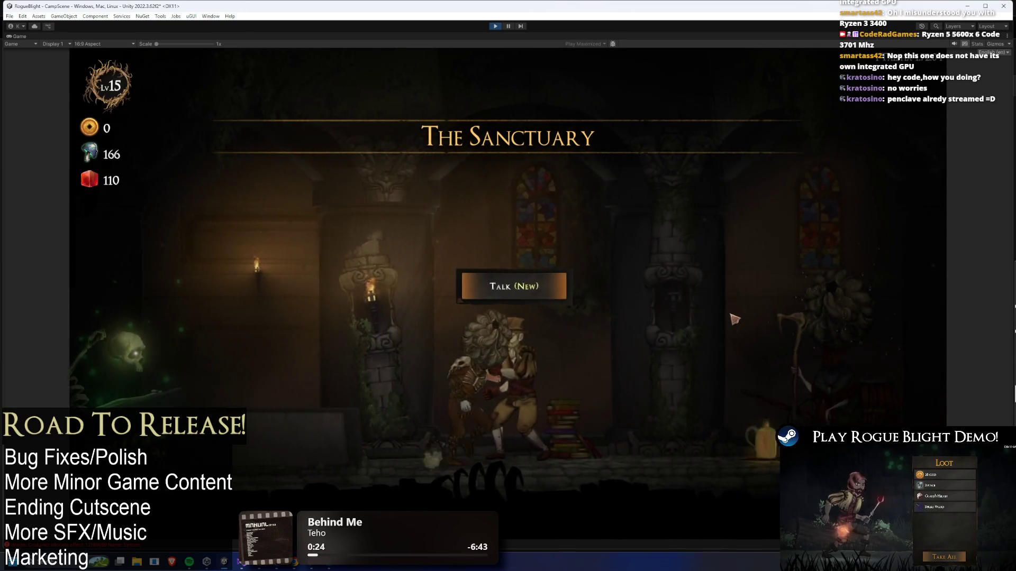
Walk to the Sanctuary map merchant and start the Story Mode map
key(a)
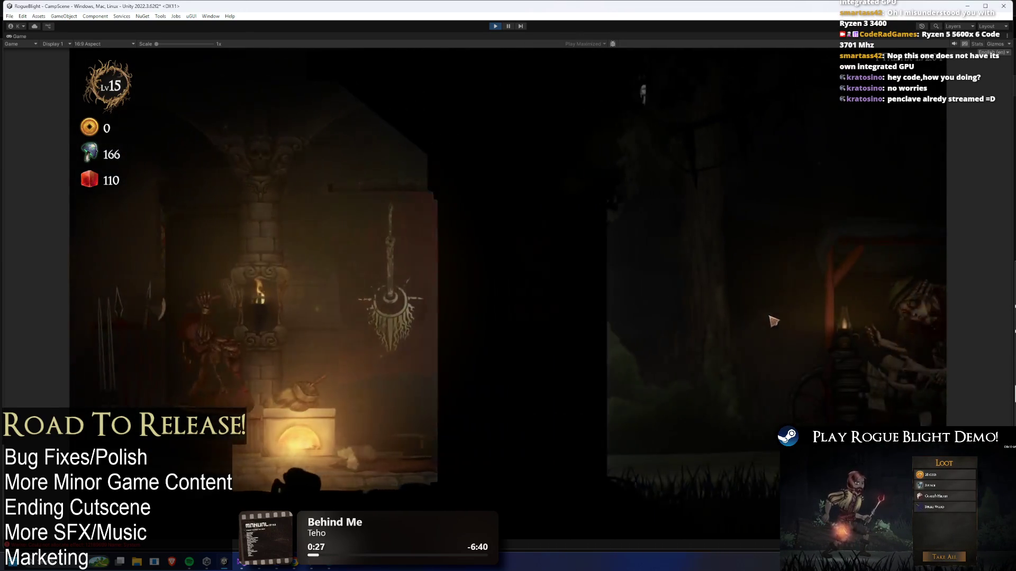
key(d)
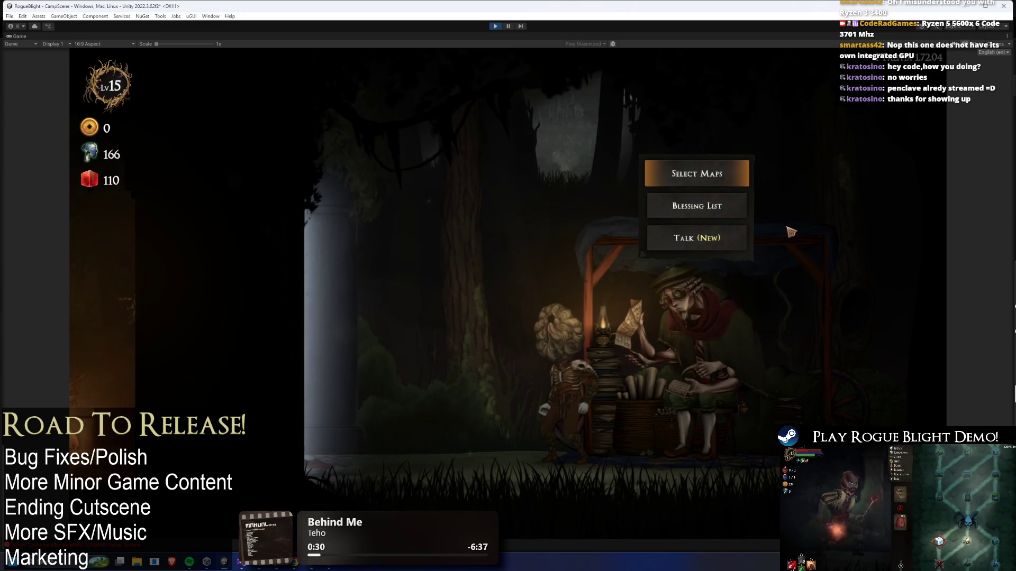
click(724, 173)
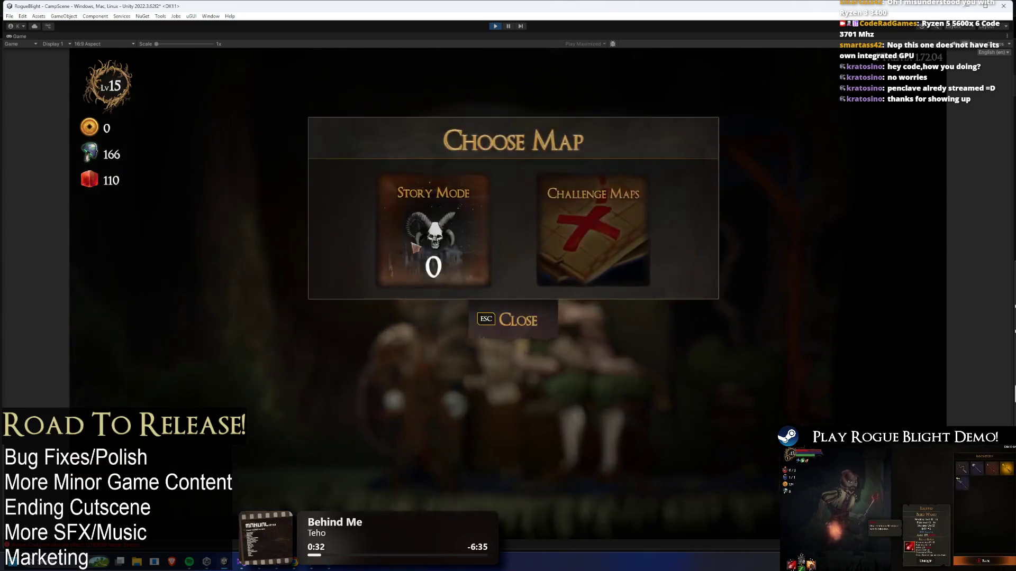
click(418, 233)
click(510, 319)
click(569, 242)
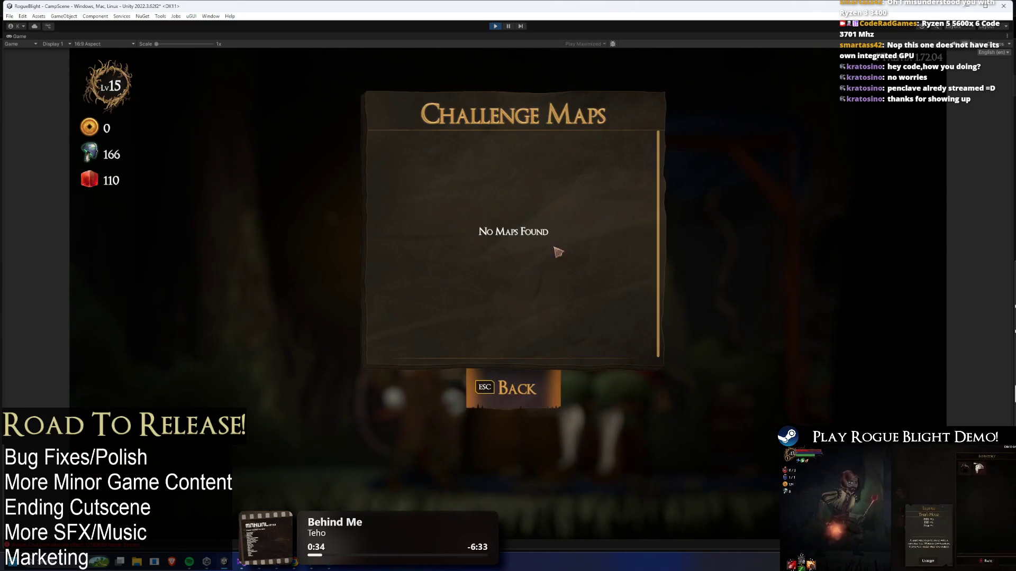
click(513, 388)
click(418, 207)
click(604, 273)
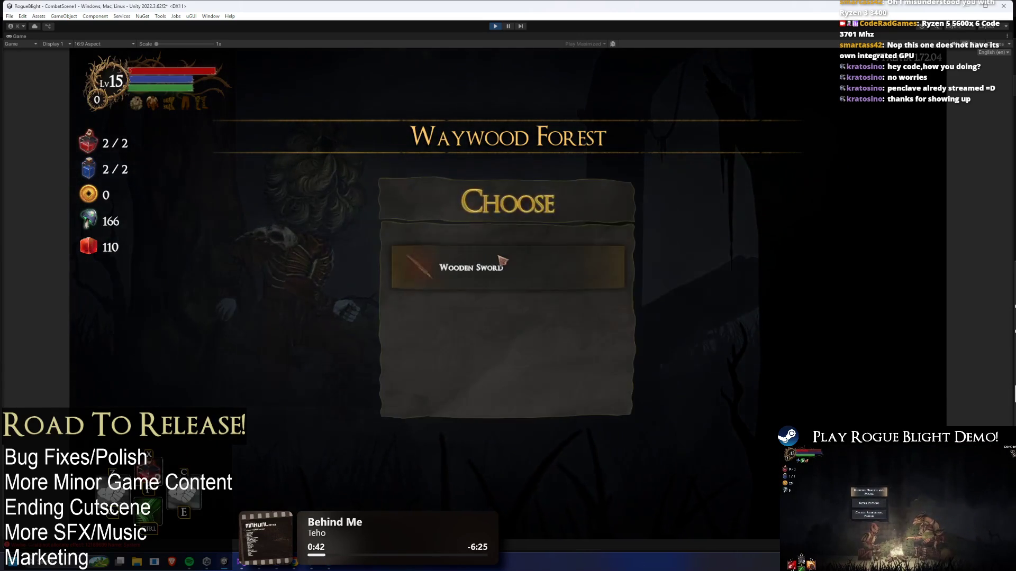
Take the Wooden Sword, inspect the equipped Thebe's Beehive helmet and view the map
click(503, 264)
click(511, 334)
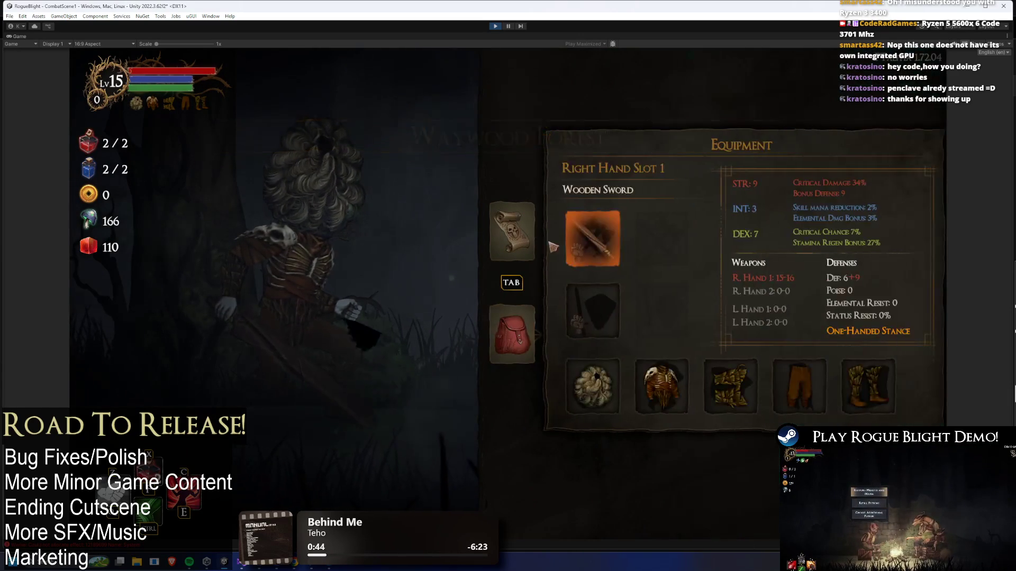
key(Right)
key(Down)
key(Down)
key(Return)
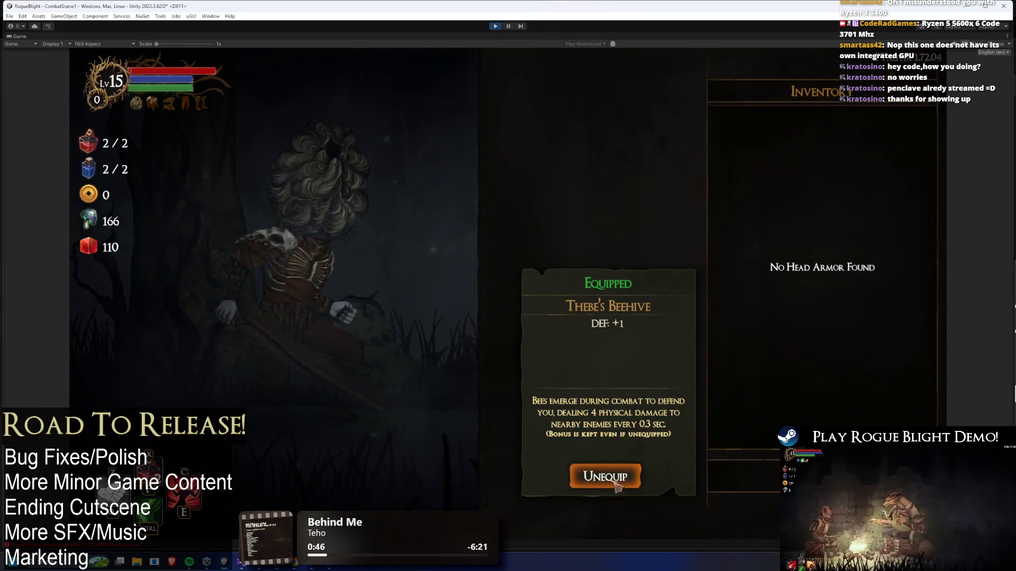
key(Escape)
key(Tab)
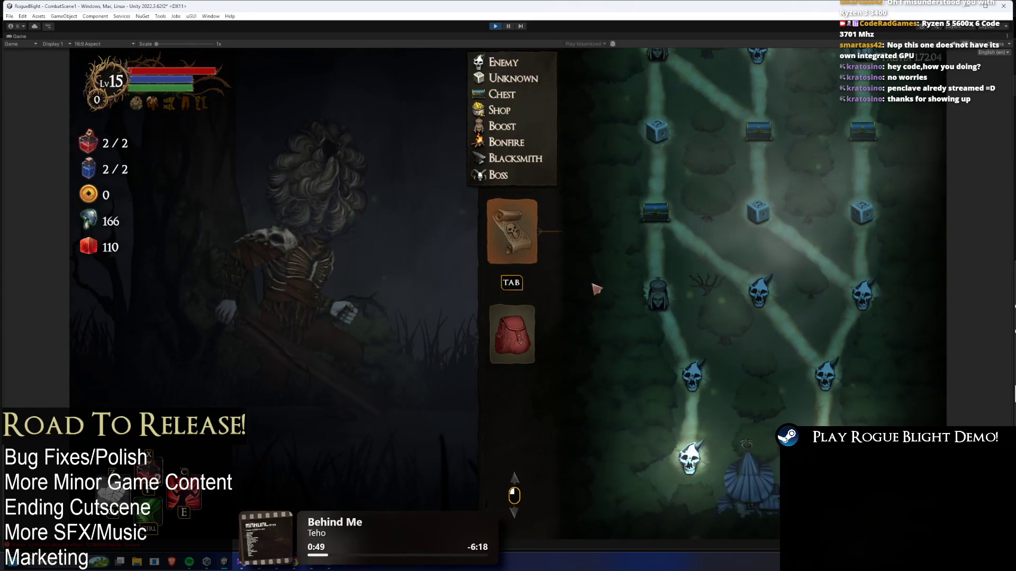
scroll(746, 365, down, 1)
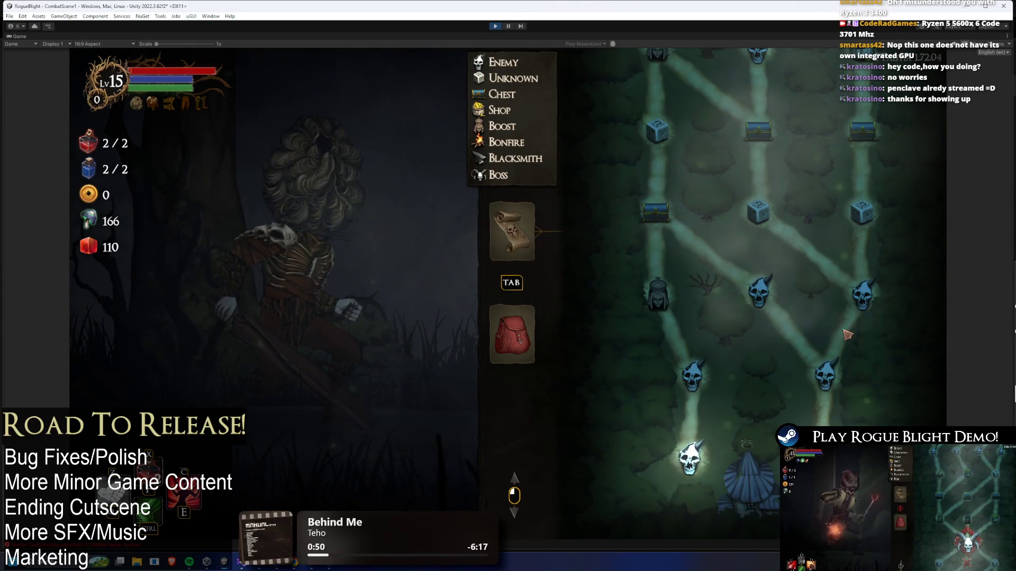
scroll(833, 388, up, 2)
Abandon the run, restart Story Mode at difficulty 0 from the map cart, then pause
key(Escape)
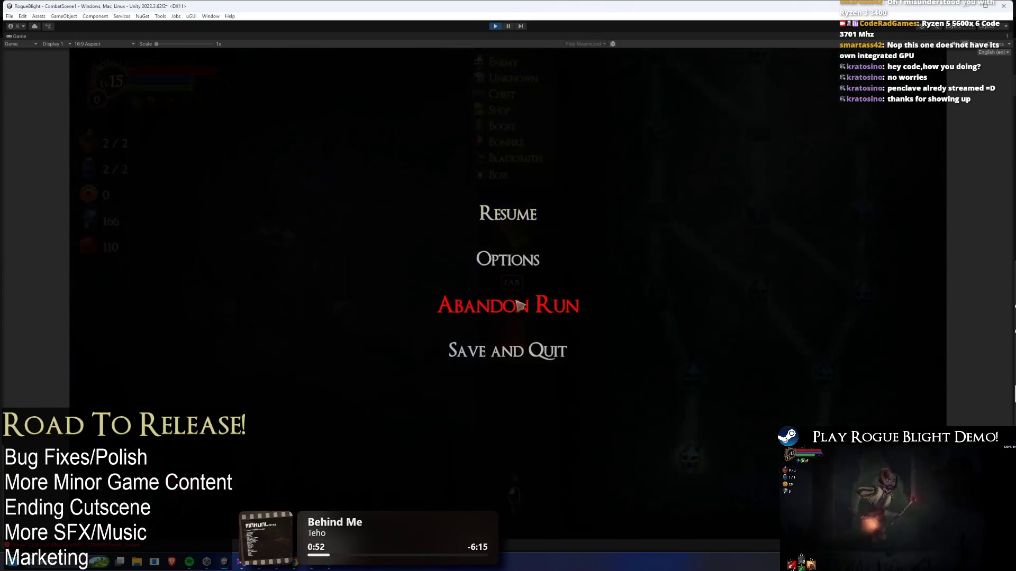
click(521, 306)
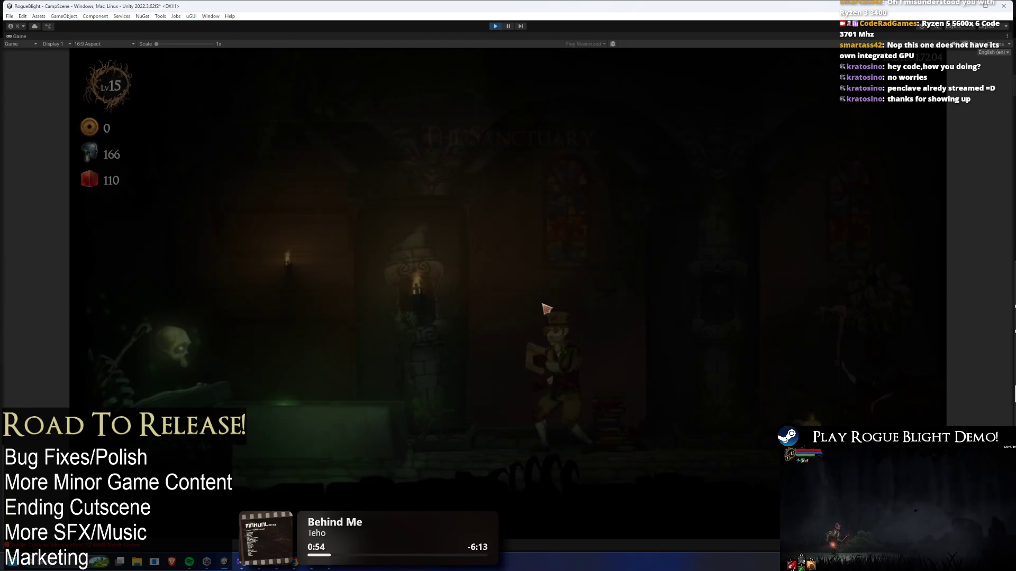
key(a)
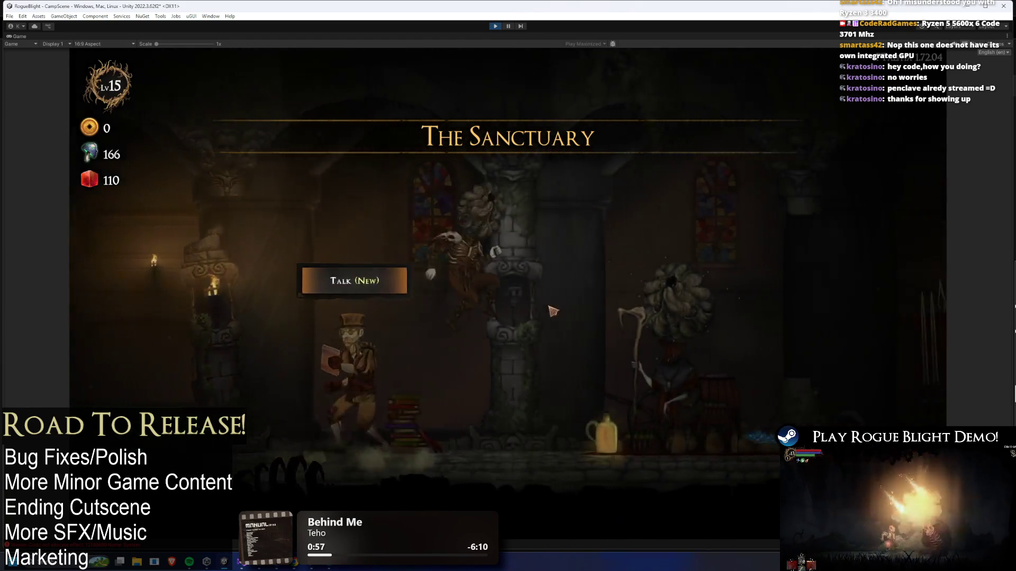
key(d)
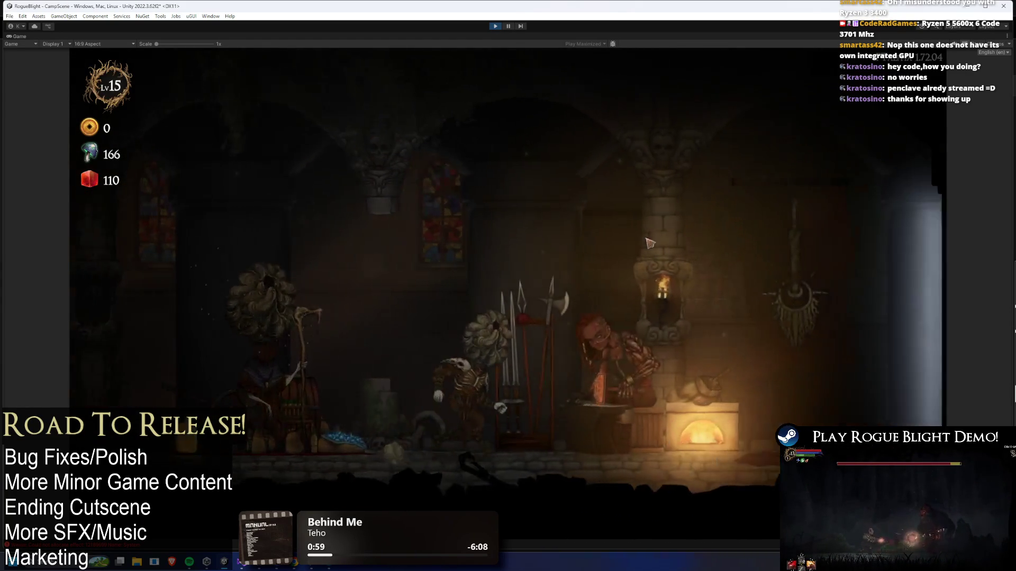
key(d)
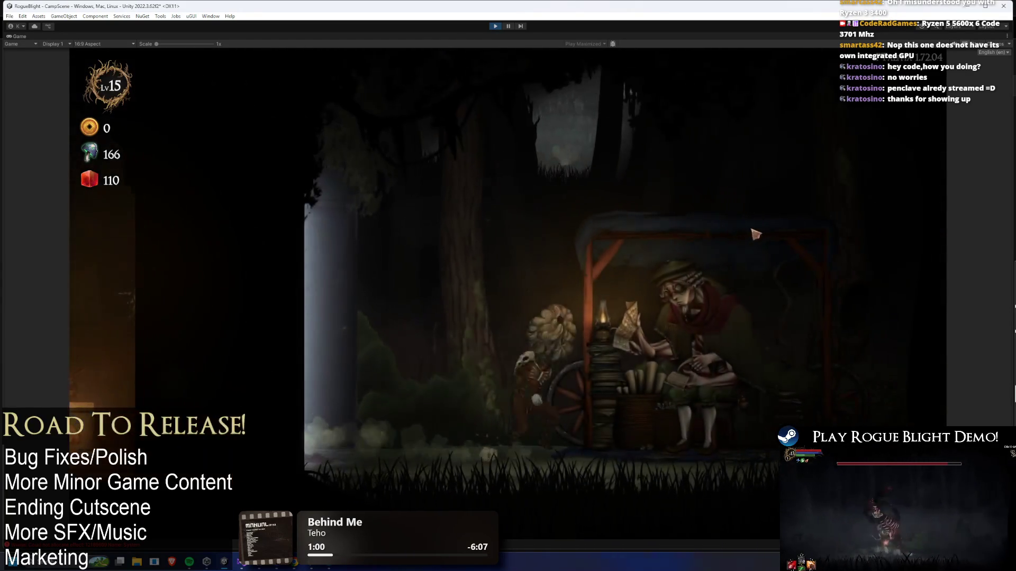
key(e)
click(698, 165)
click(431, 204)
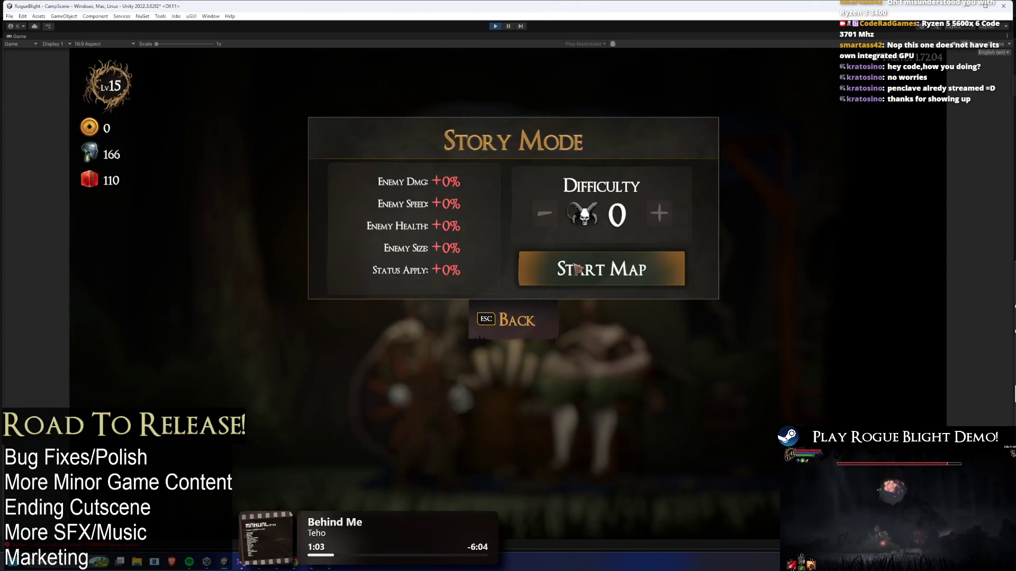
click(608, 273)
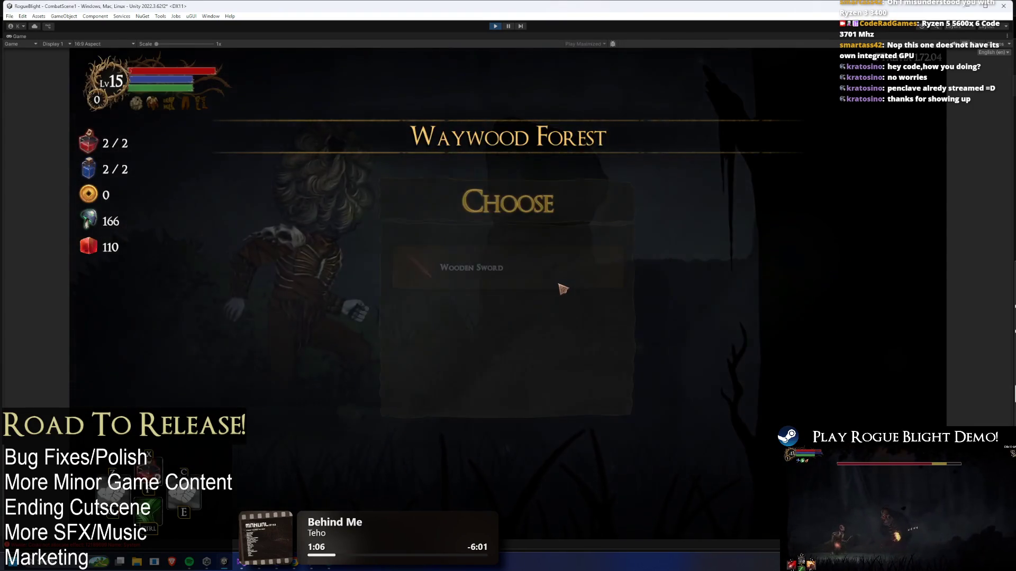
click(563, 286)
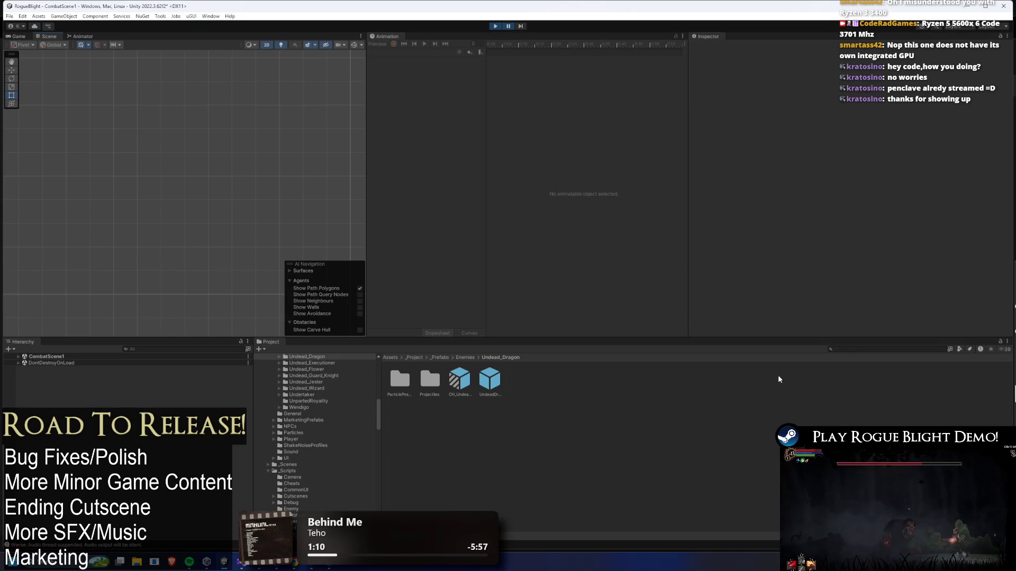
Search the Project for 'story mode', select StoryMode and open Map Element 0's picker
text(story mode)
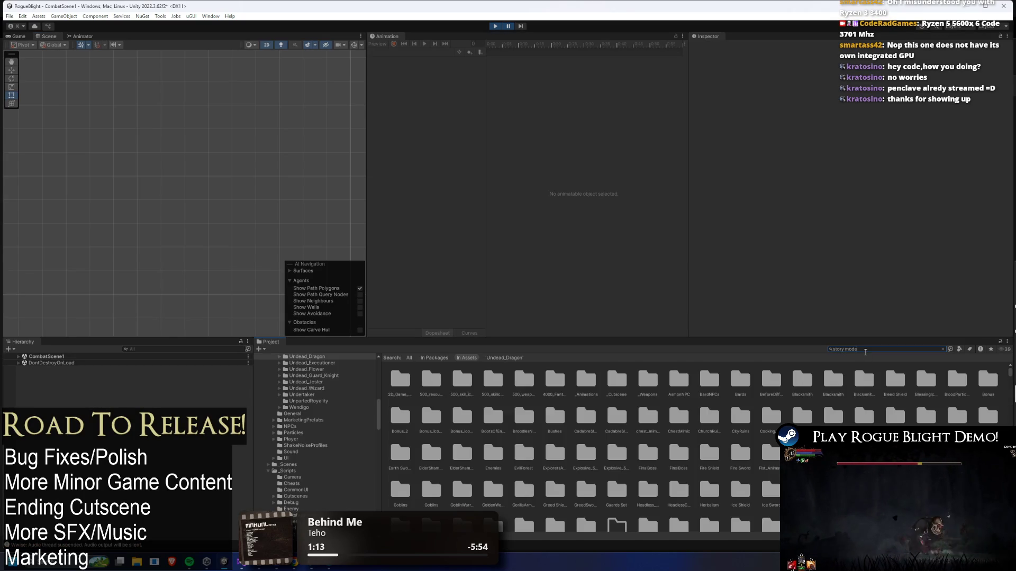
click(580, 380)
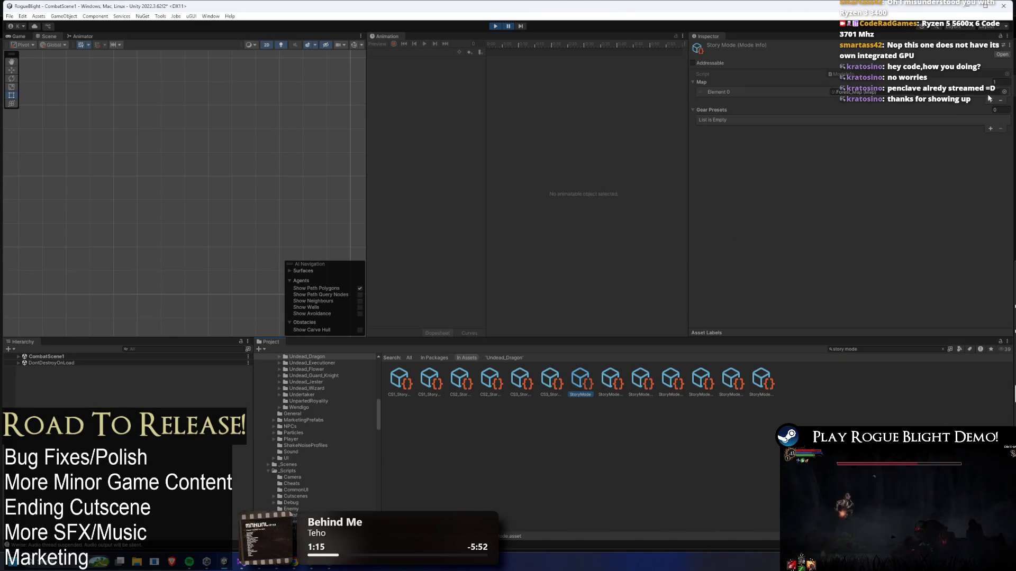
click(966, 89)
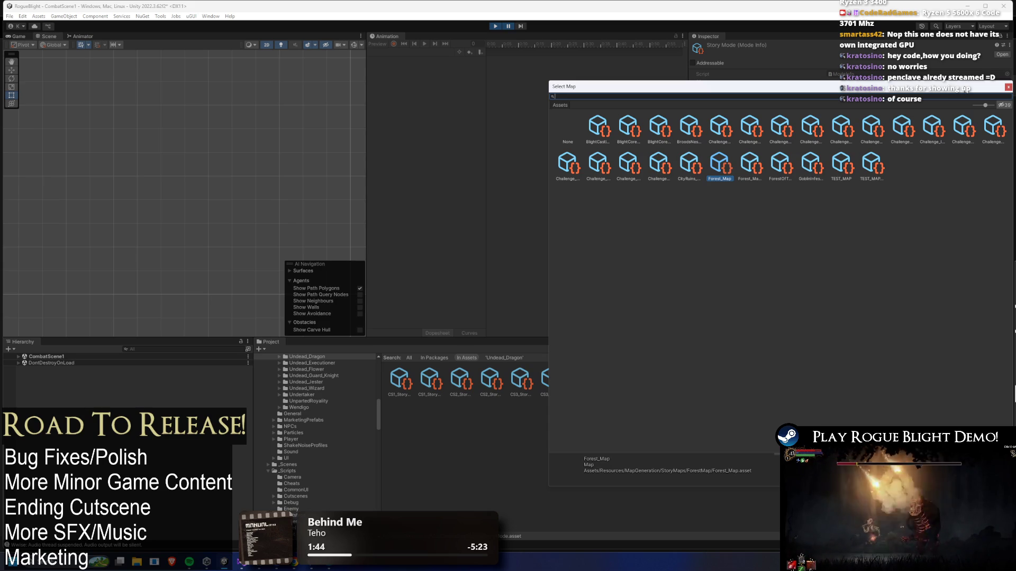
Resize the Select Map window, search 'test m' and assign TEST_MAP to Element 0
text(l)
key(BackSpace)
key(BackSpace)
key(BackSpace)
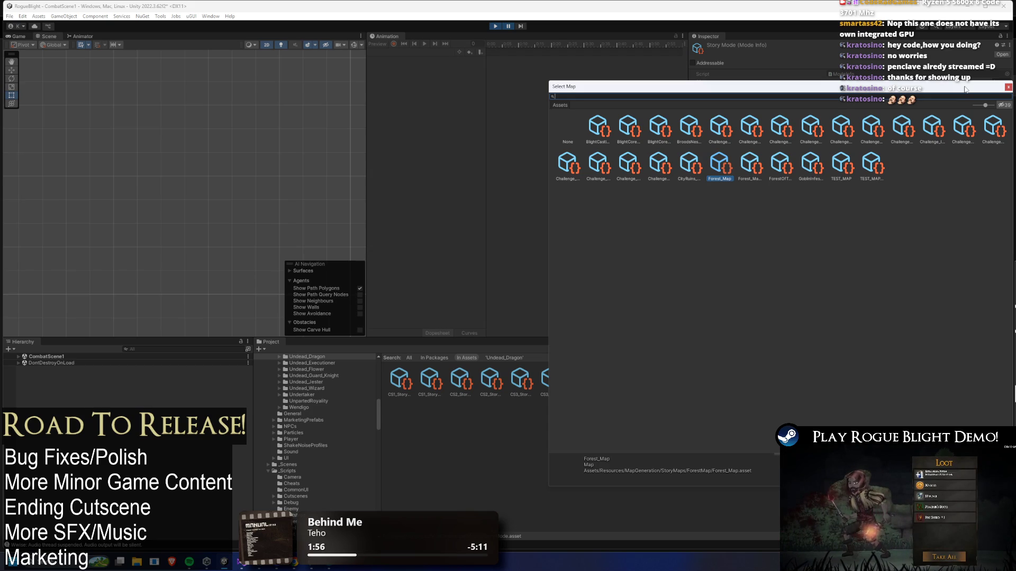
drag(675, 84, 273, 77)
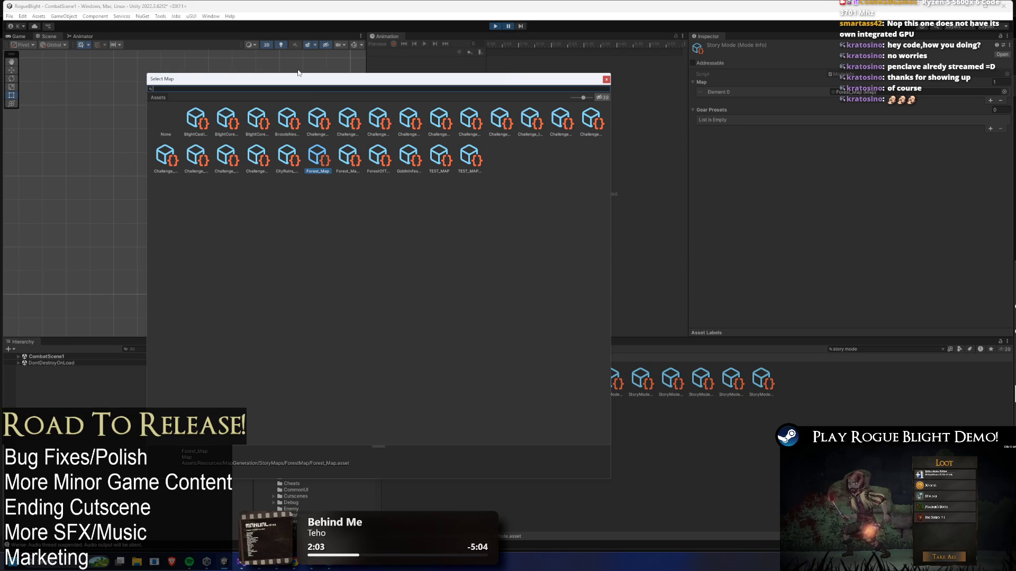
mouse_move(611, 162)
mouse_down()
mouse_move(757, 158)
mouse_move(608, 156)
mouse_move(705, 156)
mouse_up()
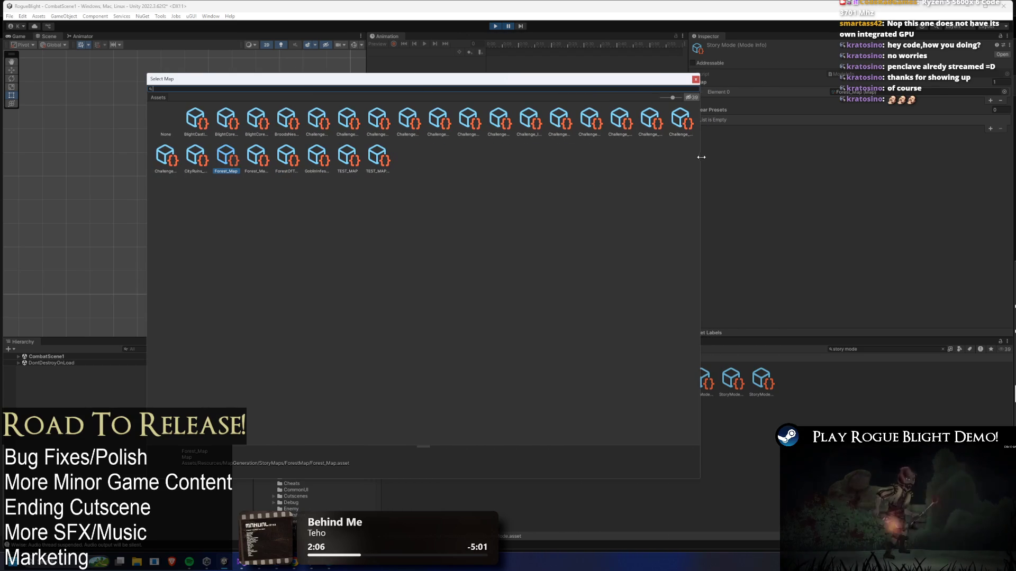
mouse_move(571, 84)
mouse_down()
mouse_move(552, 62)
mouse_move(557, 39)
mouse_up()
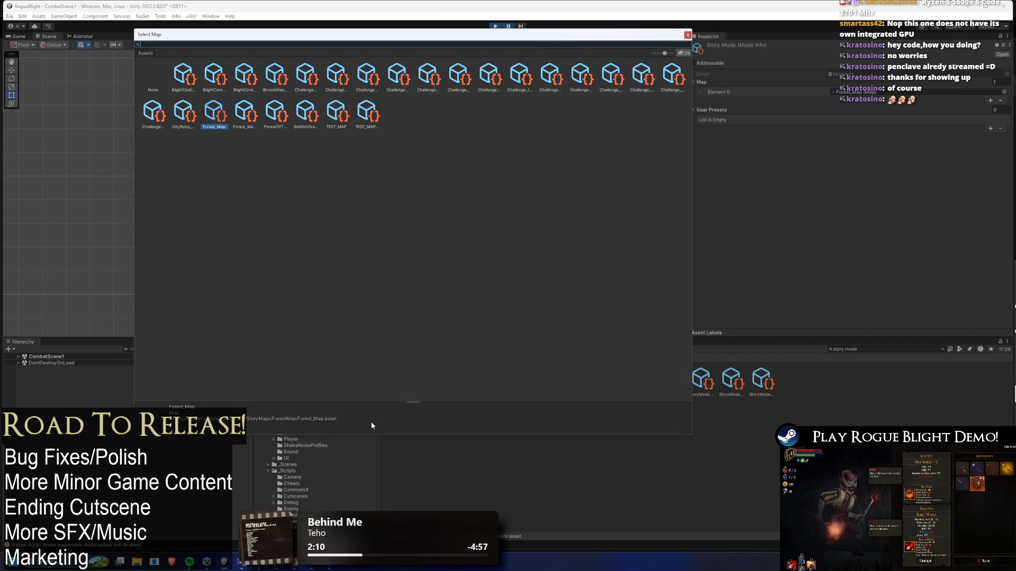
mouse_move(375, 434)
mouse_down()
mouse_move(408, 315)
mouse_move(406, 377)
mouse_up()
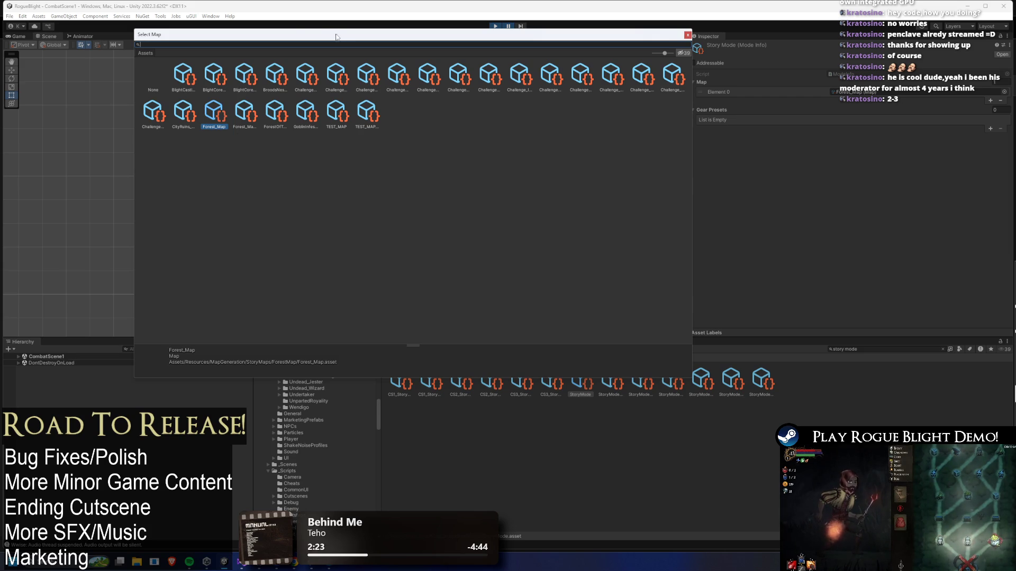
drag(336, 37, 263, 85)
text(m)
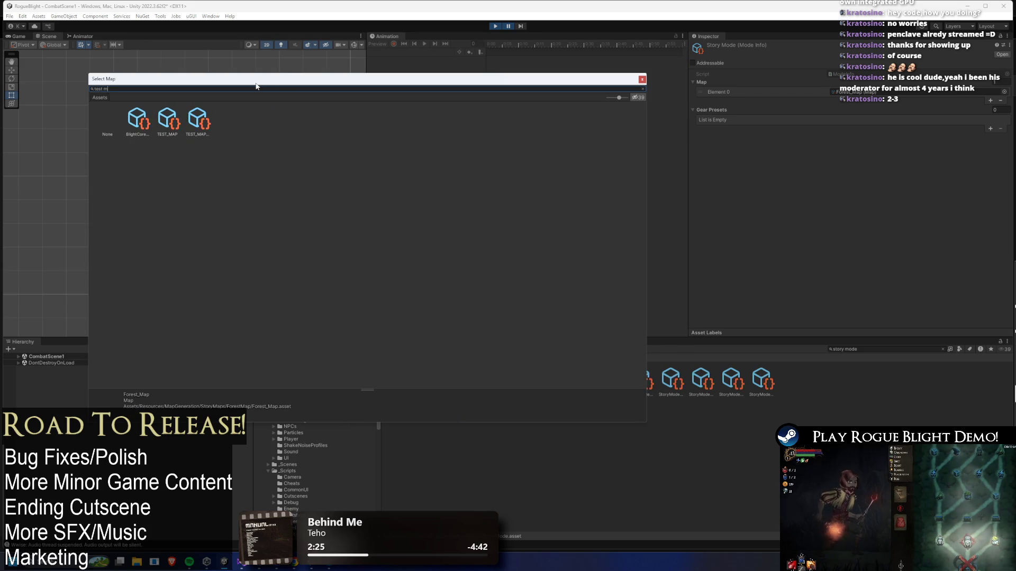
double_click(167, 120)
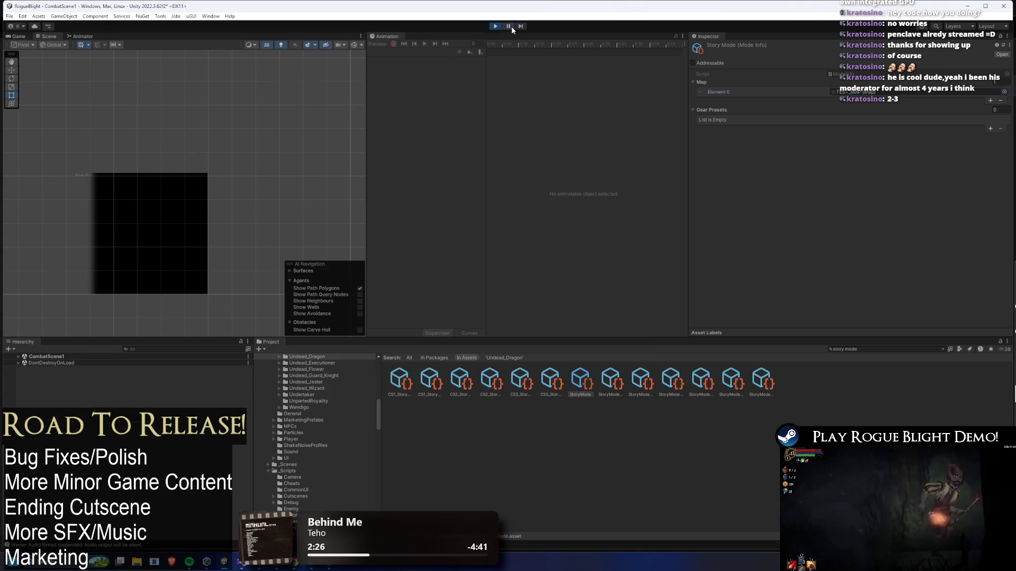
Resume play, abandon the run, start Story Mode from the map cart and take the offered item
click(511, 26)
key(Escape)
click(521, 302)
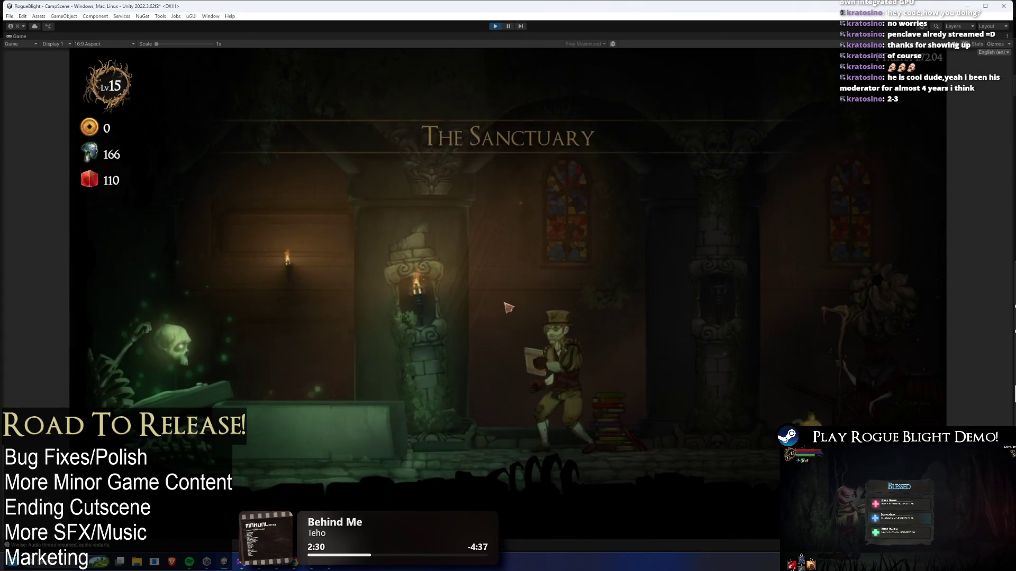
key(d)
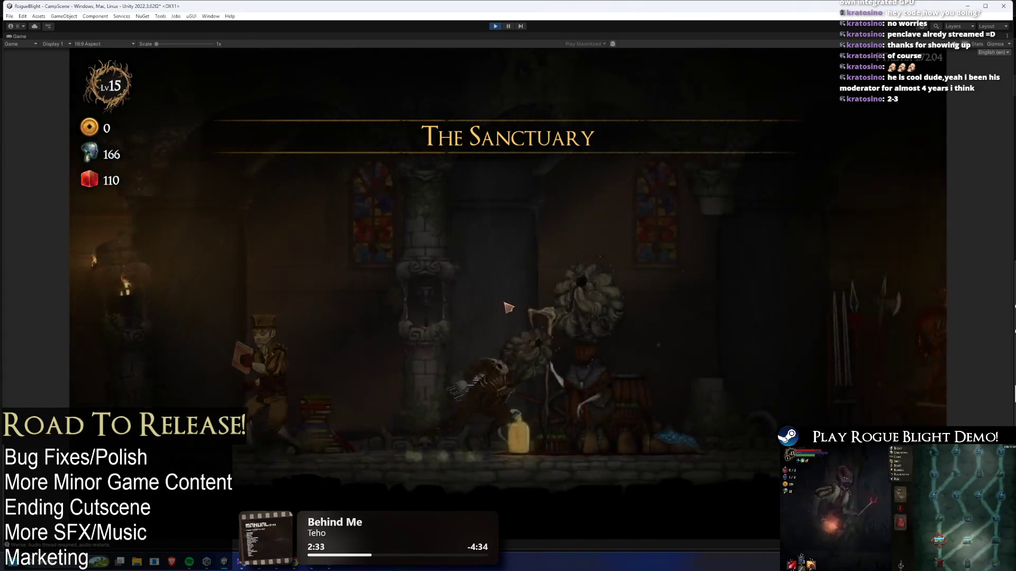
key(e)
key(d)
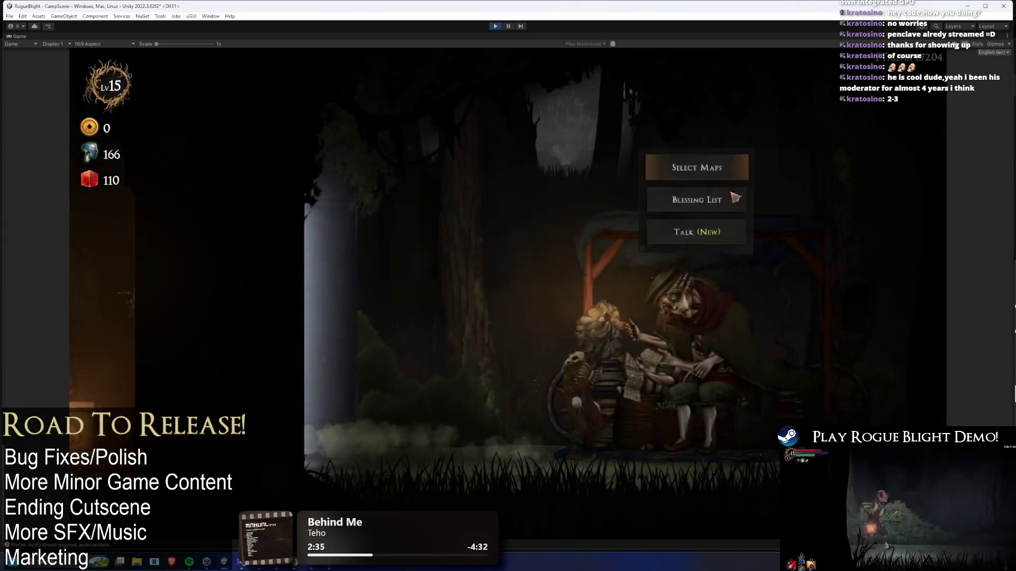
key(e)
click(478, 223)
click(602, 263)
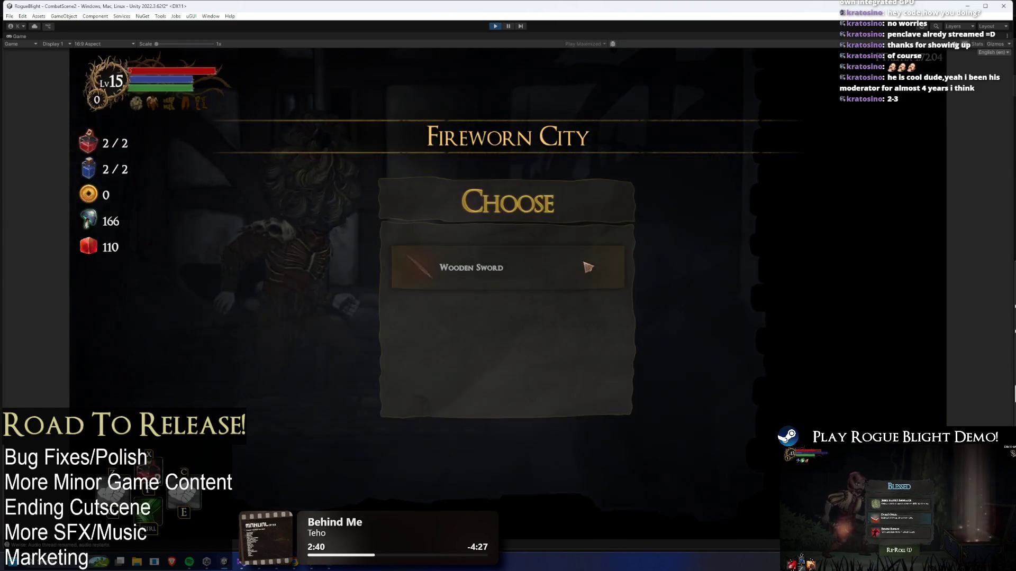
click(590, 266)
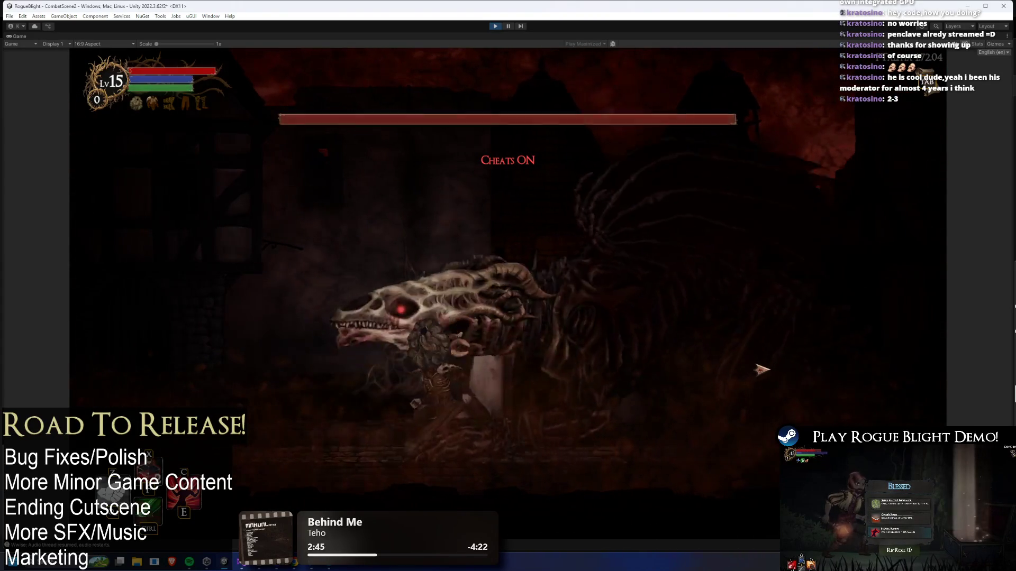
Use the F1 cheat to set enemy health to 1, finish the boss and collect the loot
key(F1)
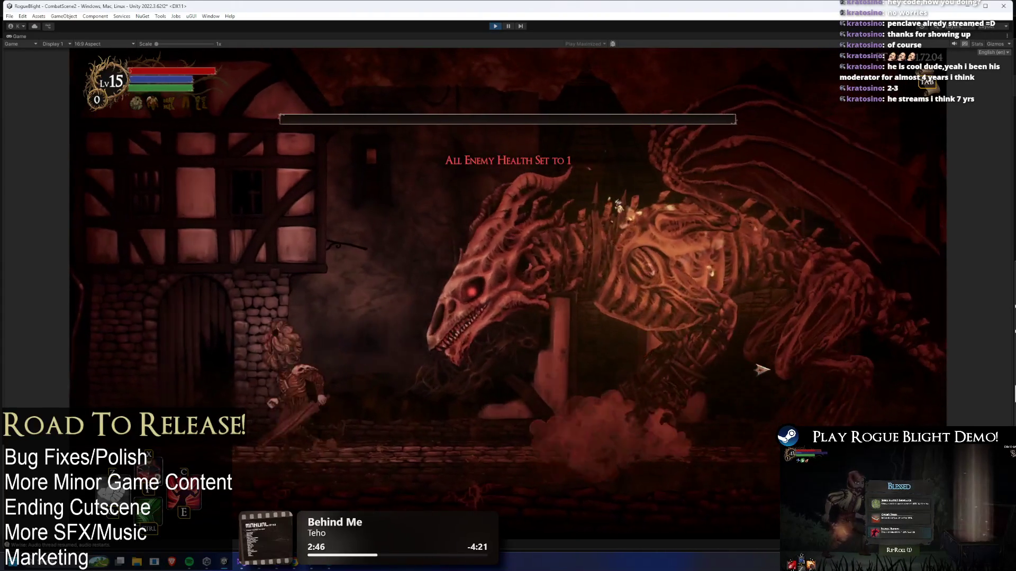
key(x)
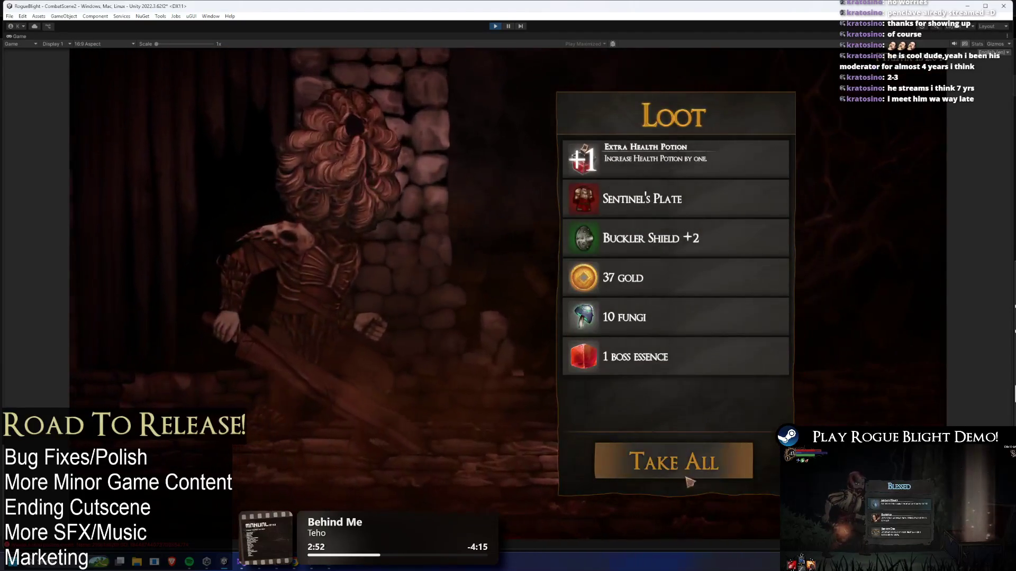
click(684, 479)
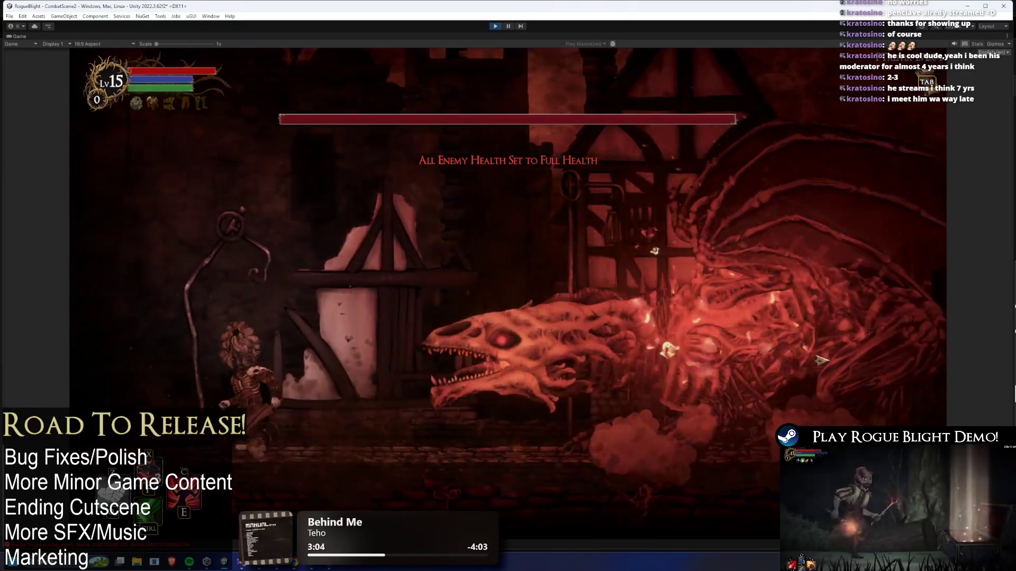
Fight the Undead Dragon, jumping its fire breath and attacking it from underneath
key(space)
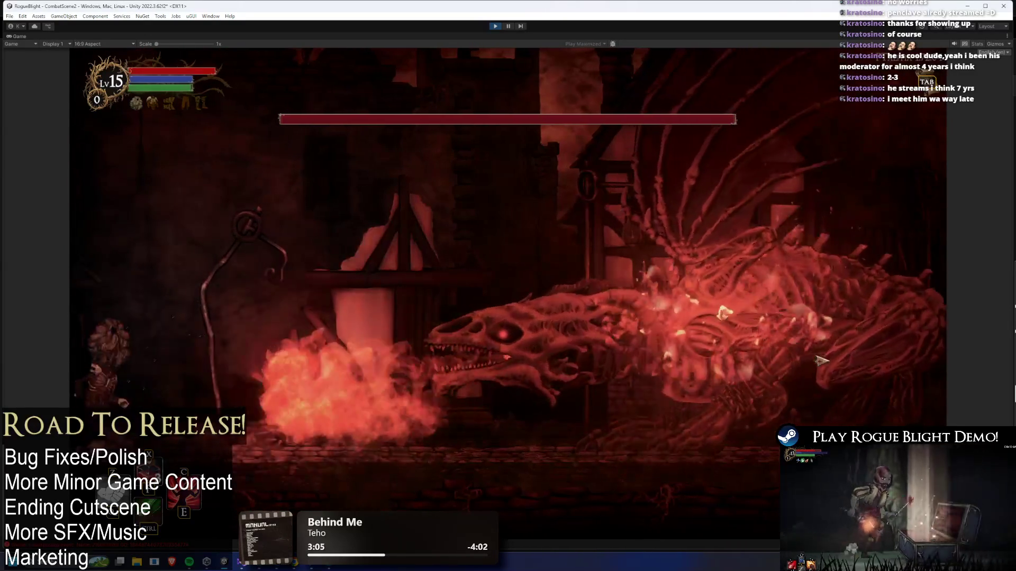
key(Right)
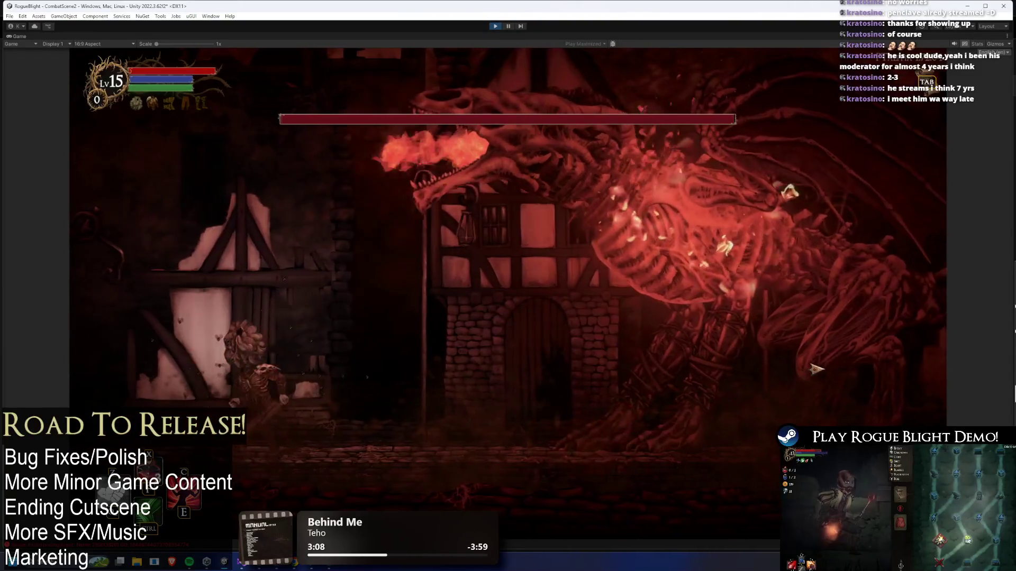
key(Right)
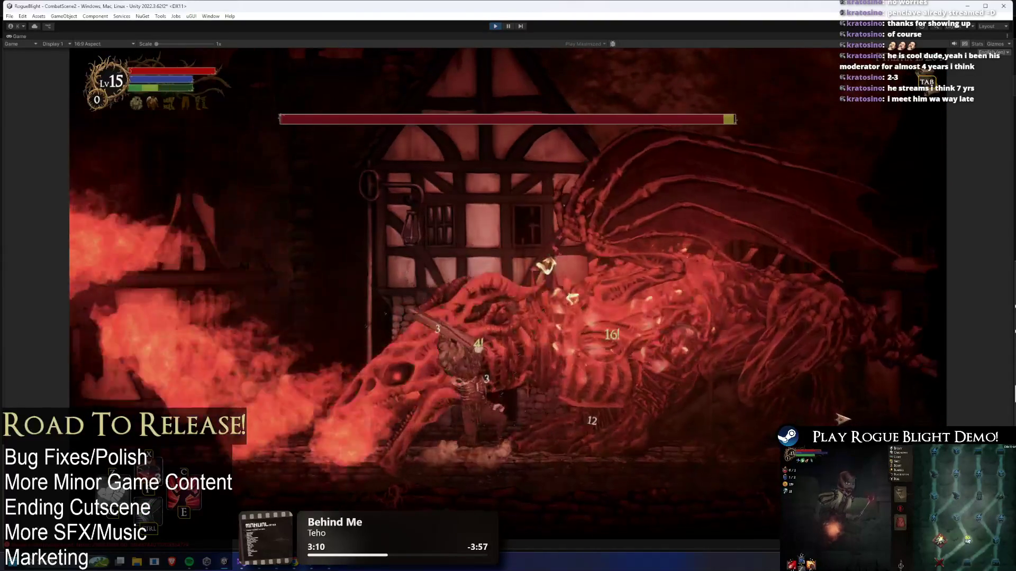
key(x)
key(Left)
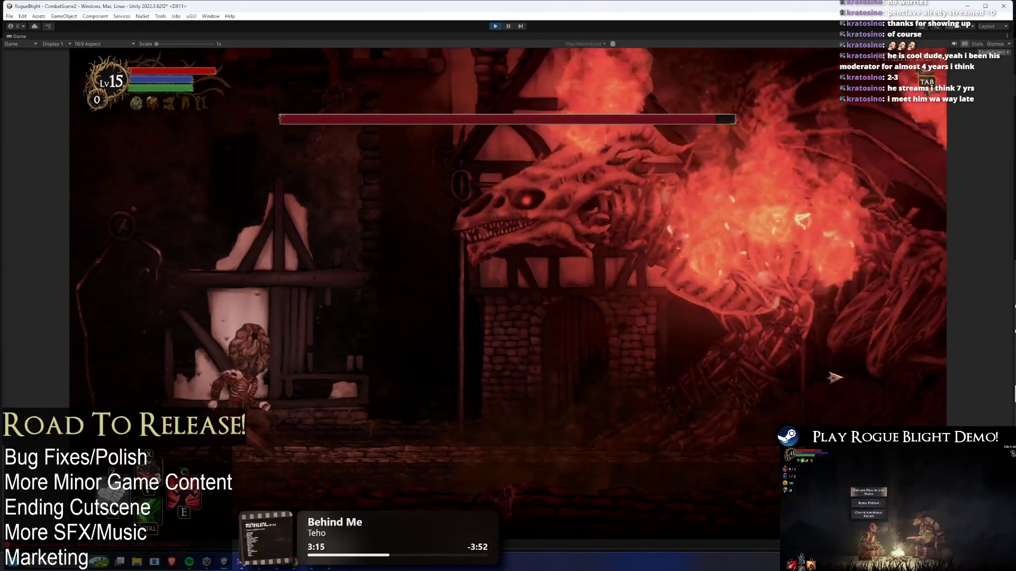
key(Right)
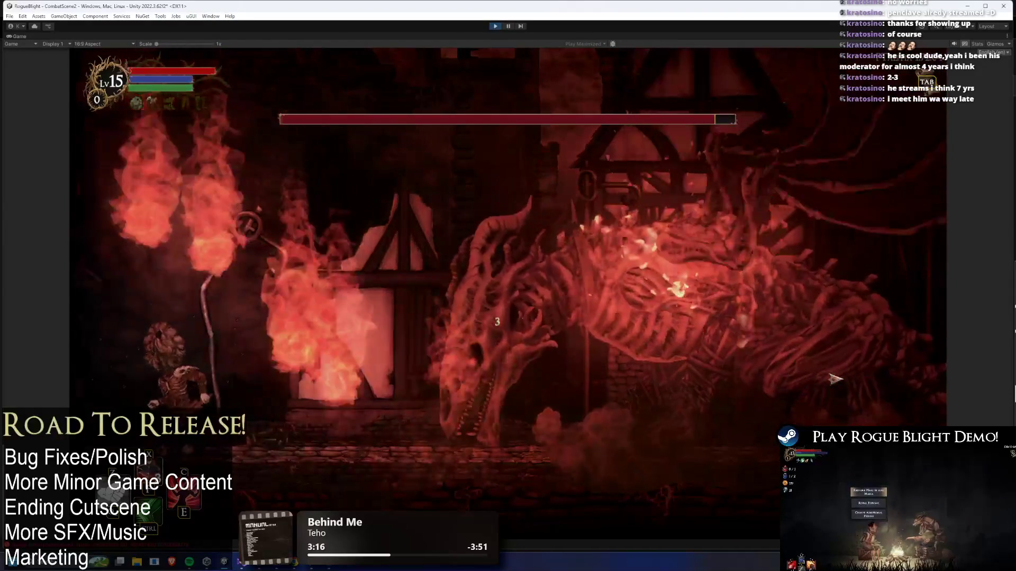
key(Right)
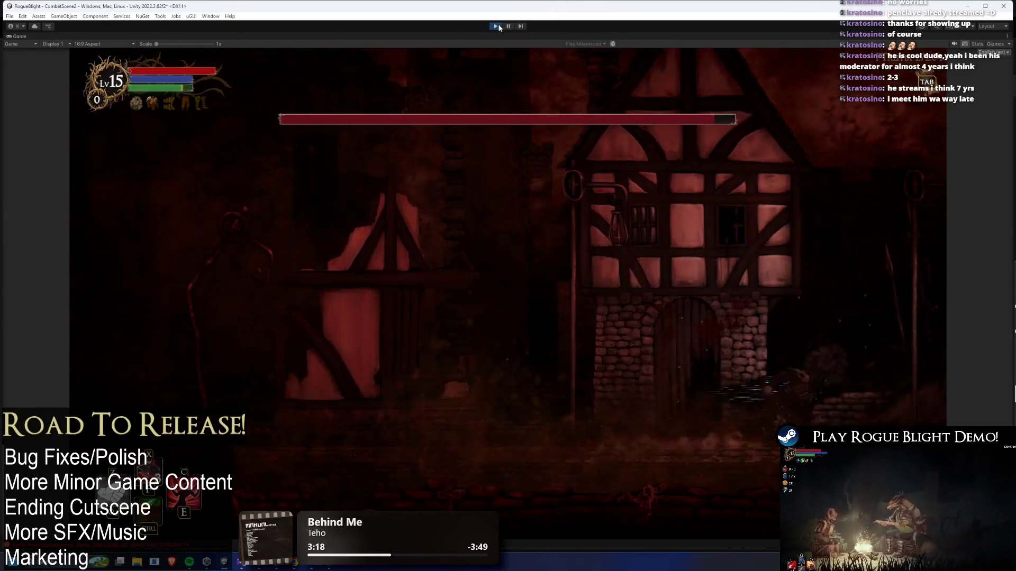
Stop Play mode, search 'undead prefab' and select UndeadDragon_Prefab to review its projectile list
click(495, 26)
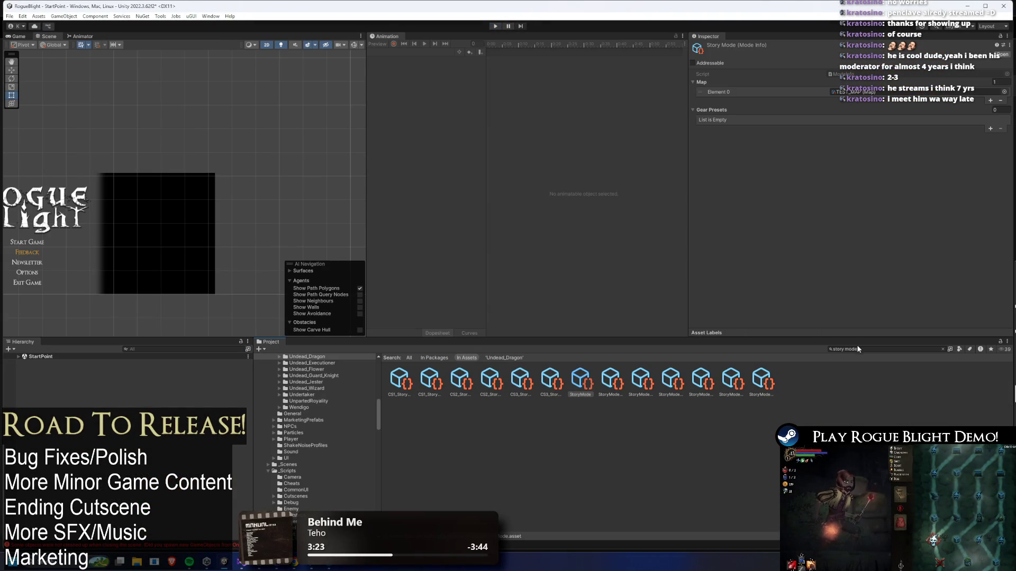
click(858, 349)
text(undead pre)
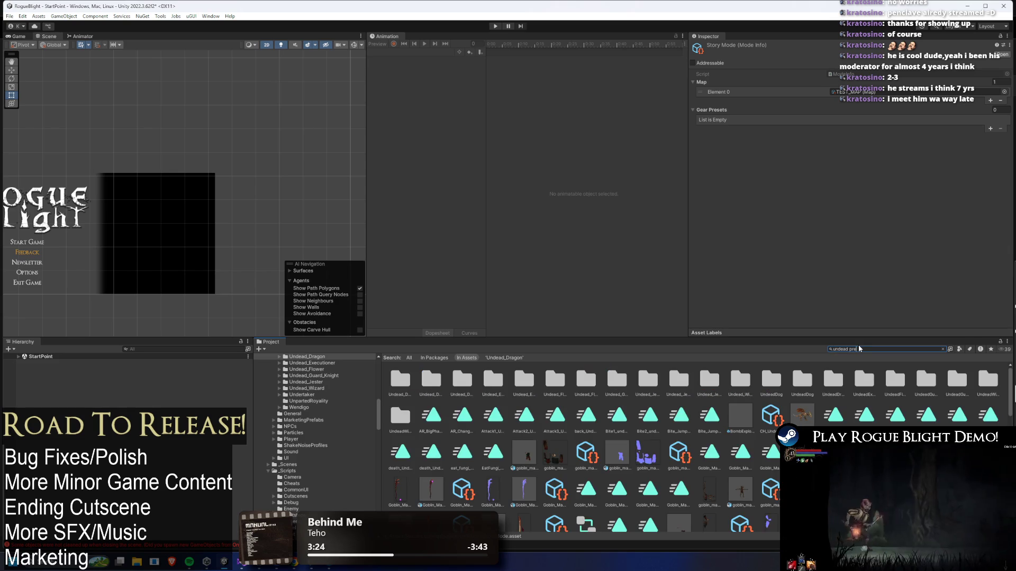
text(fab)
click(641, 379)
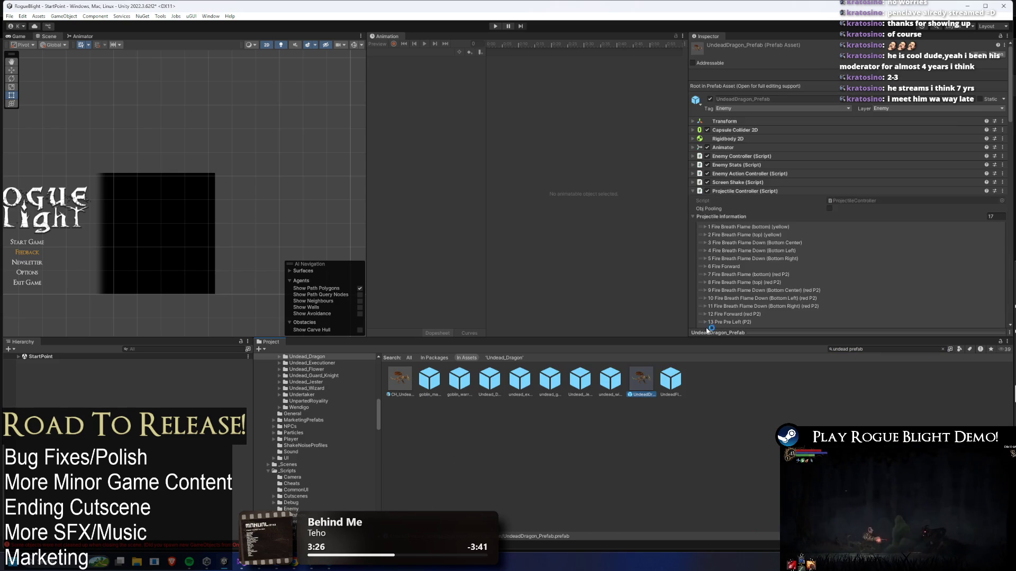
scroll(834, 209, down, 10)
scroll(853, 186, up, 10)
scroll(820, 191, up, 4)
click(751, 173)
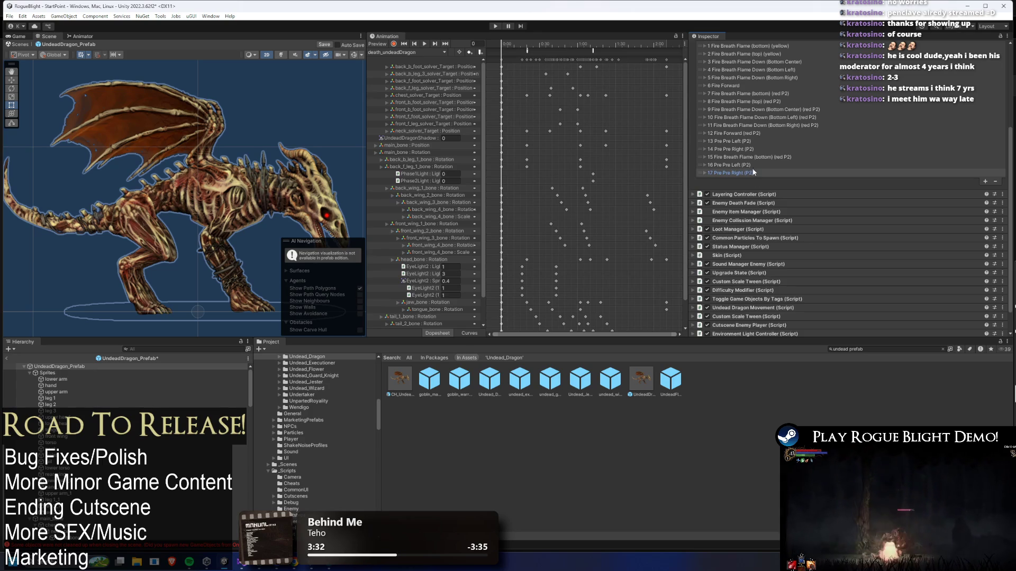
Compare Spawn Position Offset and Velocity of entries 14 Pre Pre Right and 13 Pre Pre Left
click(730, 149)
scroll(862, 214, down, 10)
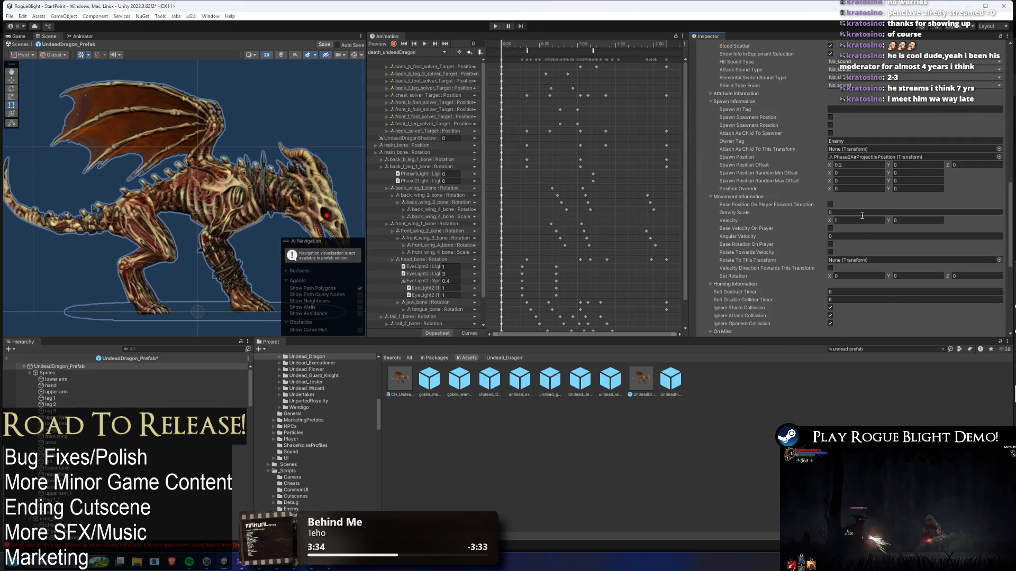
scroll(856, 185, up, 8)
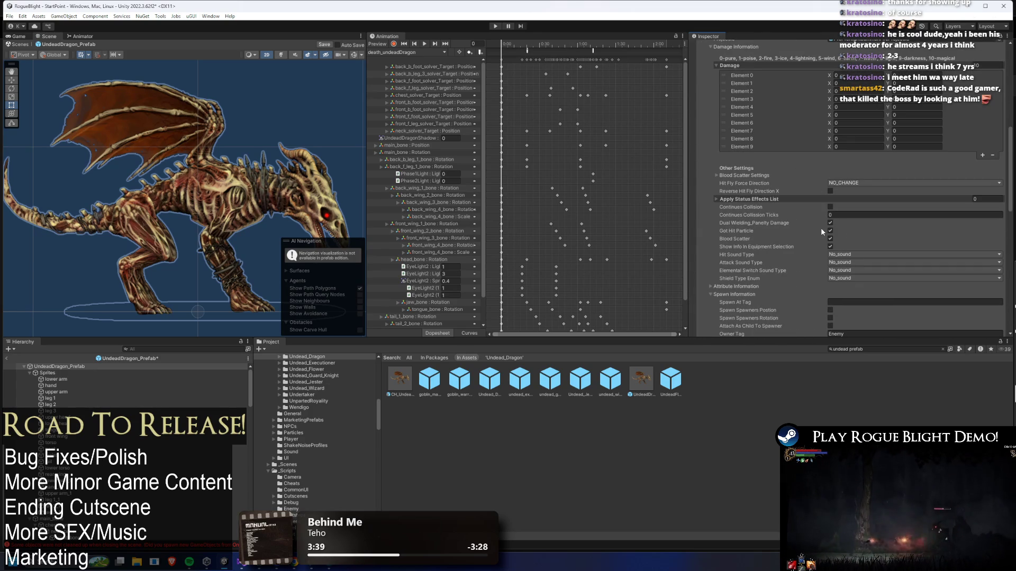
scroll(821, 227, up, 4)
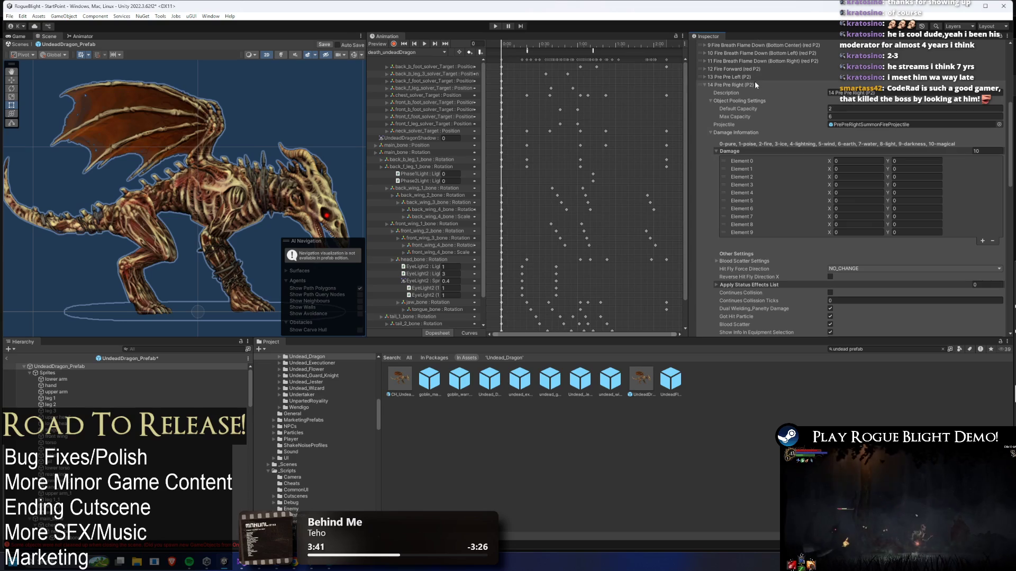
click(755, 85)
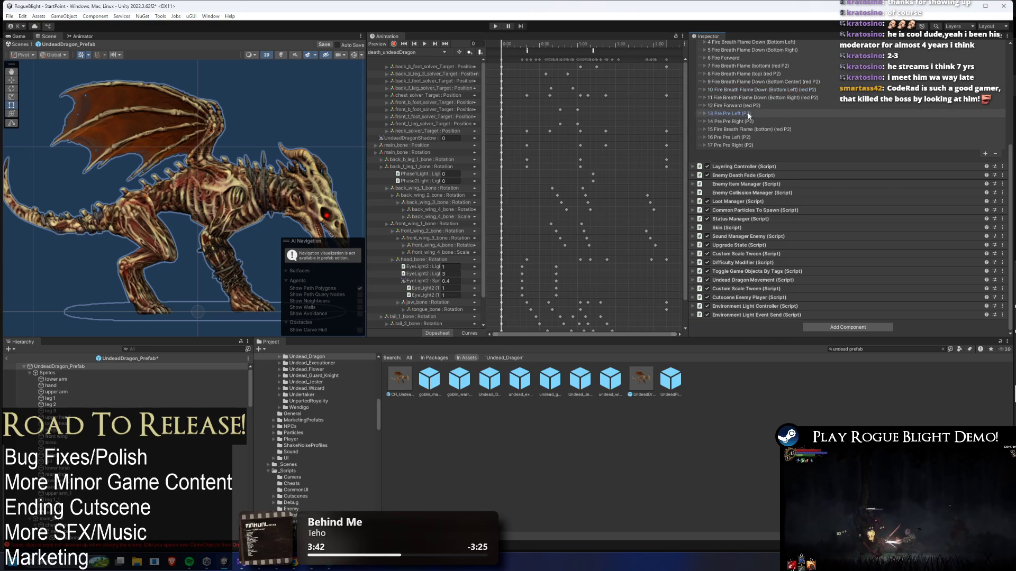
click(733, 114)
scroll(847, 211, down, 8)
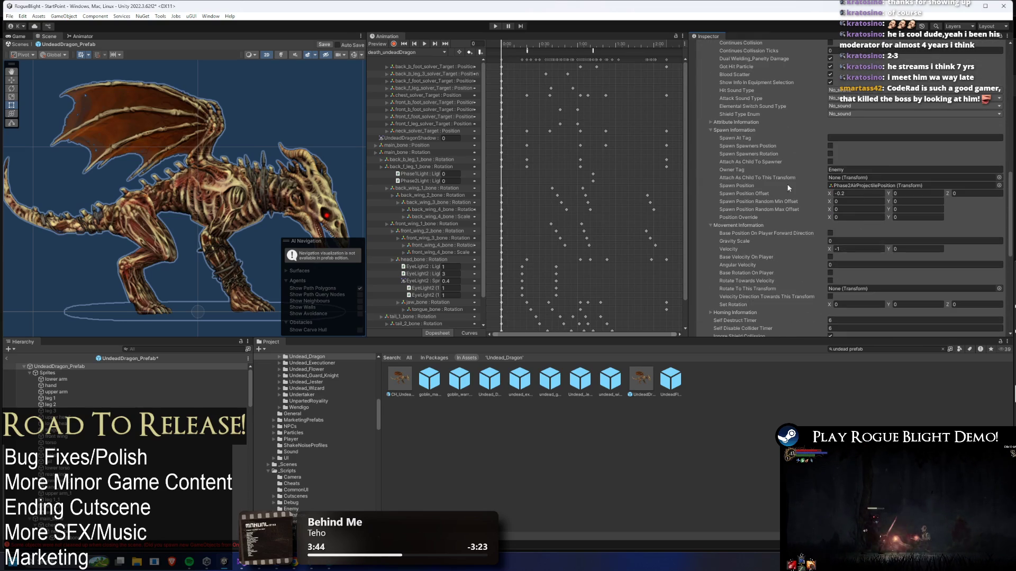
scroll(793, 175, up, 6)
click(740, 139)
Recheck entry 14, then expand 16 Pre Pre Left (P2) and select its Velocity X field
click(741, 141)
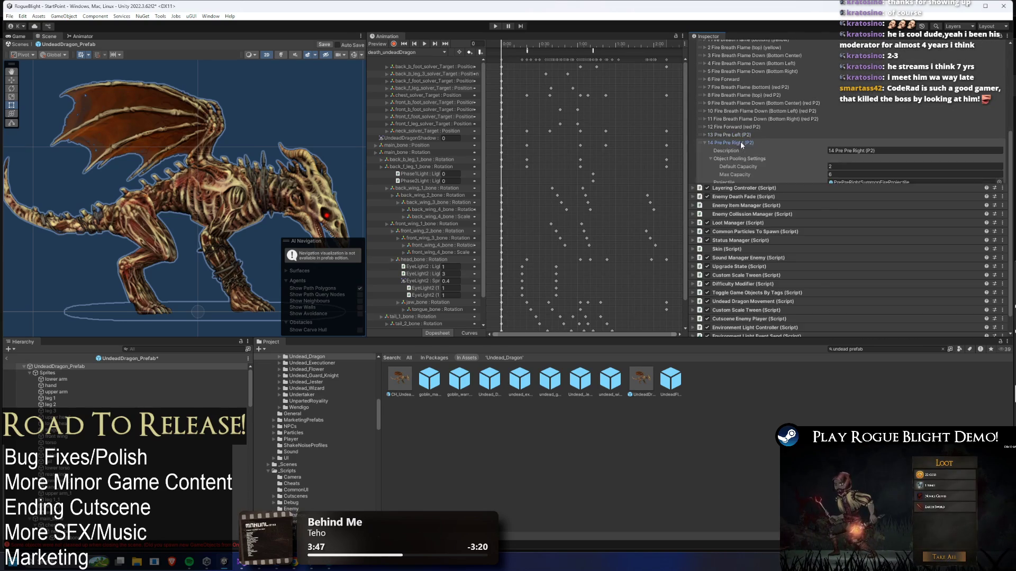
scroll(794, 185, down, 8)
scroll(845, 211, up, 6)
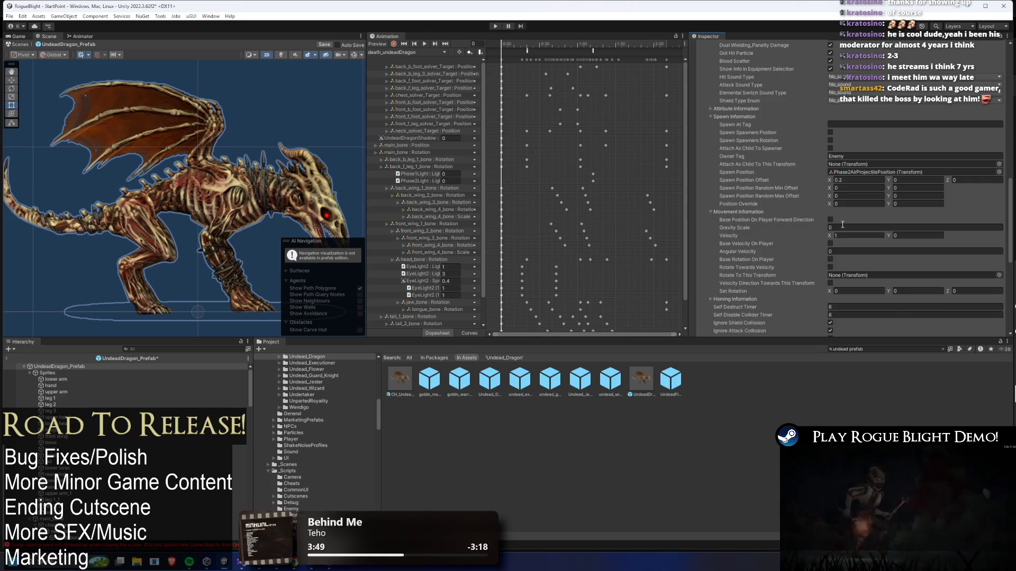
click(730, 123)
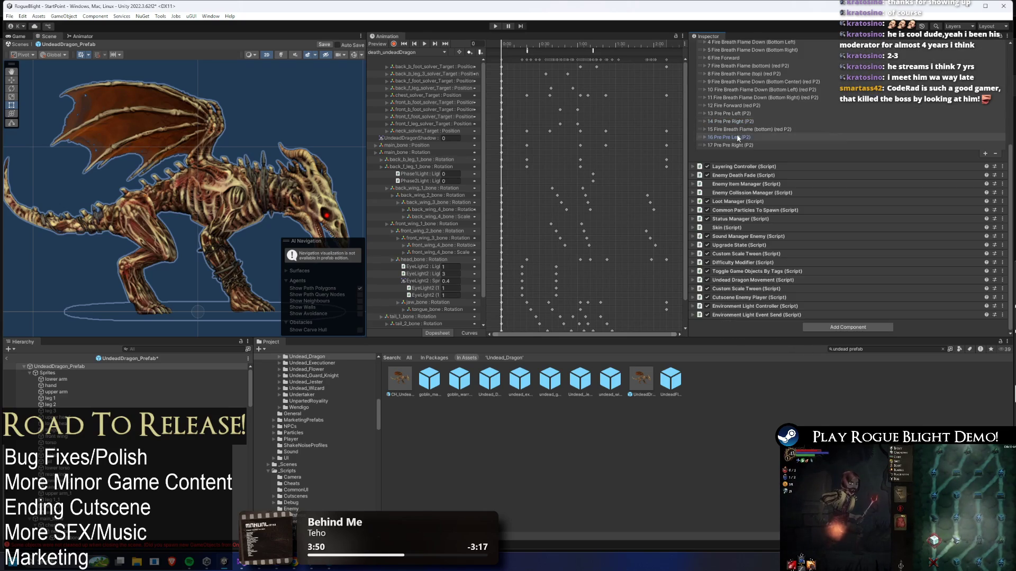
click(737, 137)
scroll(863, 188, down, 10)
click(839, 229)
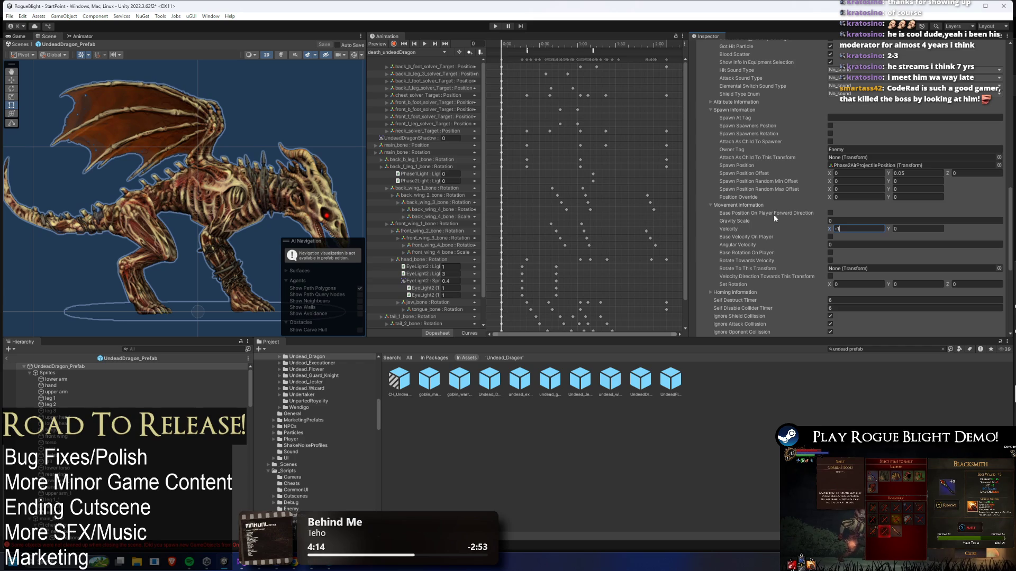
Scroll the UndeadDragon projectile list to locate entry 16 Pre Pre Left (P2)
scroll(661, 206, up, 2)
scroll(581, 182, down, 1)
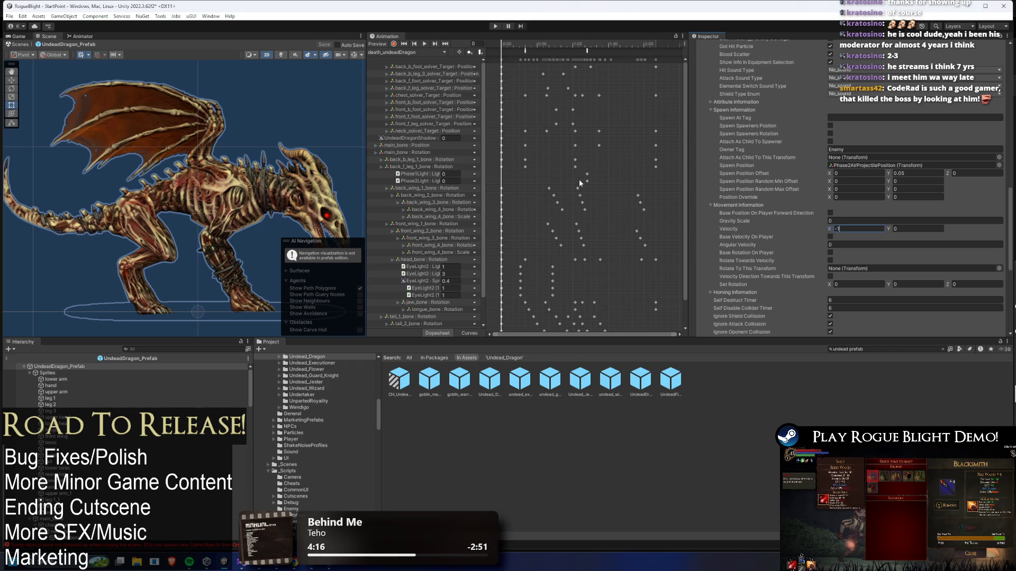
scroll(584, 181, up, 1)
scroll(825, 189, up, 5)
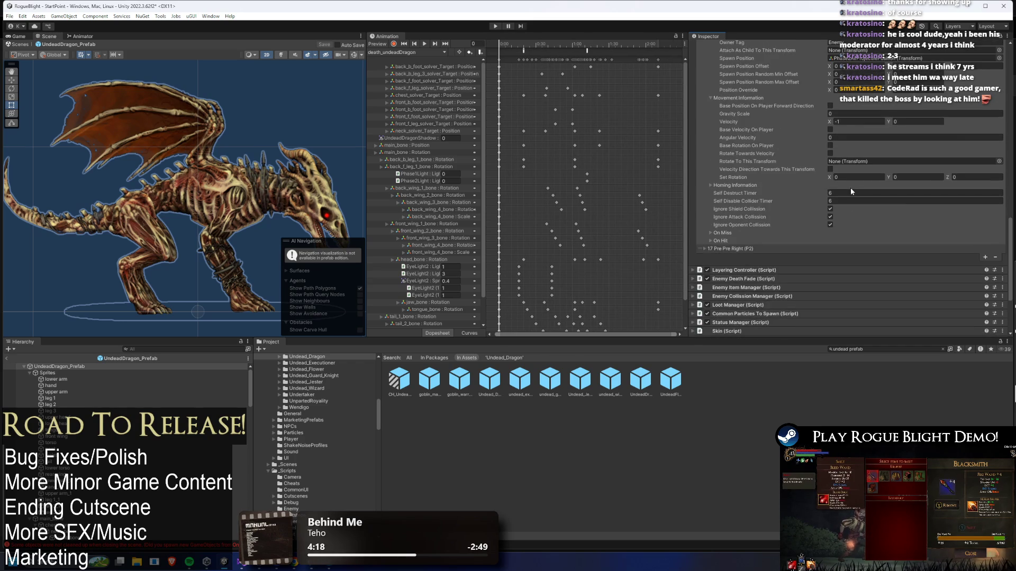
scroll(800, 191, up, 5)
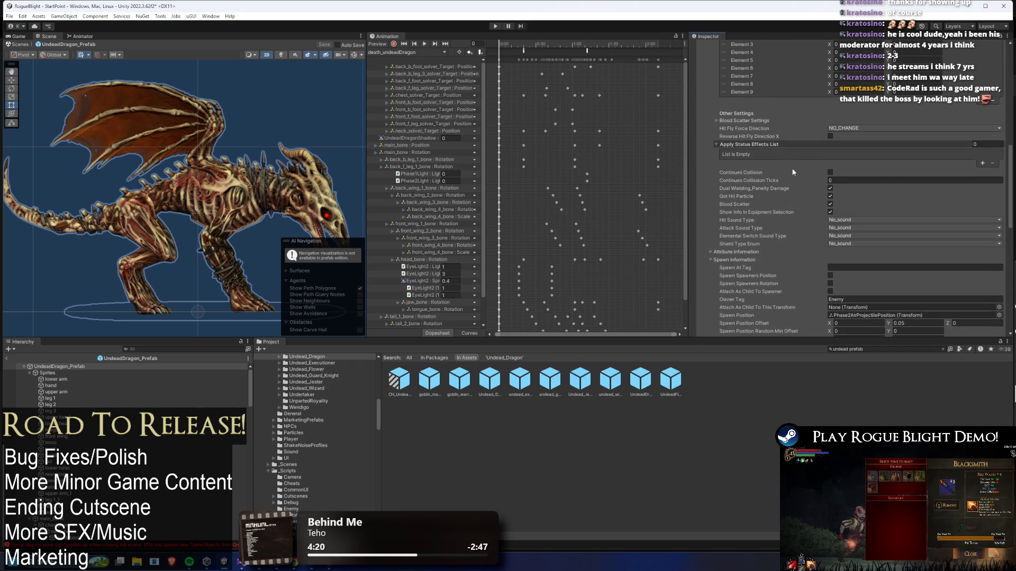
scroll(788, 173, down, 10)
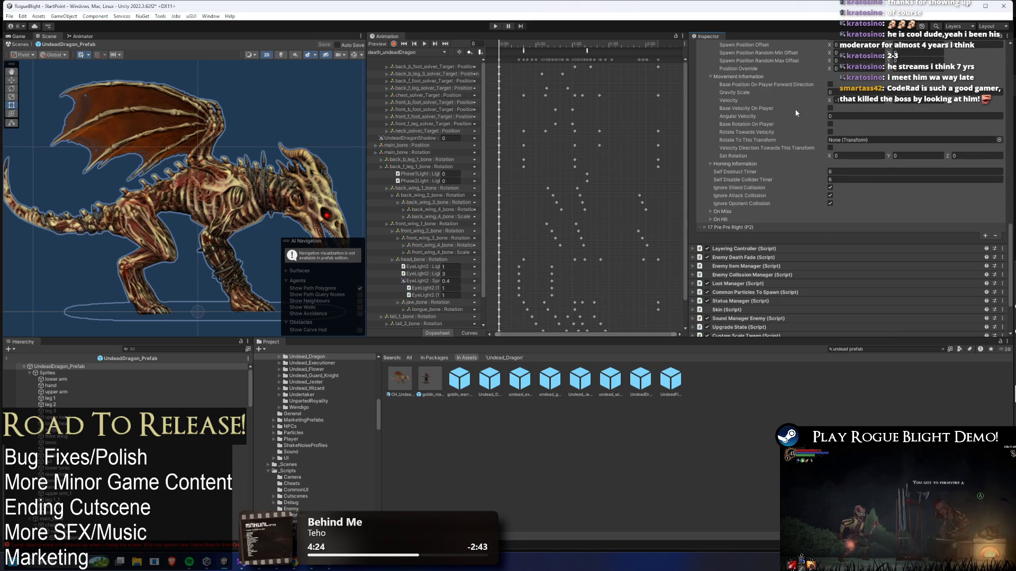
scroll(795, 122, up, 8)
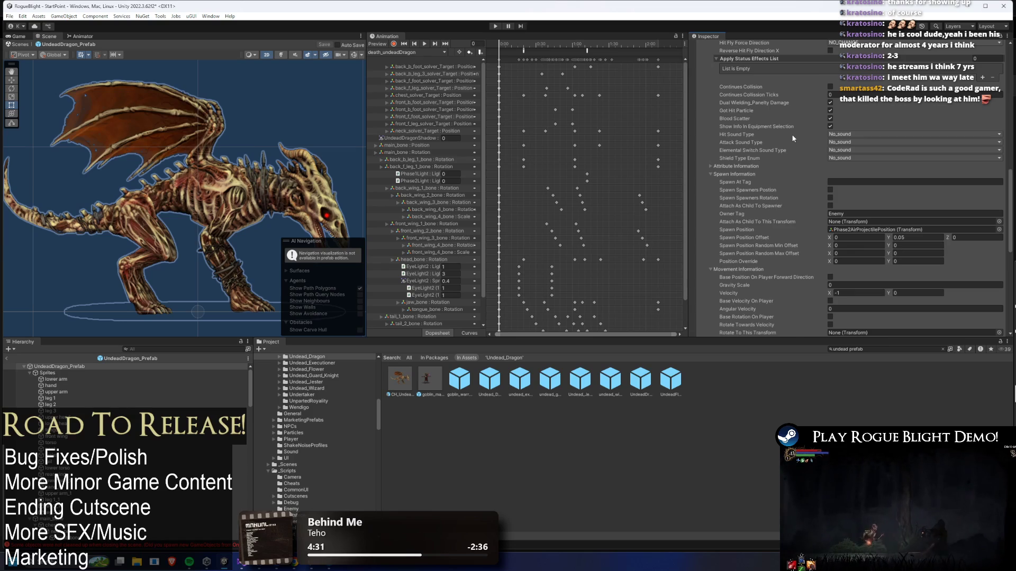
scroll(735, 186, up, 3)
scroll(819, 171, down, 5)
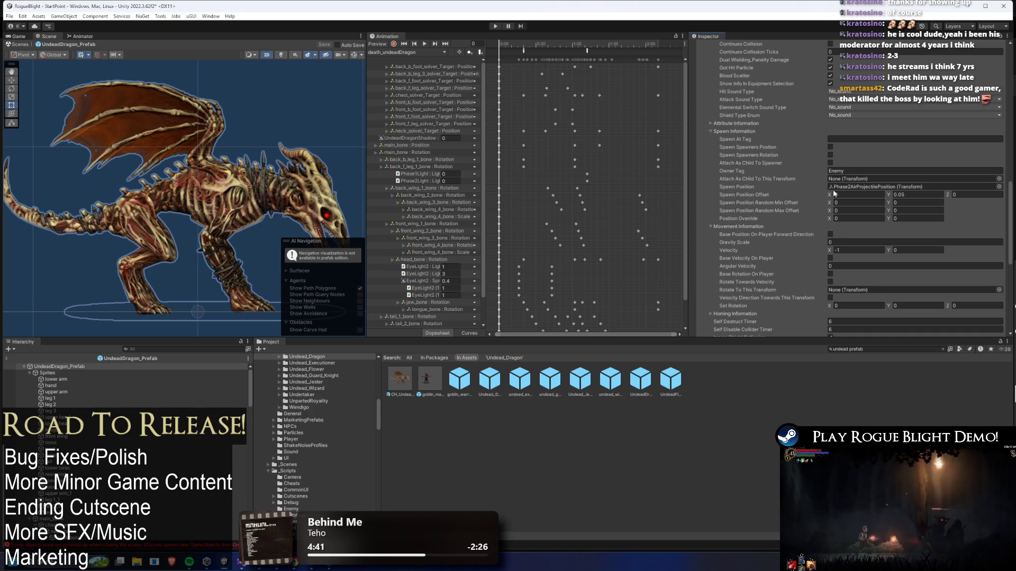
scroll(837, 204, up, 2)
scroll(837, 204, up, 10)
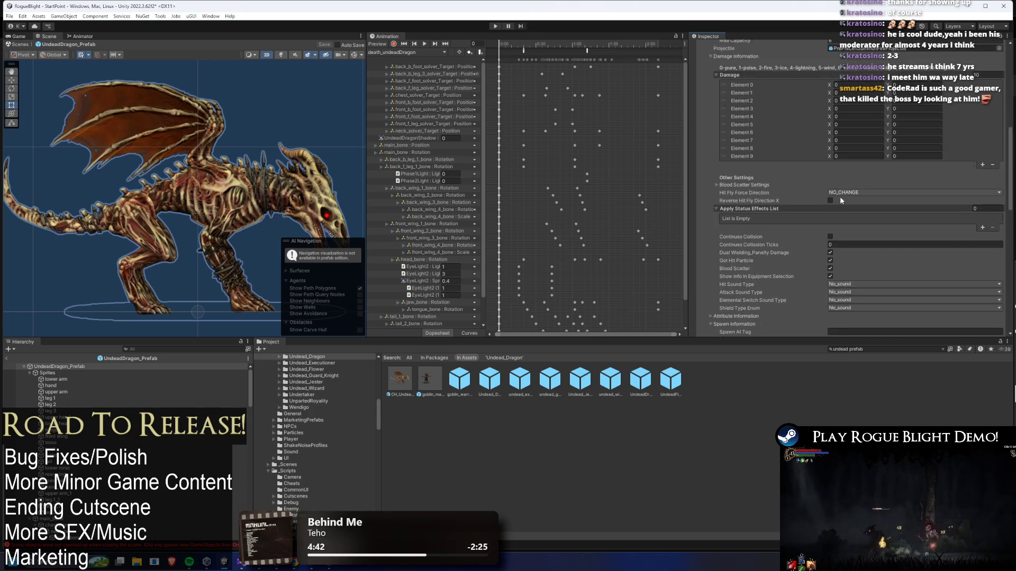
Re-expand 16 Pre Pre Left (P2), review its projectile settings, then collapse it back into the list
click(746, 180)
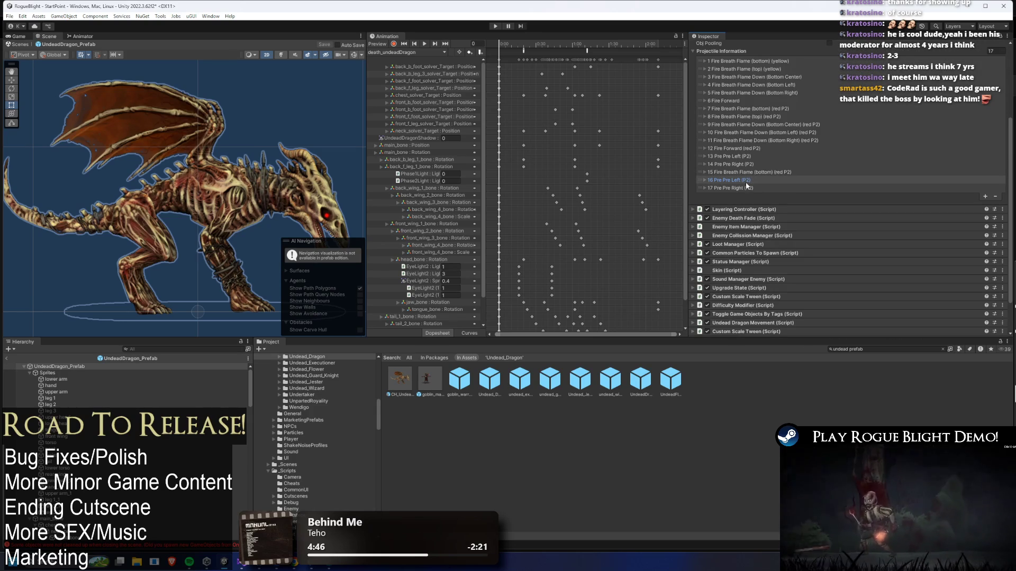
click(746, 181)
scroll(763, 180, down, 5)
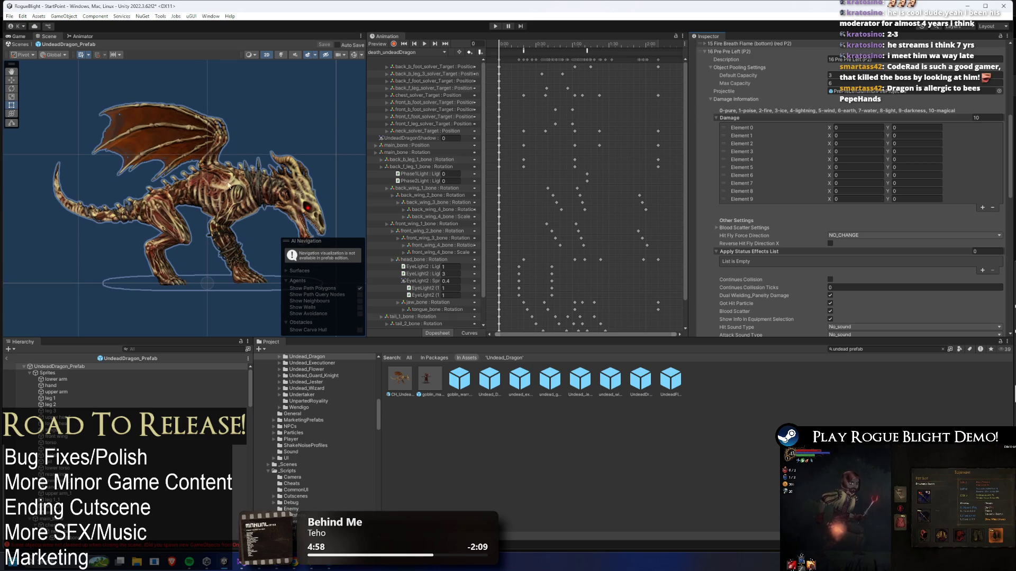
scroll(889, 112, down, 5)
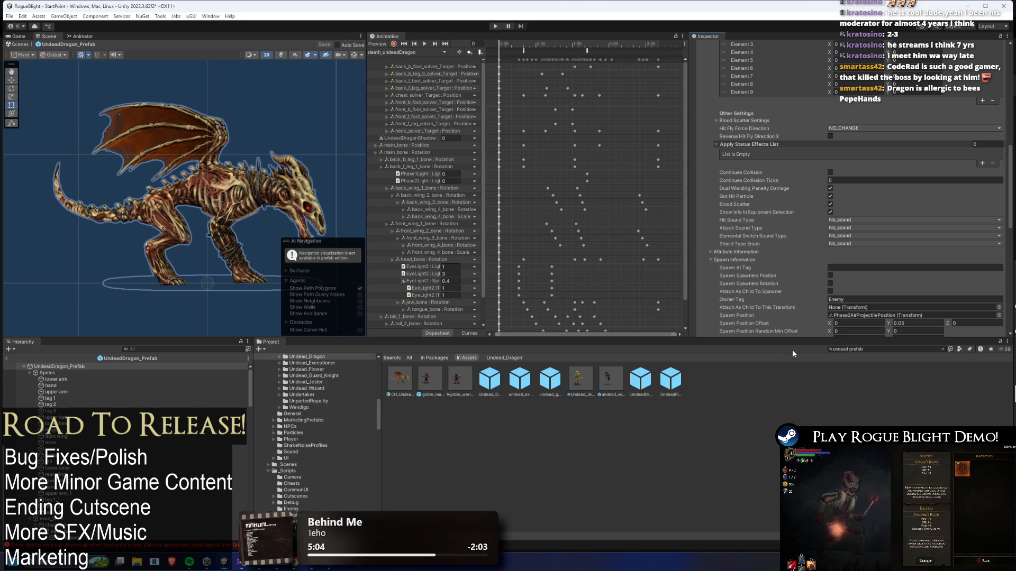
scroll(844, 262, down, 10)
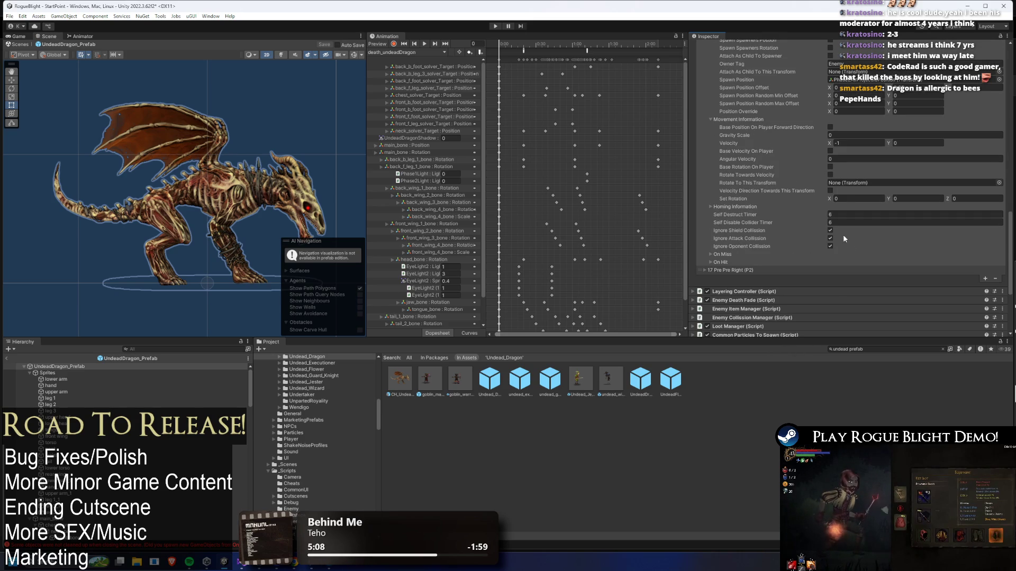
scroll(844, 239, down, 3)
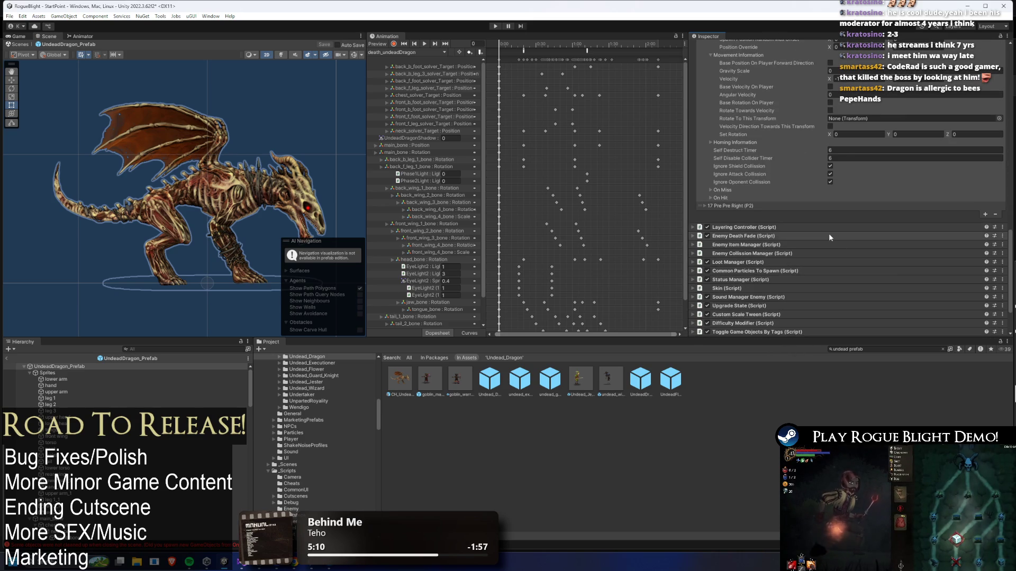
scroll(808, 226, up, 11)
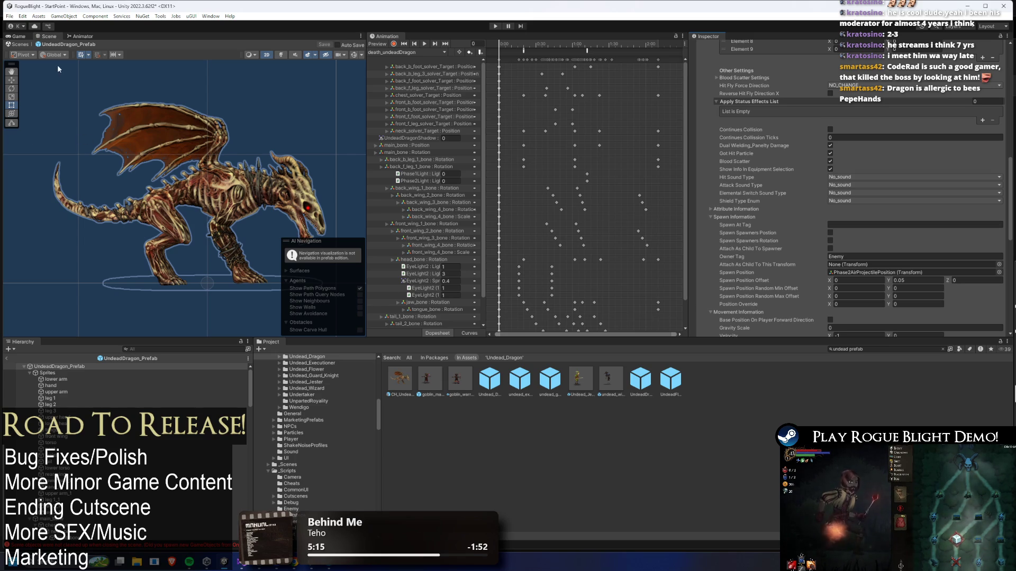
scroll(54, 87, up, 1)
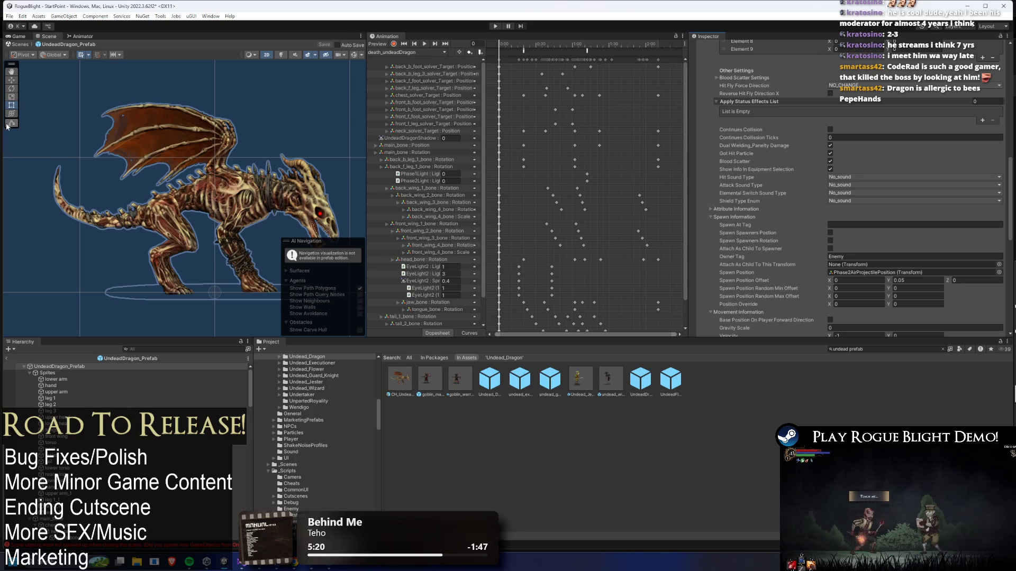
scroll(963, 192, up, 5)
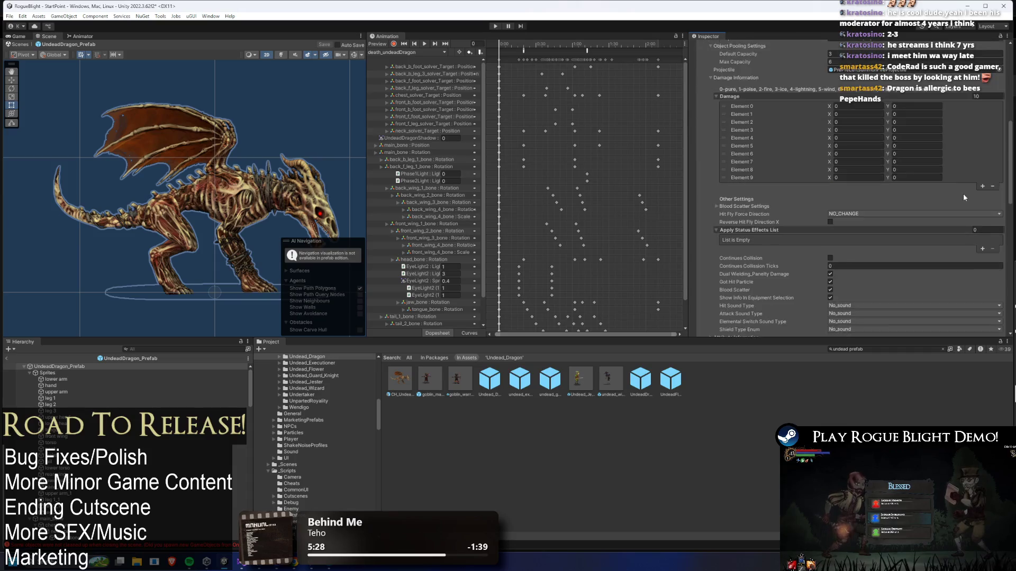
scroll(896, 187, up, 2)
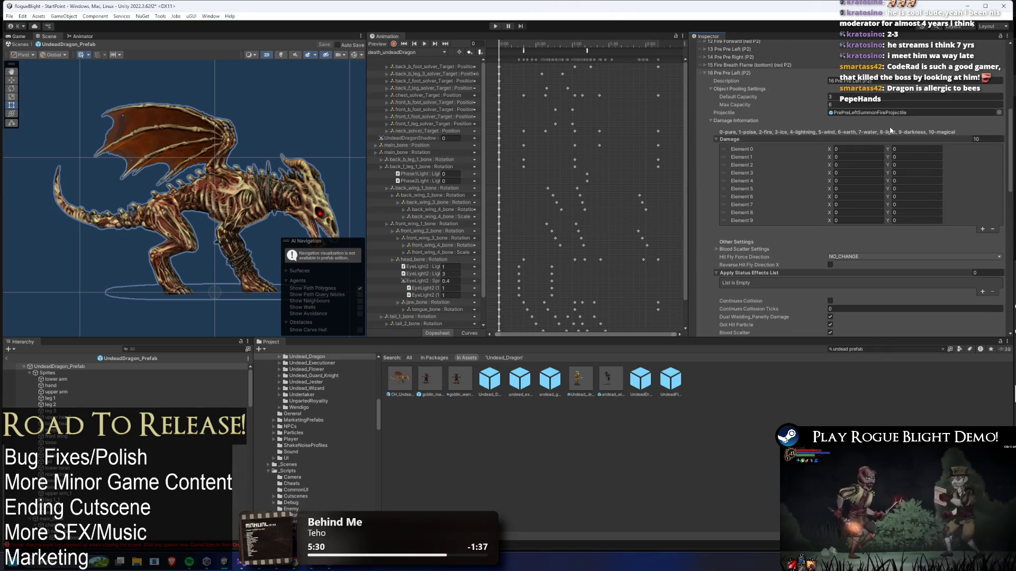
click(747, 71)
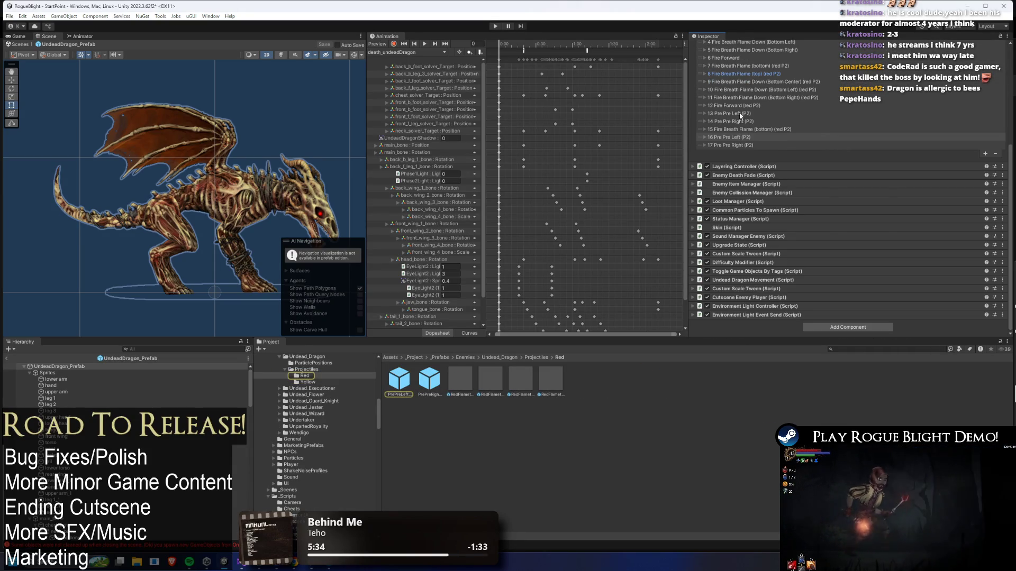
Locate the projectile assets for the 13 Pre Pre Left and 14 Pre Pre Right (P2) entries
click(741, 113)
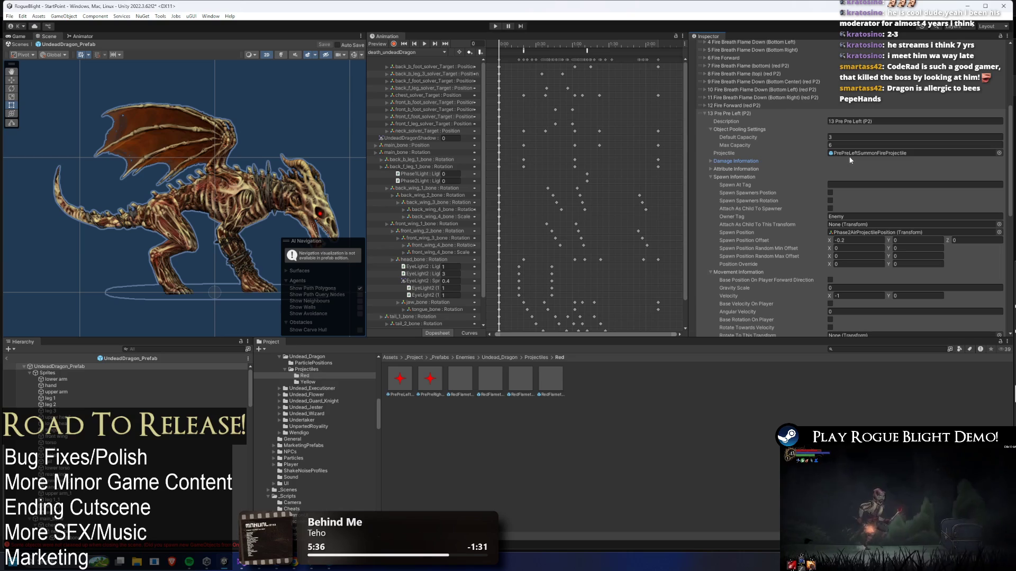
click(852, 152)
click(741, 113)
click(743, 122)
click(844, 162)
click(728, 121)
click(733, 145)
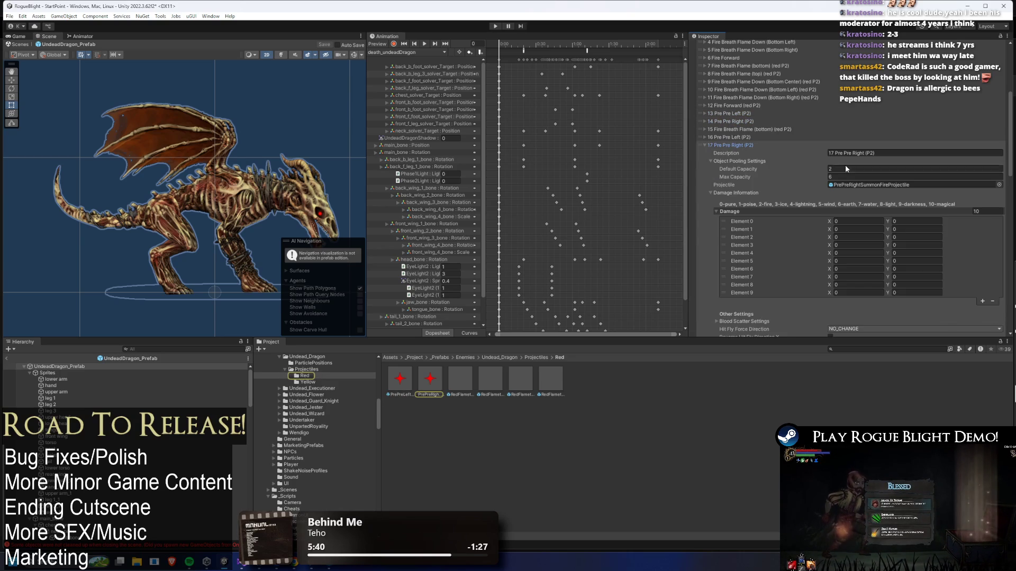
Disable the Sprite Renderer on PrePreLeftSummonFireProjectile to hide its red spark, and save
click(411, 376)
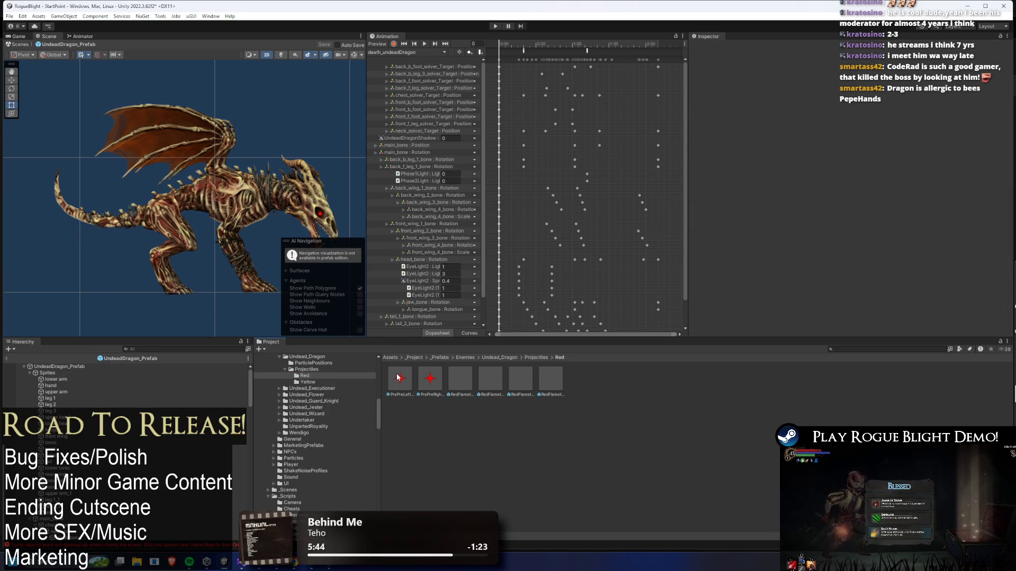
double_click(397, 377)
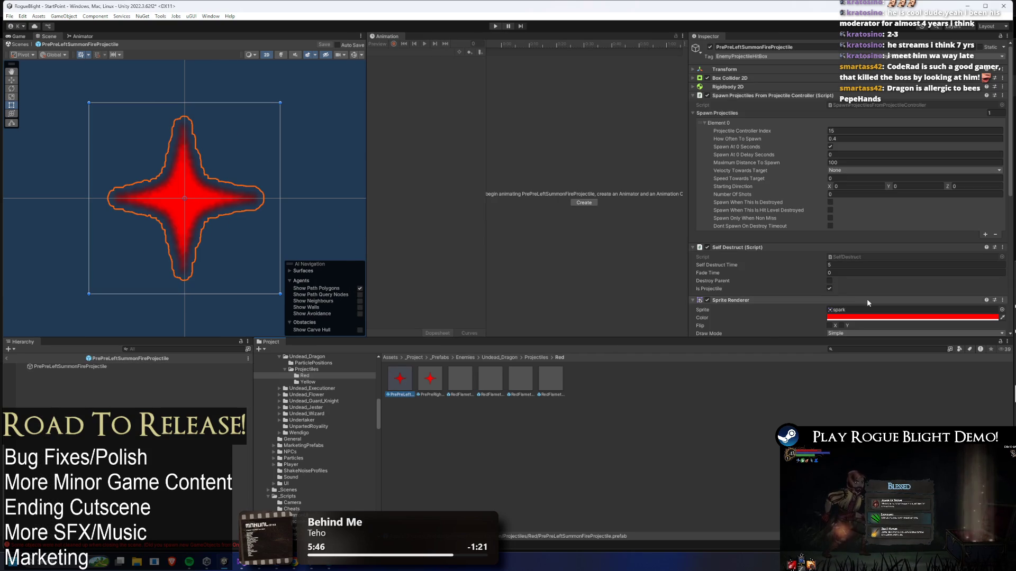
scroll(802, 252, down, 3)
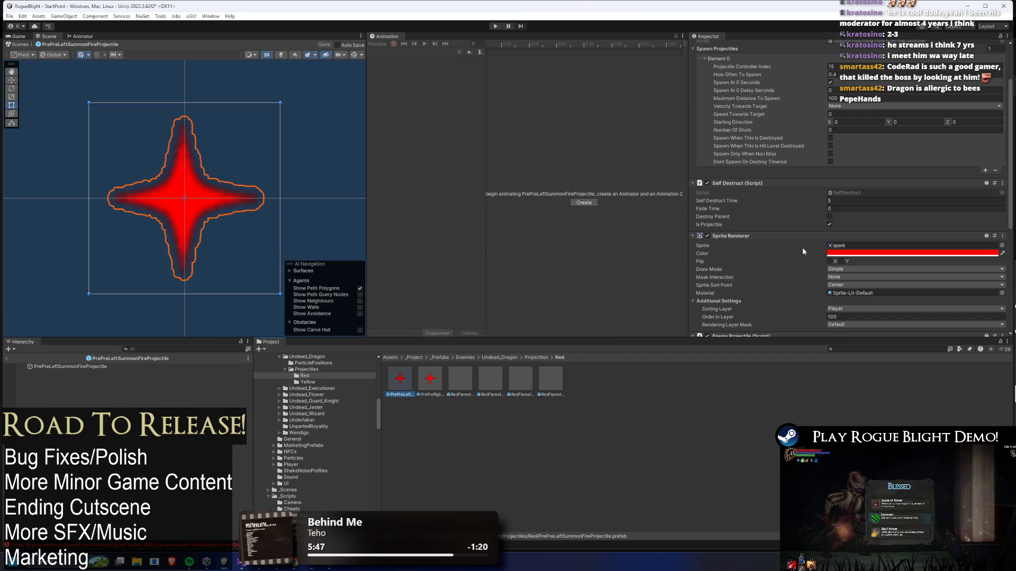
click(707, 236)
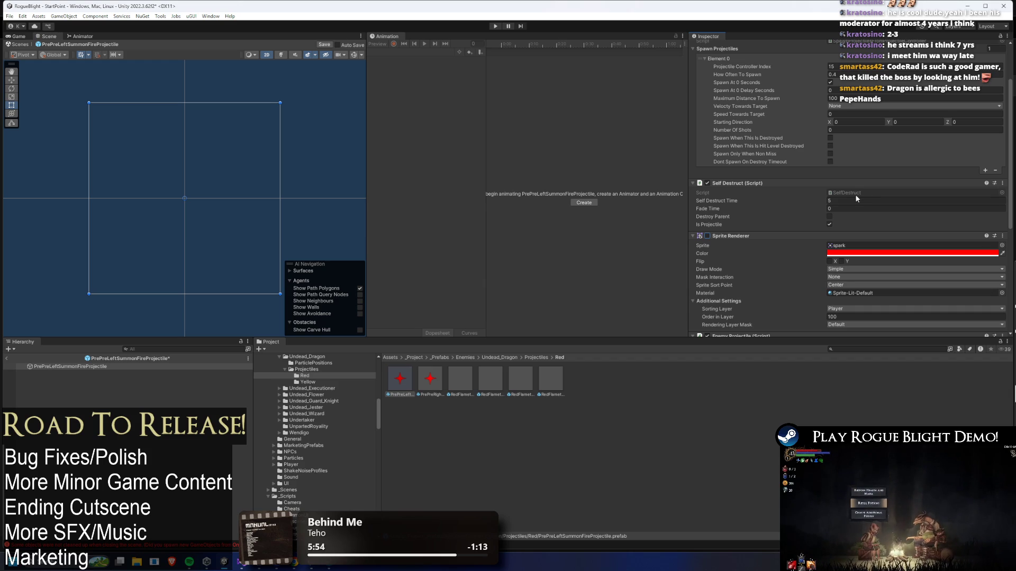
key(ctrl+s)
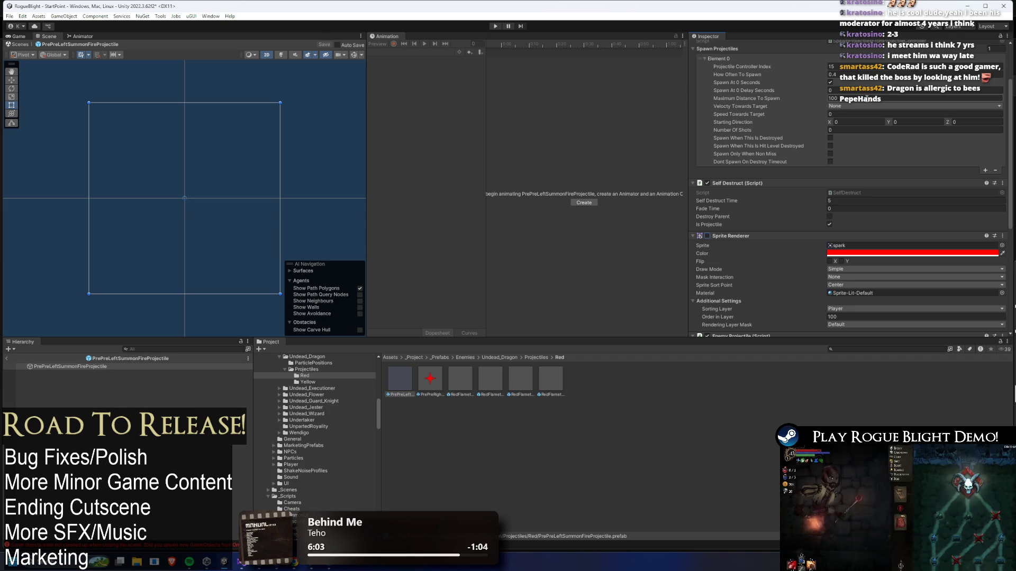
Keep the left prefab's How Often To Spawn at 0.4, save, and hide PrePreRight's red spark sprite
click(841, 75)
text(0.45)
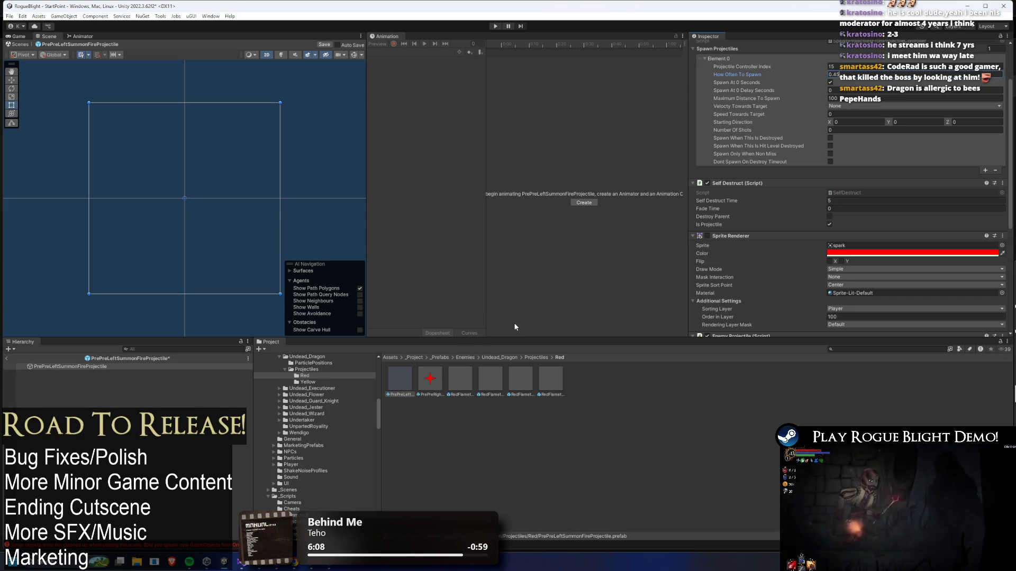
key(BackSpace)
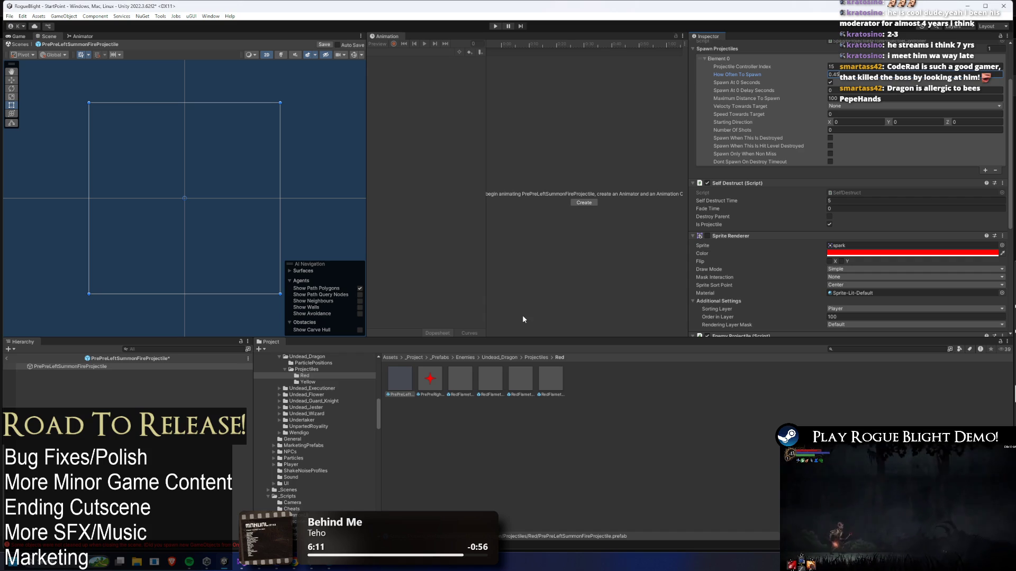
key(ctrl+s)
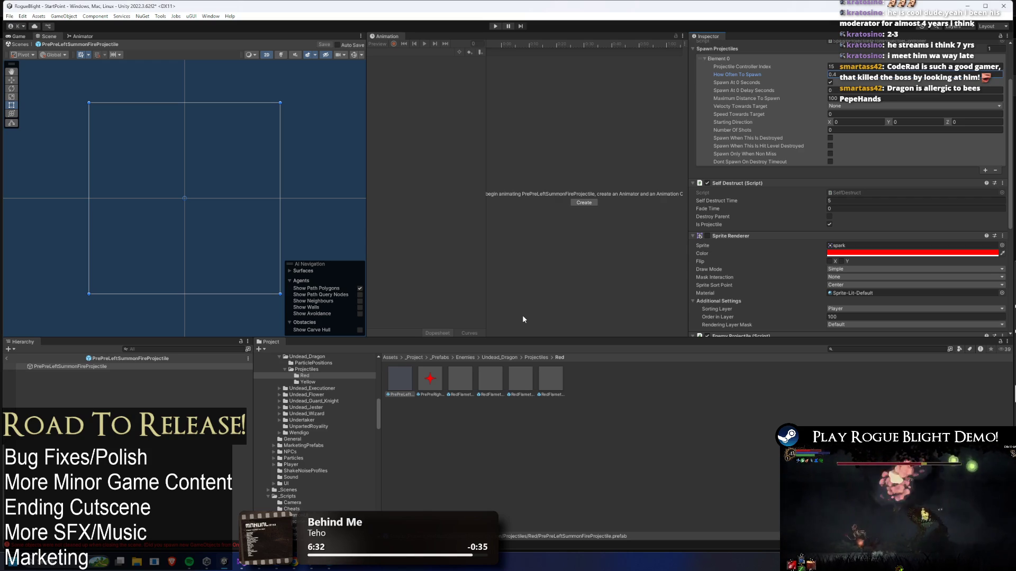
double_click(432, 380)
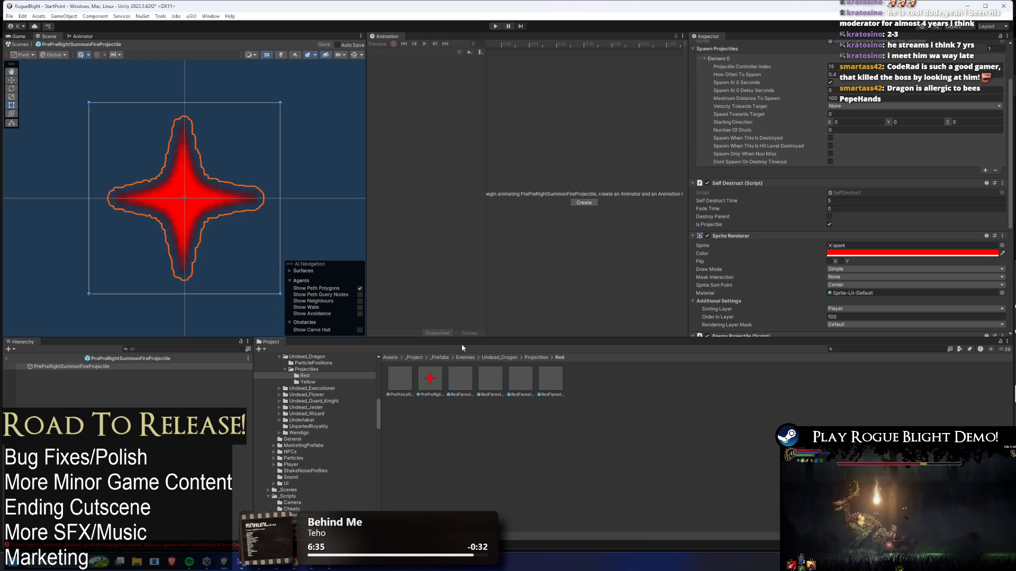
click(708, 236)
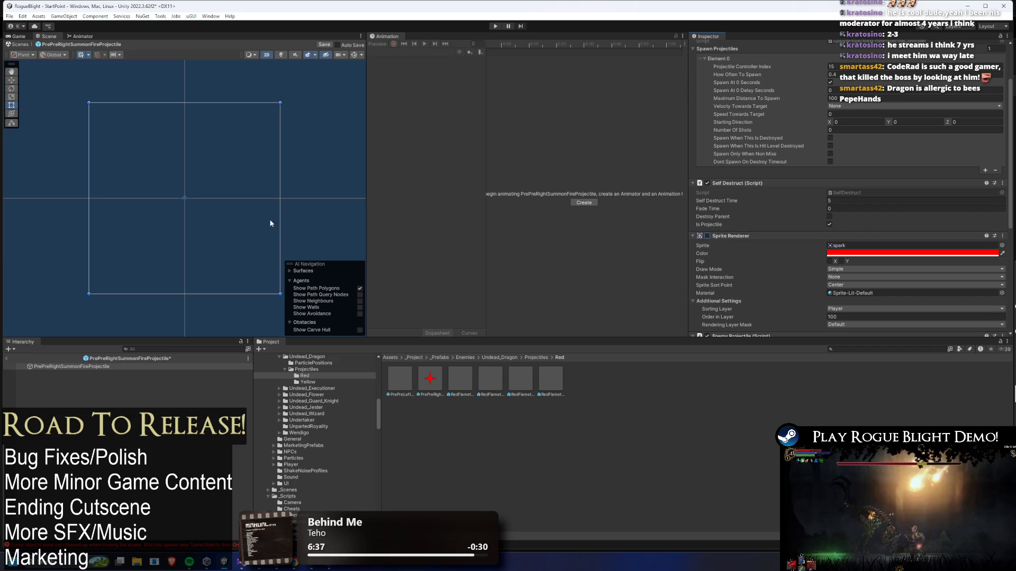
Launch Paint from system search and pick the fill tool
key(super)
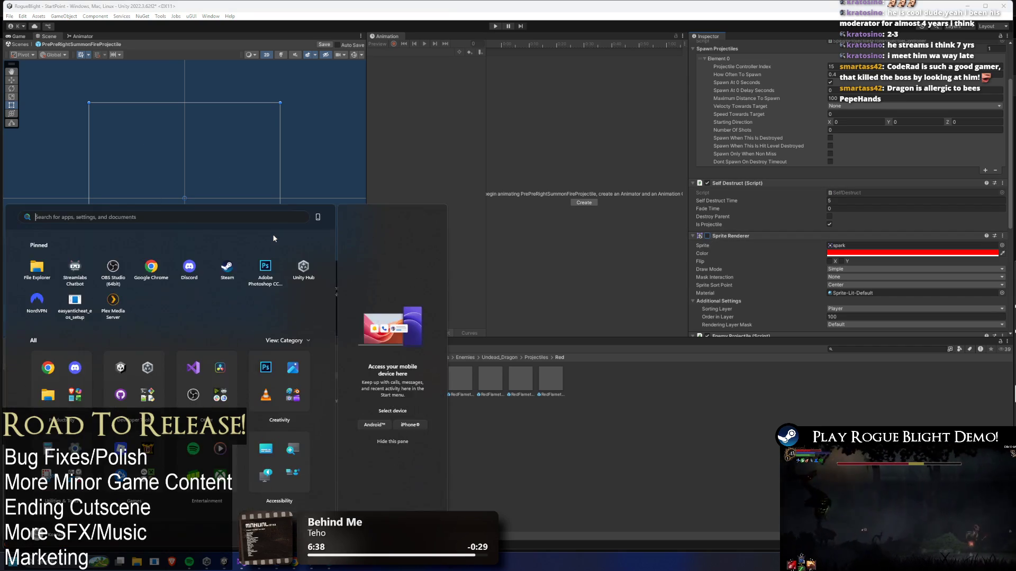
text(pain)
key(Return)
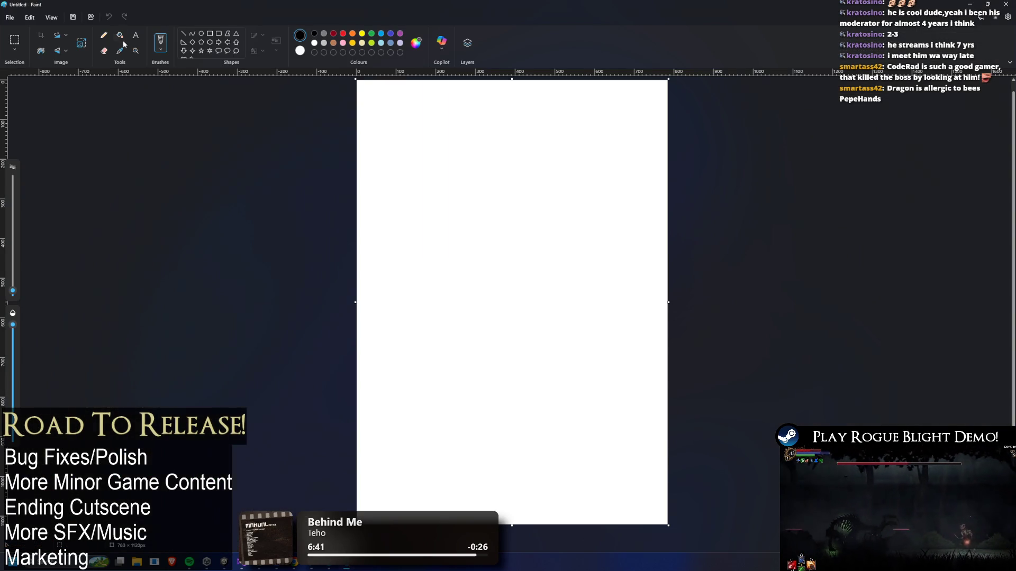
click(119, 36)
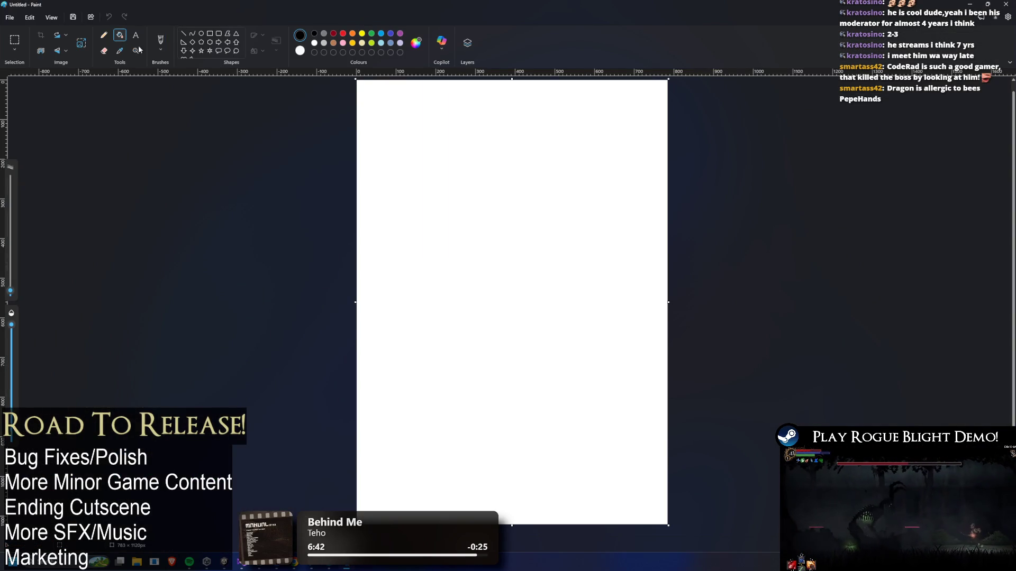
Fill the canvas black and draw four red vertical lines
key(ctrl+shift+i)
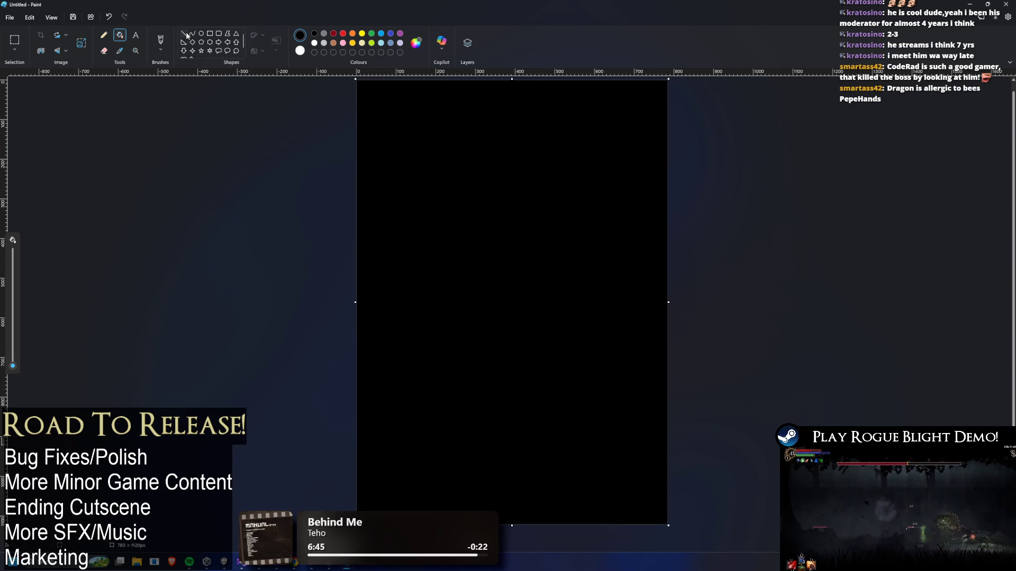
click(184, 34)
click(343, 33)
mouse_move(509, 101)
mouse_down()
mouse_move(499, 318)
mouse_move(512, 341)
mouse_up()
drag(523, 97, 532, 339)
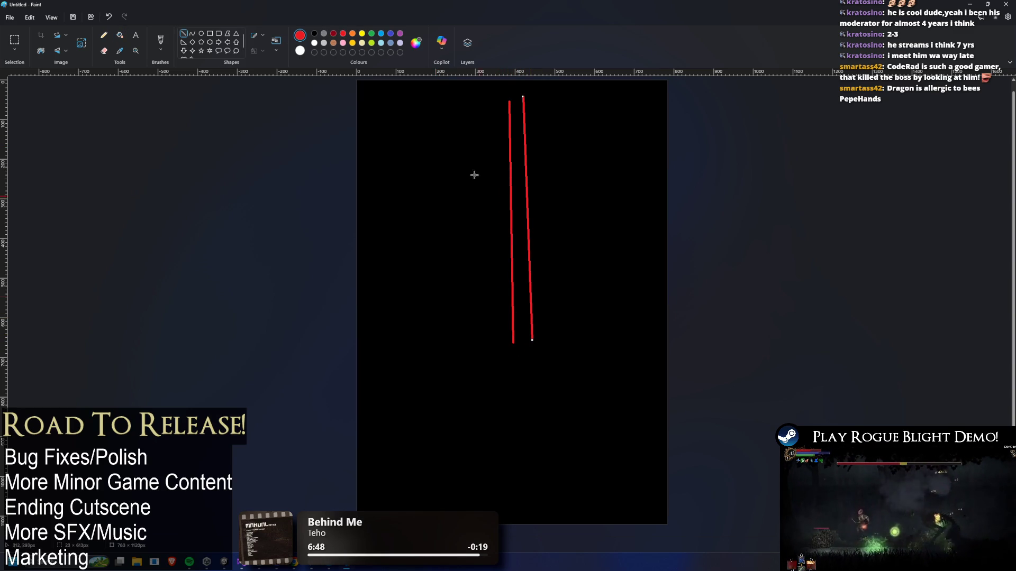
drag(456, 96, 462, 272)
drag(478, 98, 479, 266)
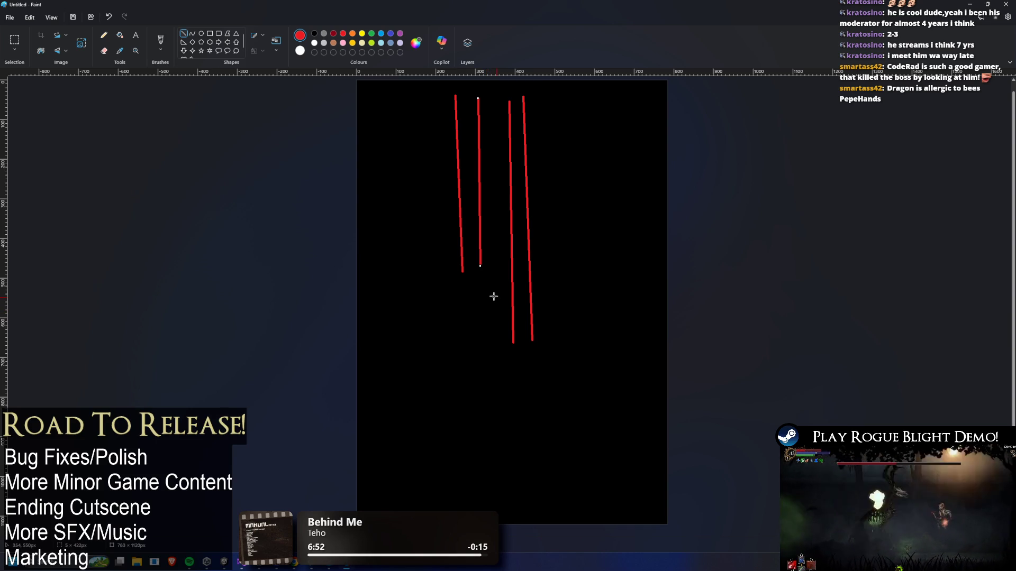
Replace the left pair with shorter red vertical lines plus a short horizontal line below
drag(520, 341, 465, 268)
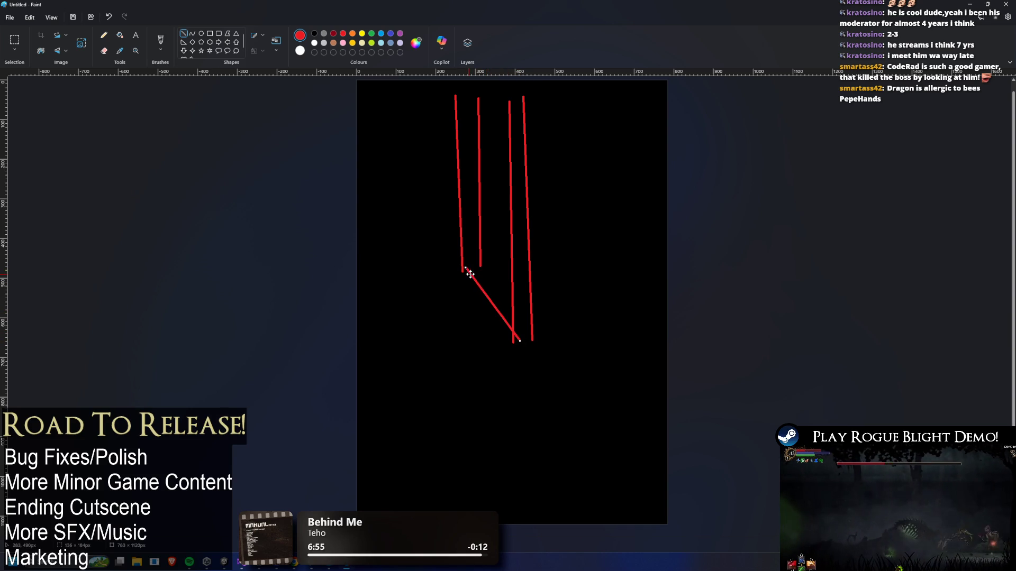
key(ctrl+z)
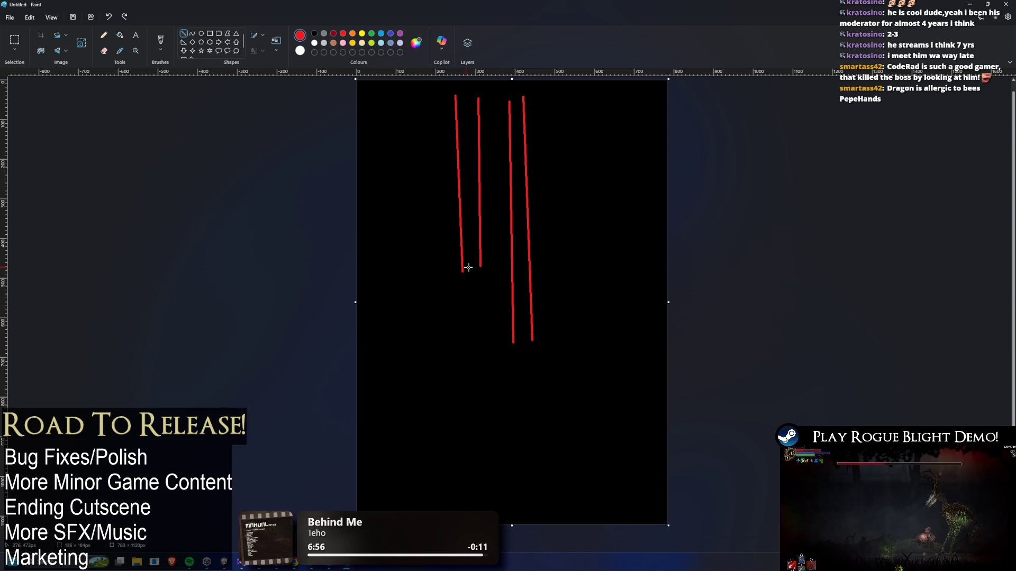
key(ctrl+z)
key(ctrl+z)
mouse_move(461, 96)
mouse_down()
mouse_move(465, 232)
mouse_move(465, 217)
mouse_up()
drag(484, 102, 482, 217)
drag(464, 263, 488, 262)
drag(464, 215, 486, 215)
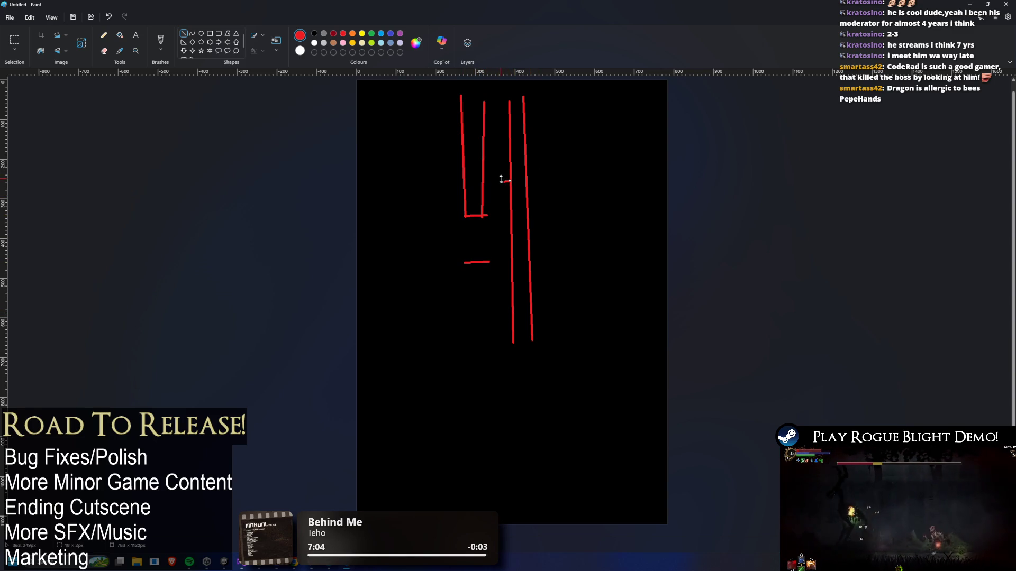
key(ctrl+z)
Add connecting lines, arrows and a diagonal to the red sketch, then return to Unity
drag(484, 183, 509, 182)
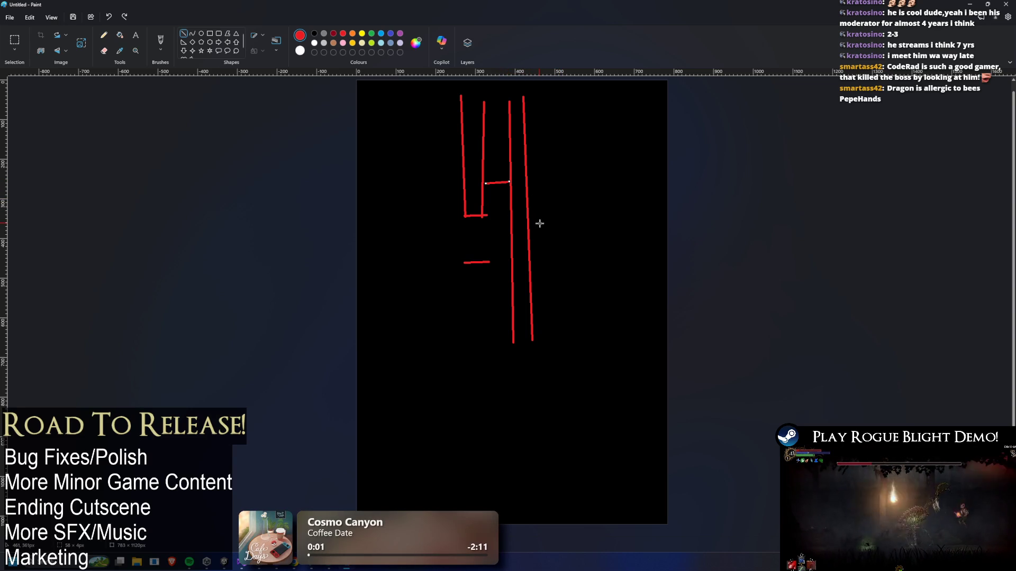
drag(472, 303, 498, 306)
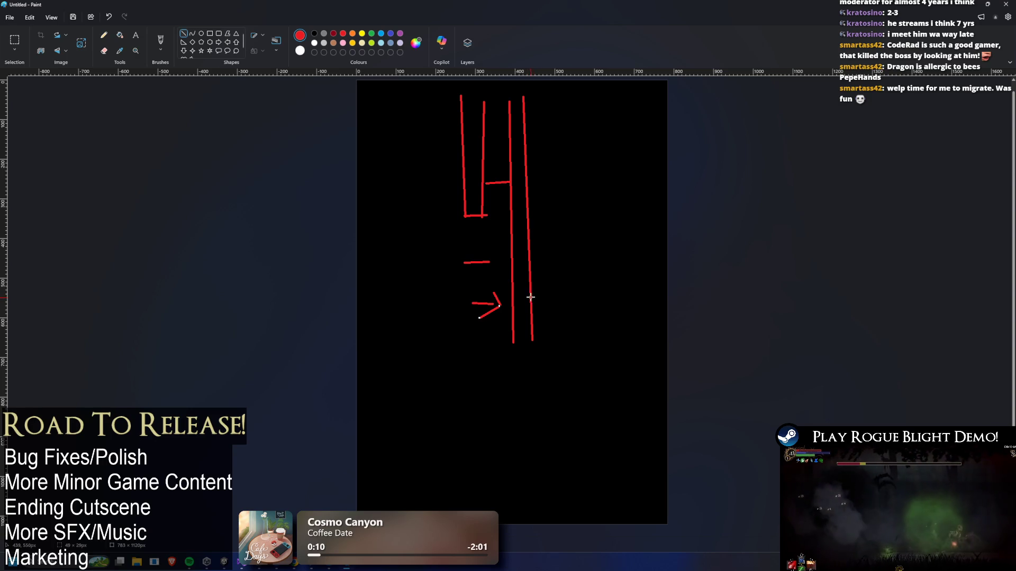
click(535, 296)
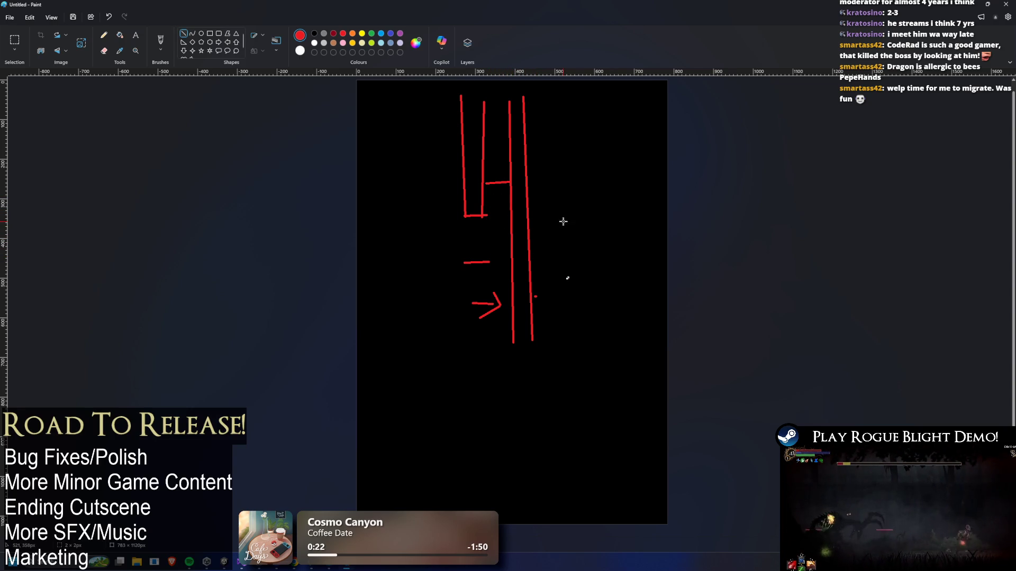
drag(511, 231, 550, 230)
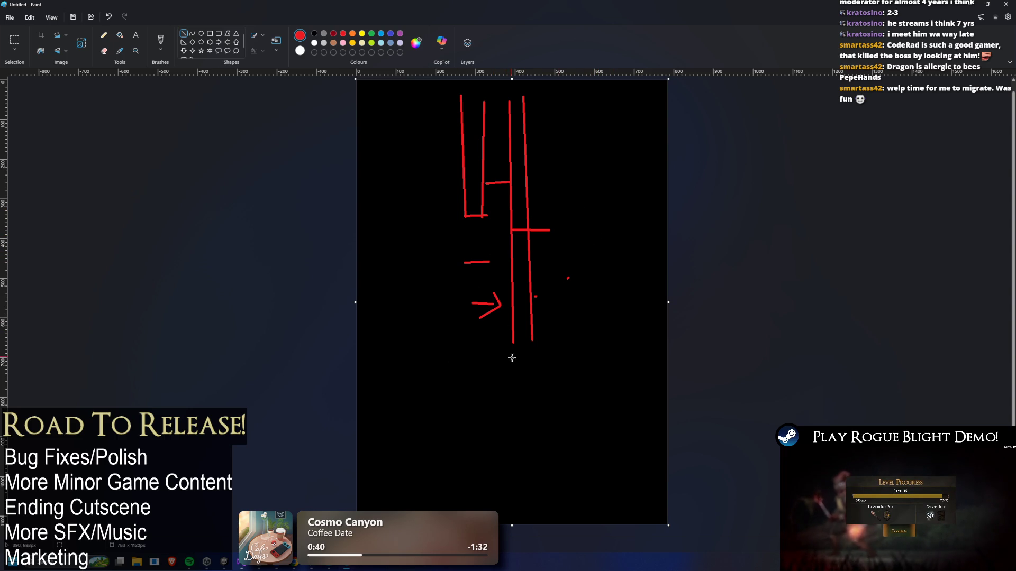
drag(540, 367, 447, 366)
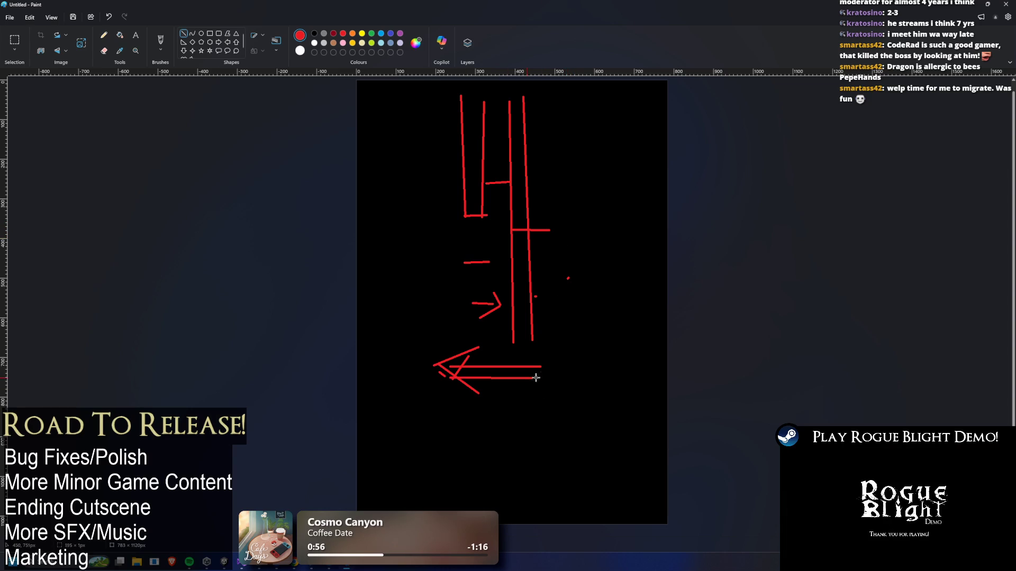
drag(526, 348, 551, 372)
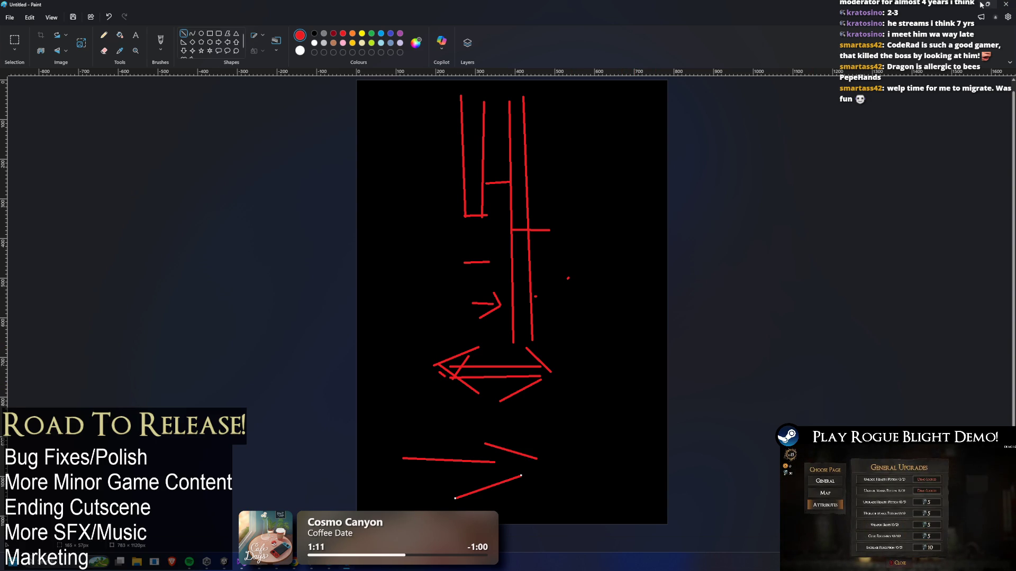
click(970, 4)
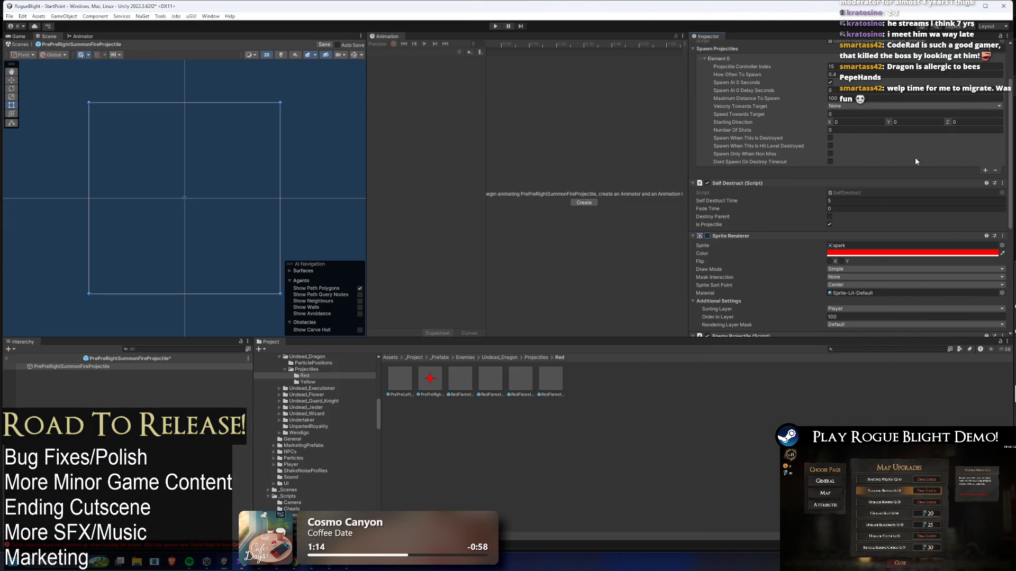
Set PrePreRightSummonFireProjectile's How Often To Spawn to 0.5, save, and verify the value
scroll(927, 158, up, 2)
scroll(926, 157, up, 1)
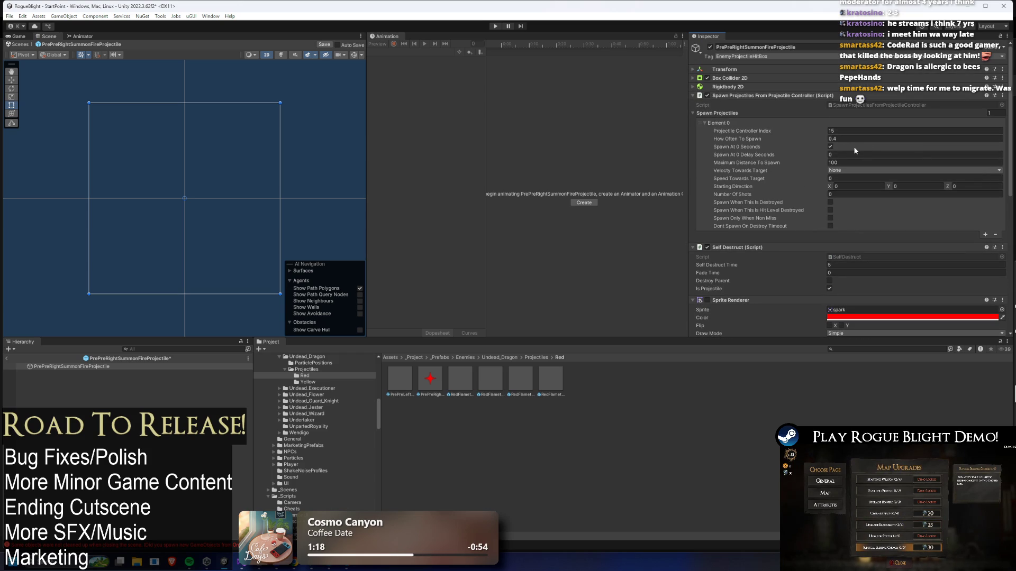
click(843, 140)
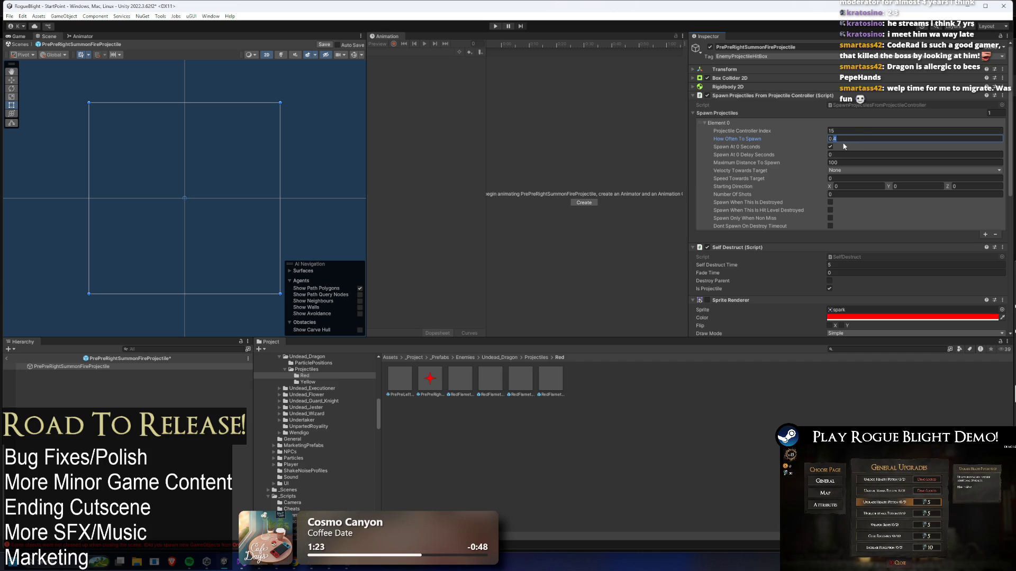
text(0.5)
key(ctrl+s)
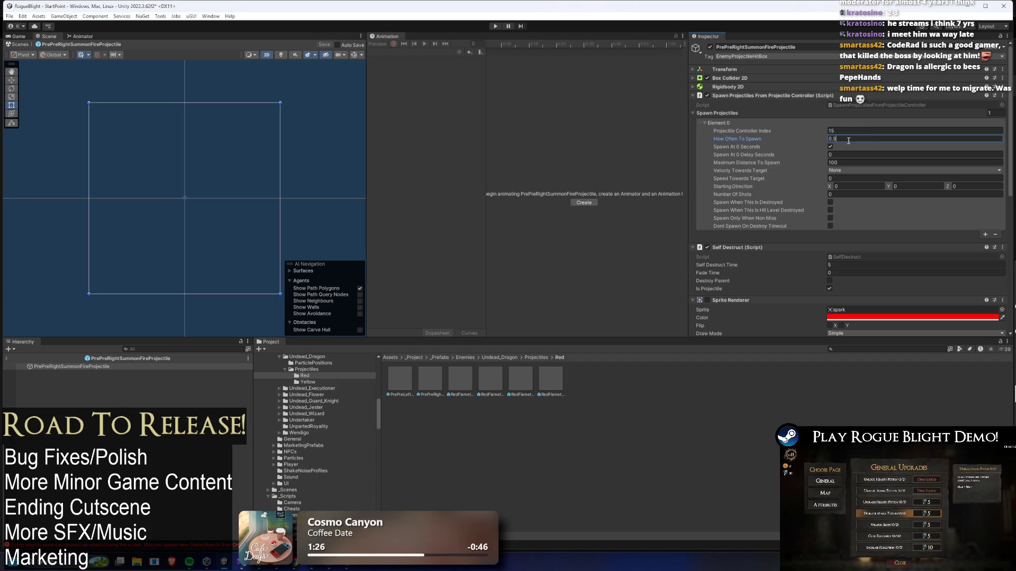
click(430, 378)
click(834, 192)
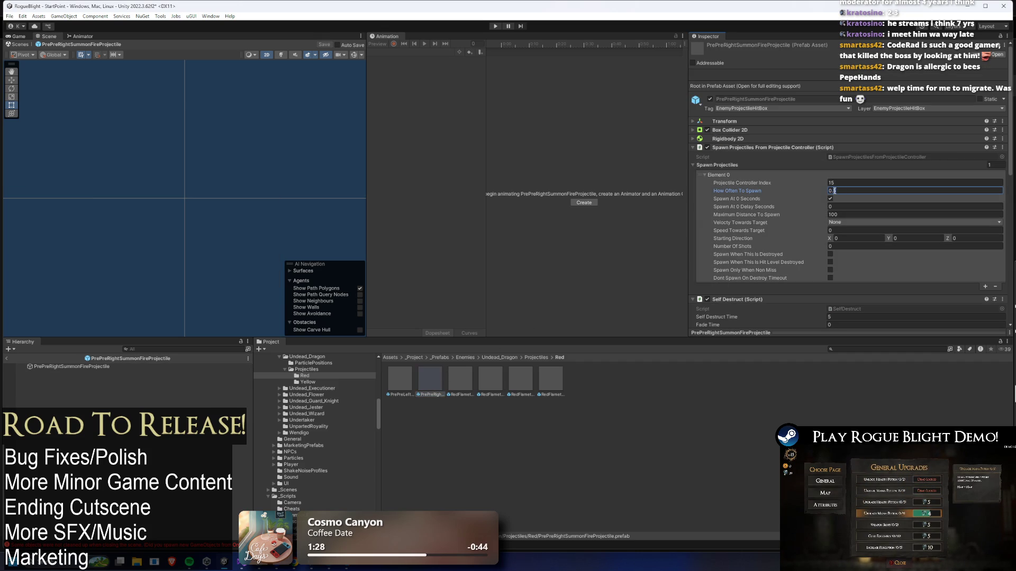
Set PrePreLeftSummonFireProjectile's spawn interval to 0.4, then search for and open UndeadDragon_Prefab
double_click(397, 379)
click(835, 139)
click(644, 412)
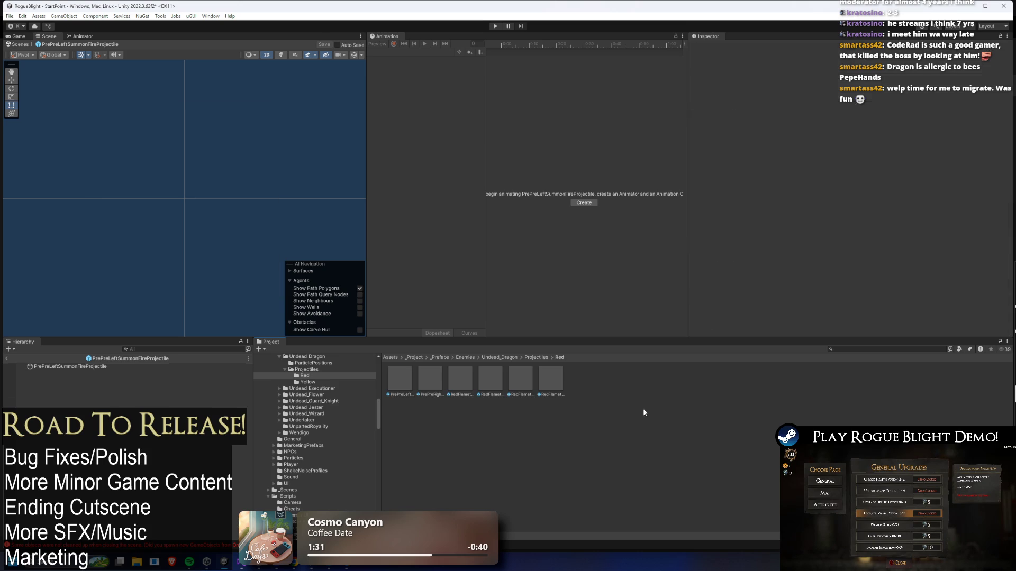
click(541, 359)
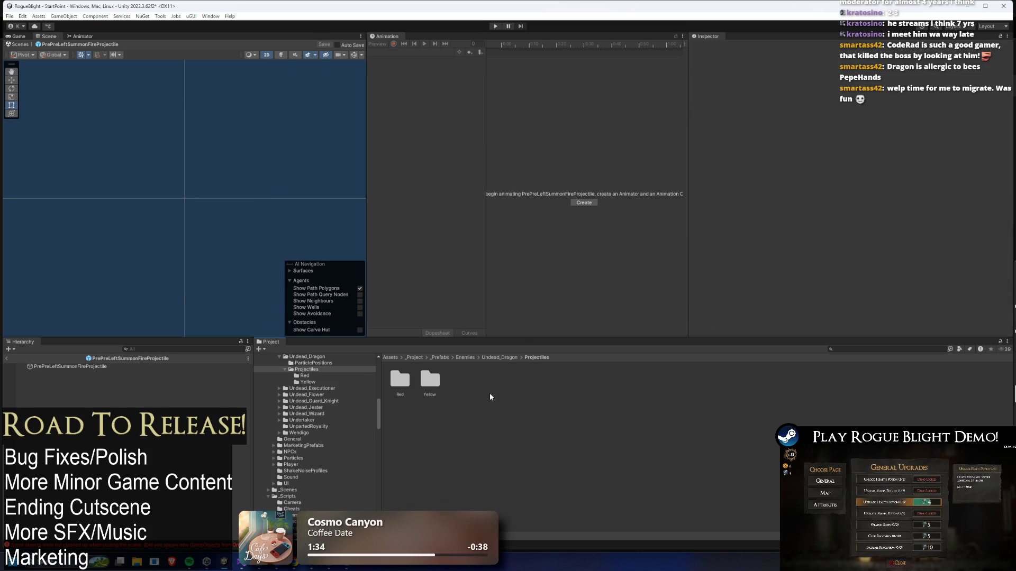
text(undead dragon prefa)
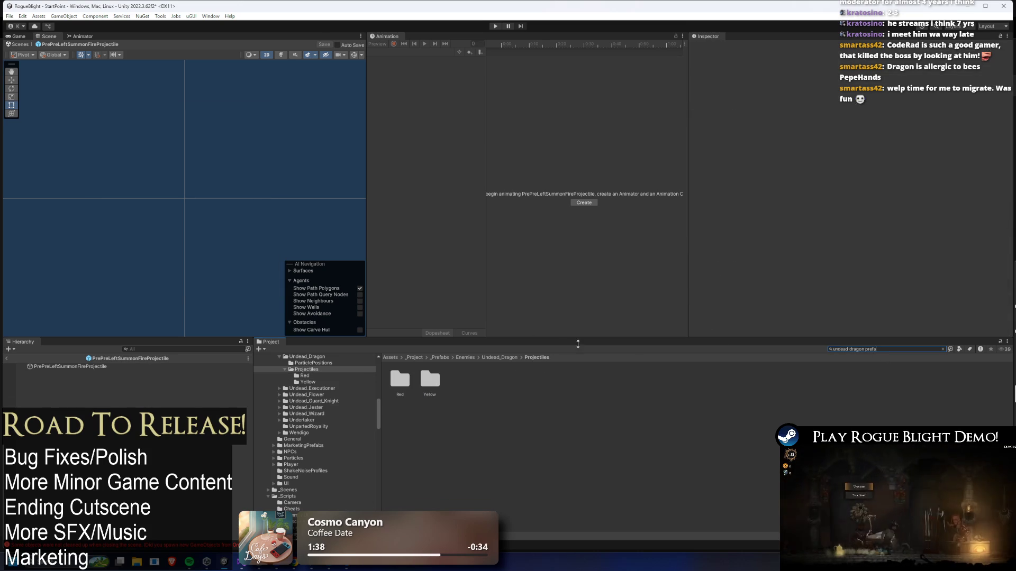
double_click(430, 379)
Set Velocity X of the 13 Pre Pre Left (P2) projectiles to -0.8 and save the prefab
scroll(949, 174, down, 5)
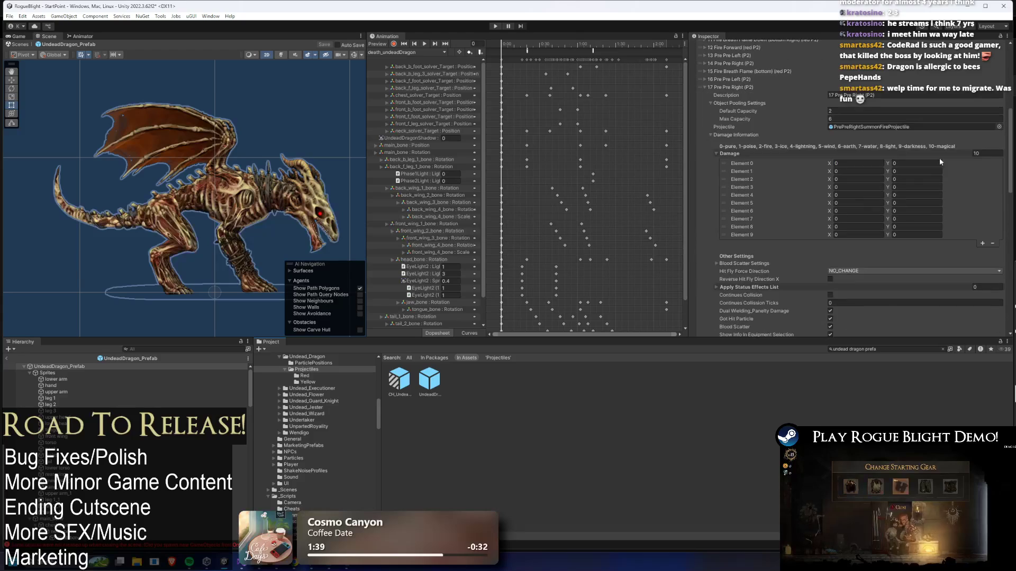
scroll(847, 212, down, 12)
click(853, 242)
text(0.8)
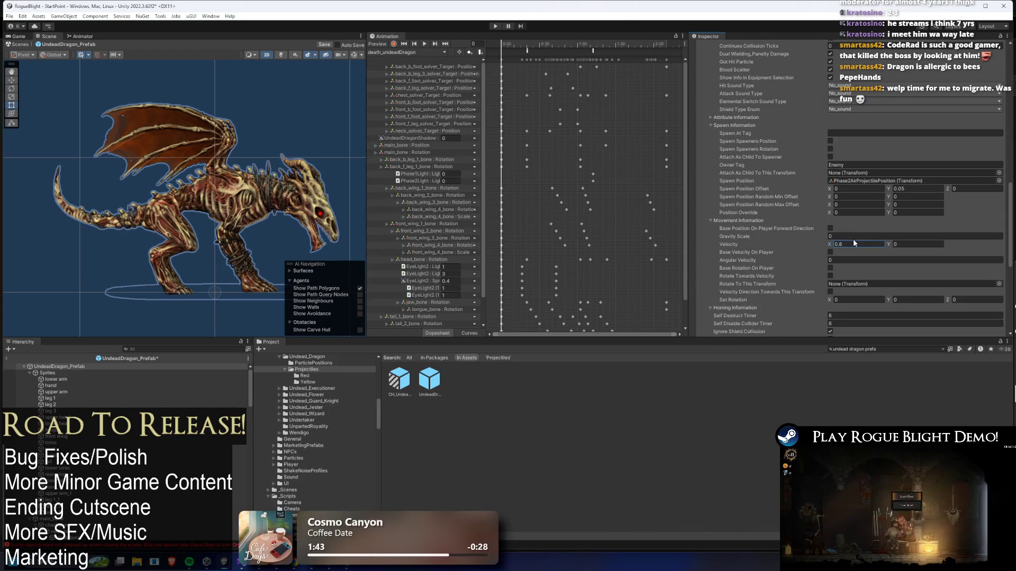
scroll(856, 215, up, 6)
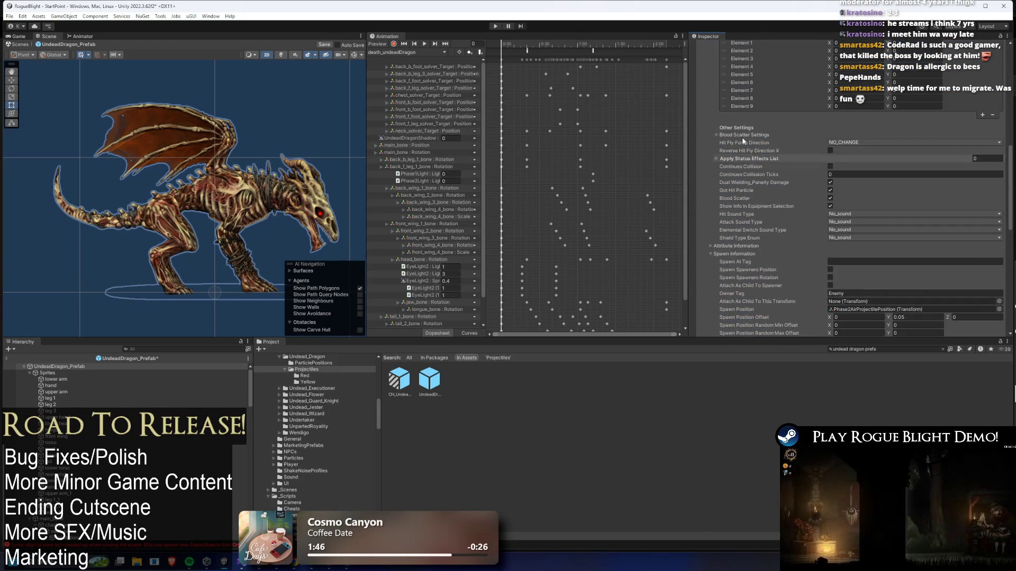
click(743, 158)
scroll(846, 190, down, 1)
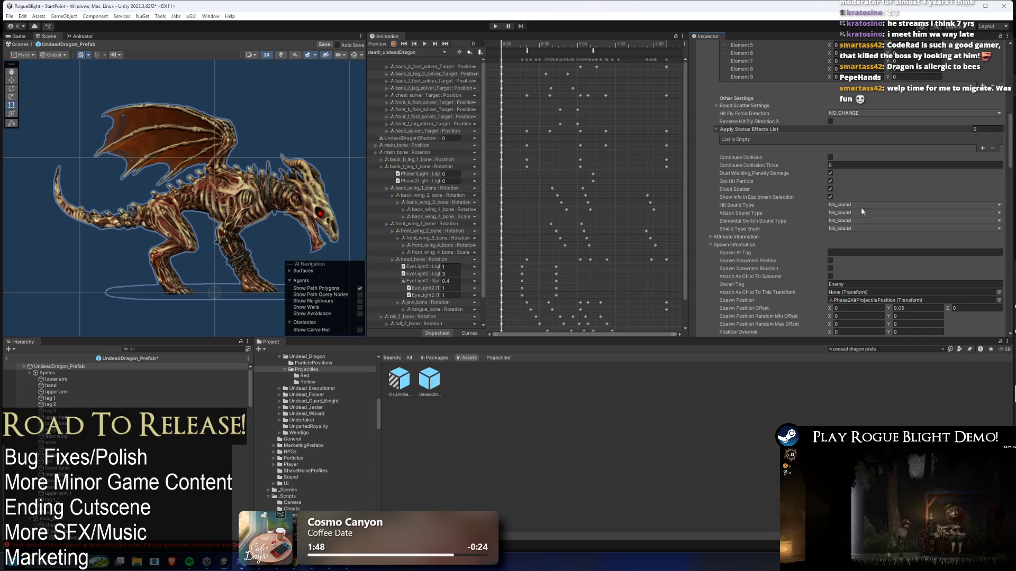
scroll(866, 199, down, 4)
text(-0.8)
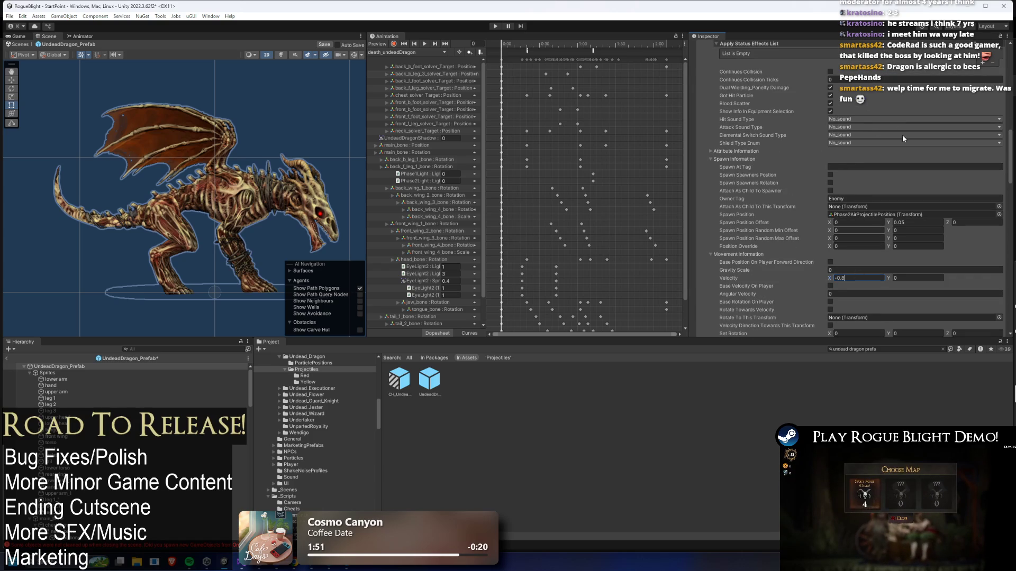
key(ctrl+s)
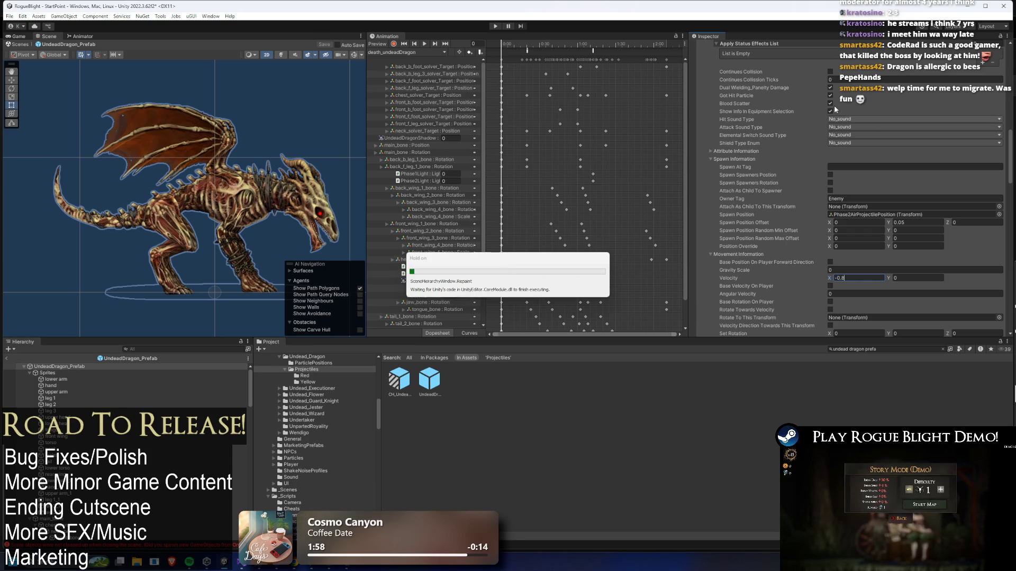
Review the dragon's projectile entries, then enter Play mode, ignoring the prefab-mode warning
scroll(852, 127, down, 5)
scroll(831, 135, down, 15)
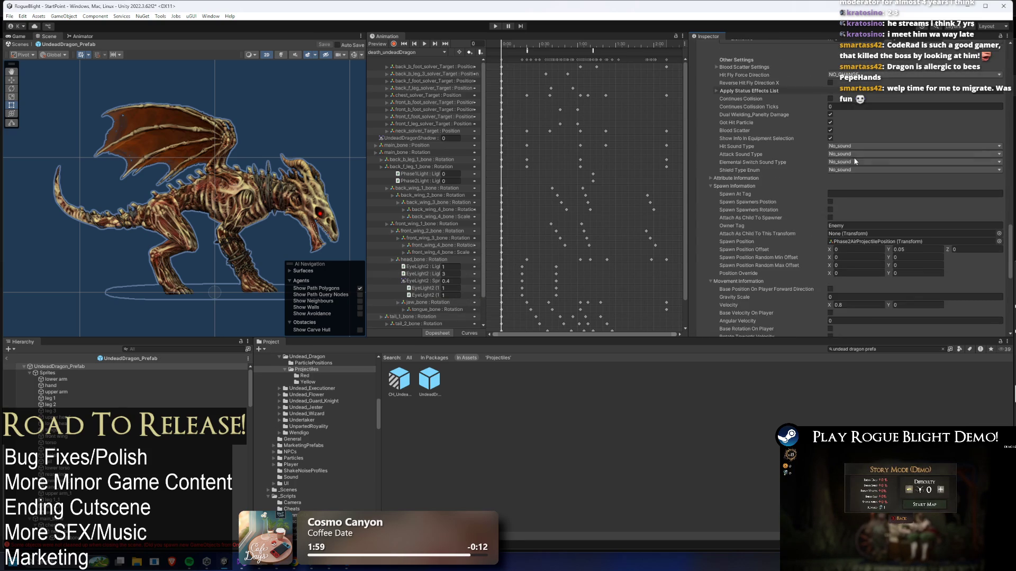
scroll(857, 212, down, 9)
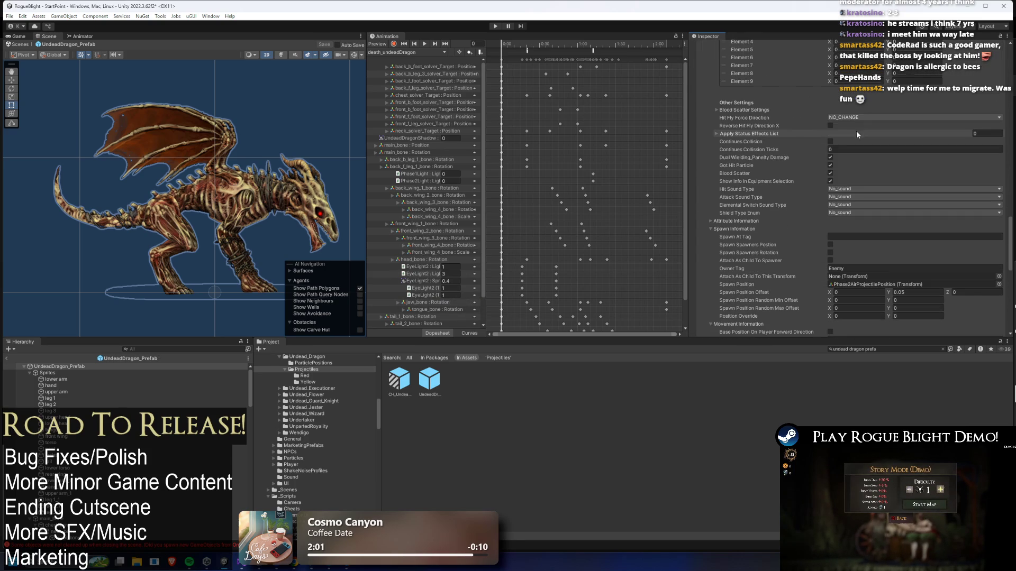
scroll(897, 228, up, 12)
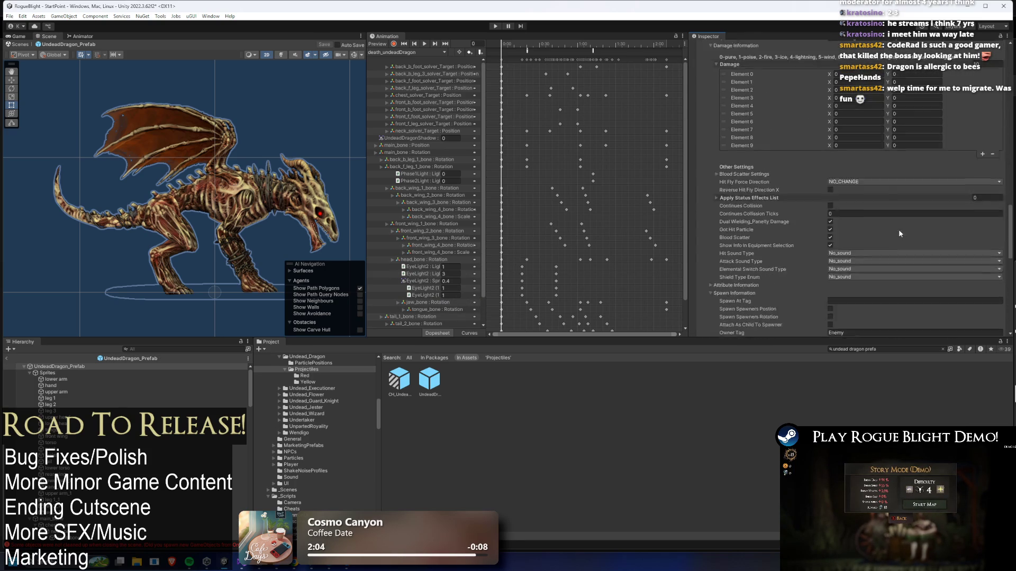
scroll(840, 215, up, 7)
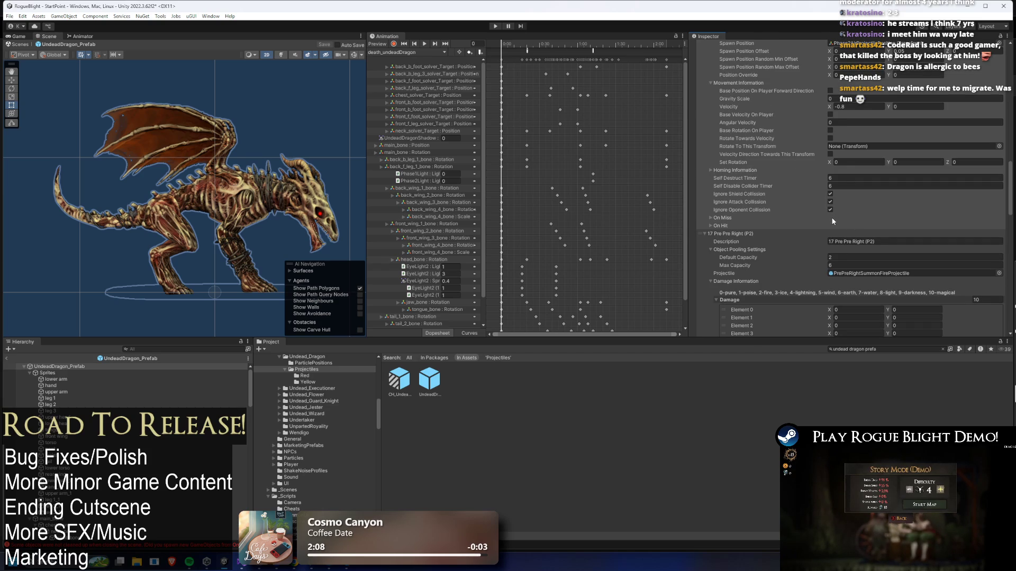
scroll(857, 169, up, 10)
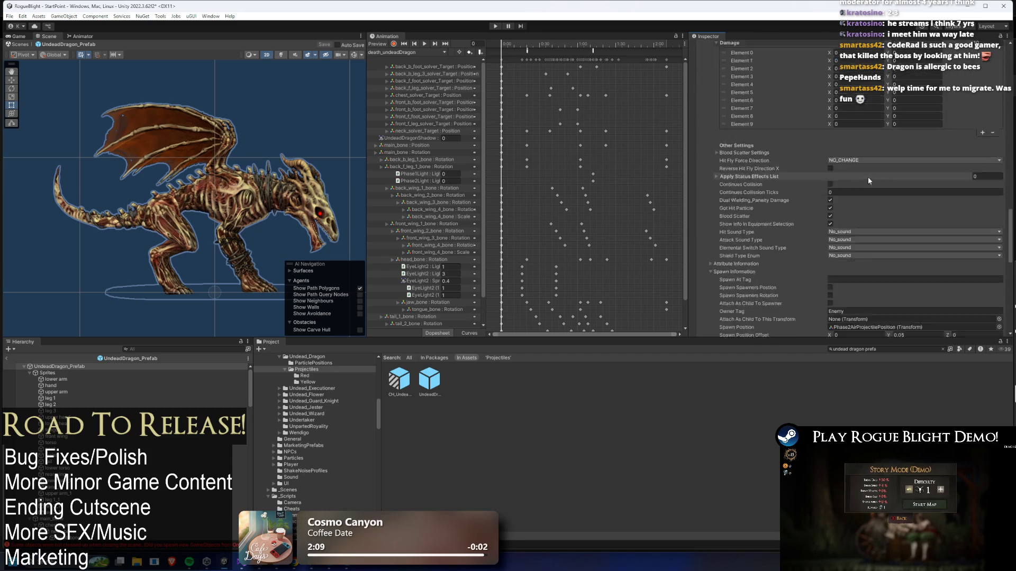
scroll(855, 216, down, 12)
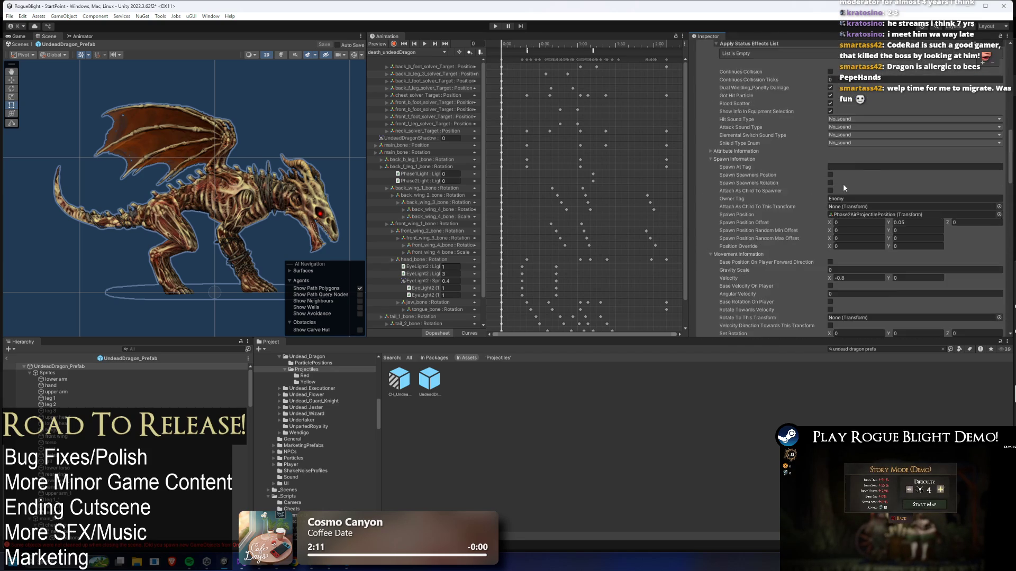
scroll(835, 198, down, 5)
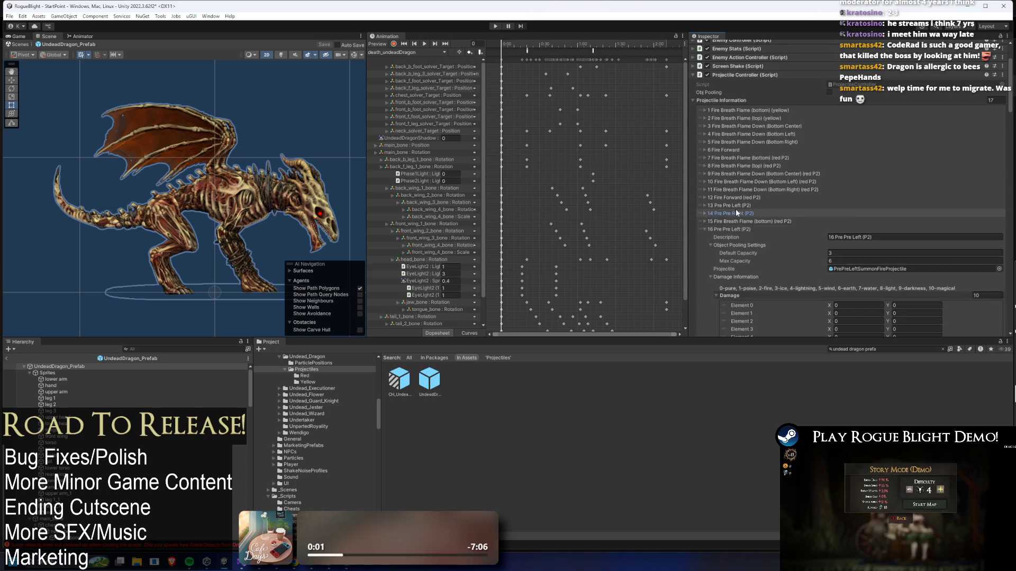
scroll(857, 227, down, 4)
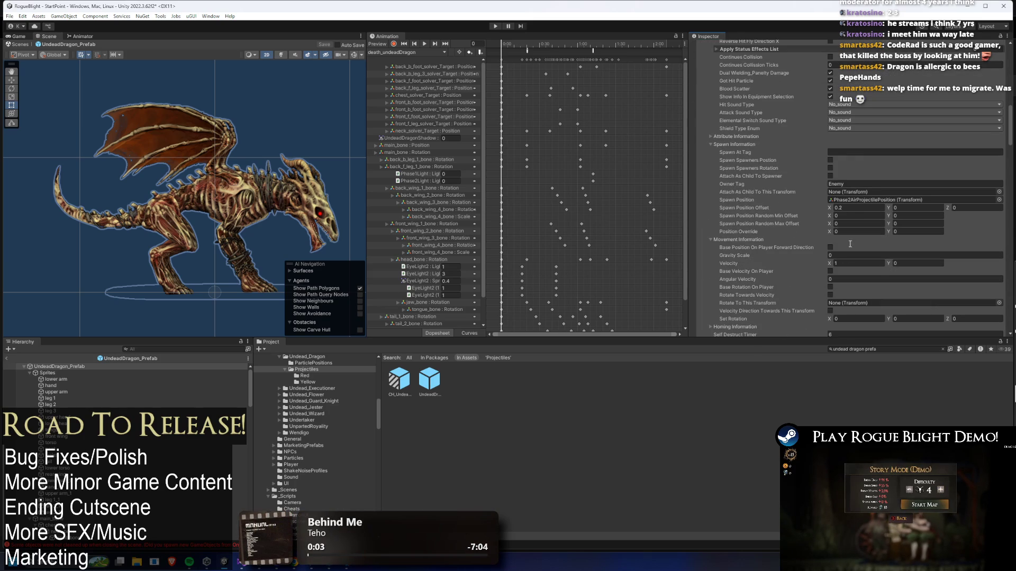
scroll(836, 201, up, 9)
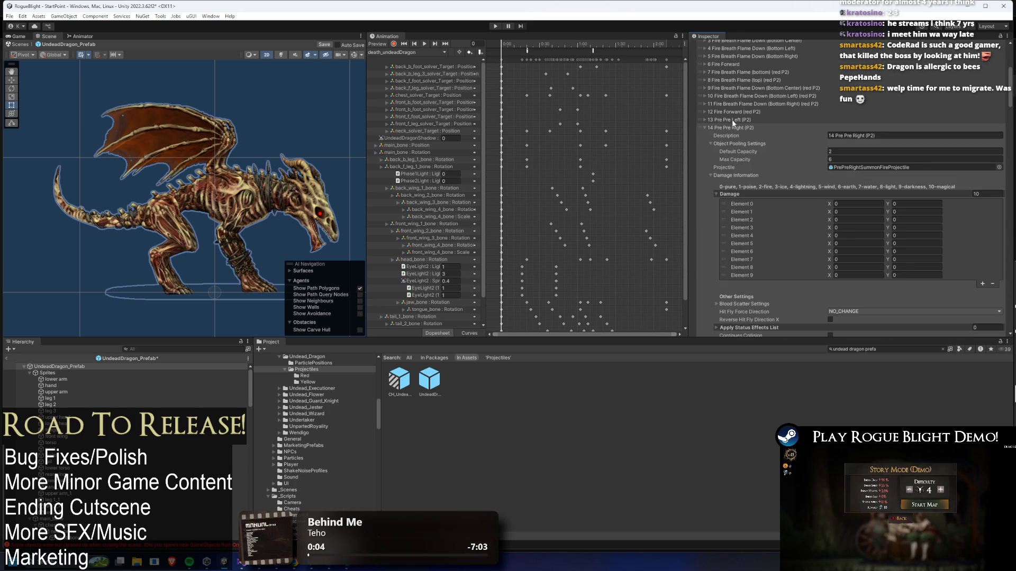
scroll(783, 143, up, 3)
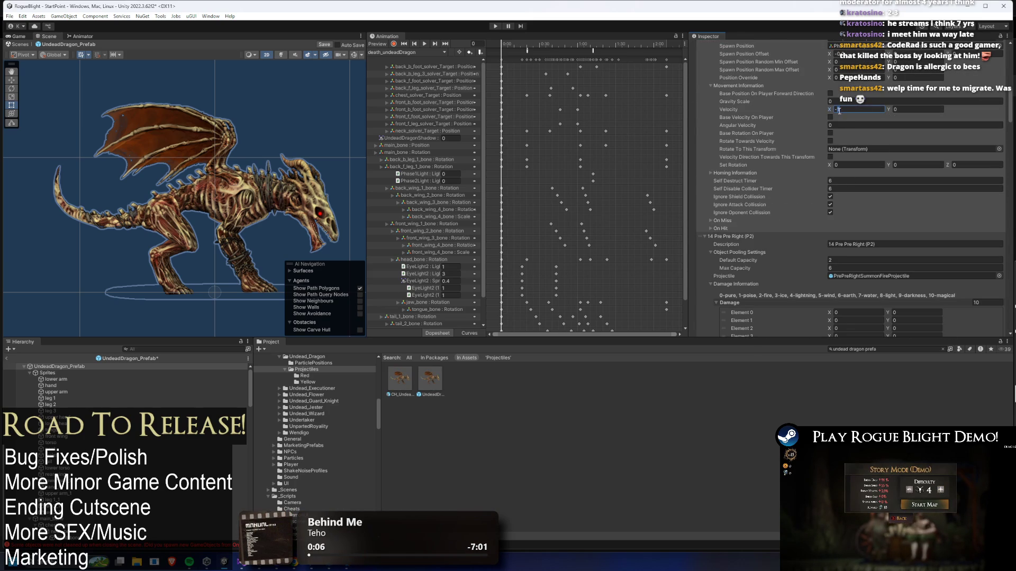
text(-0.8)
click(495, 26)
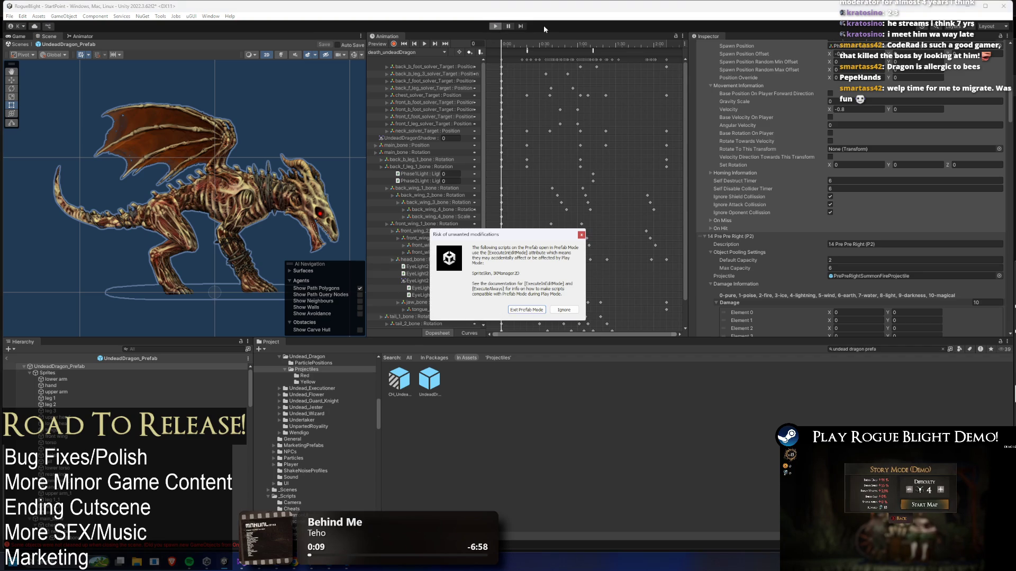
key(Escape)
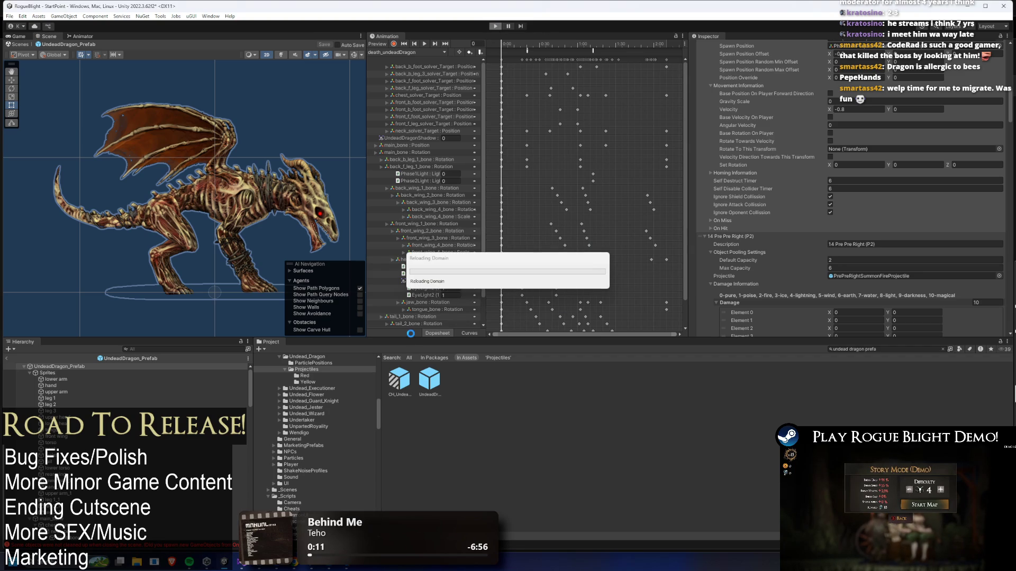
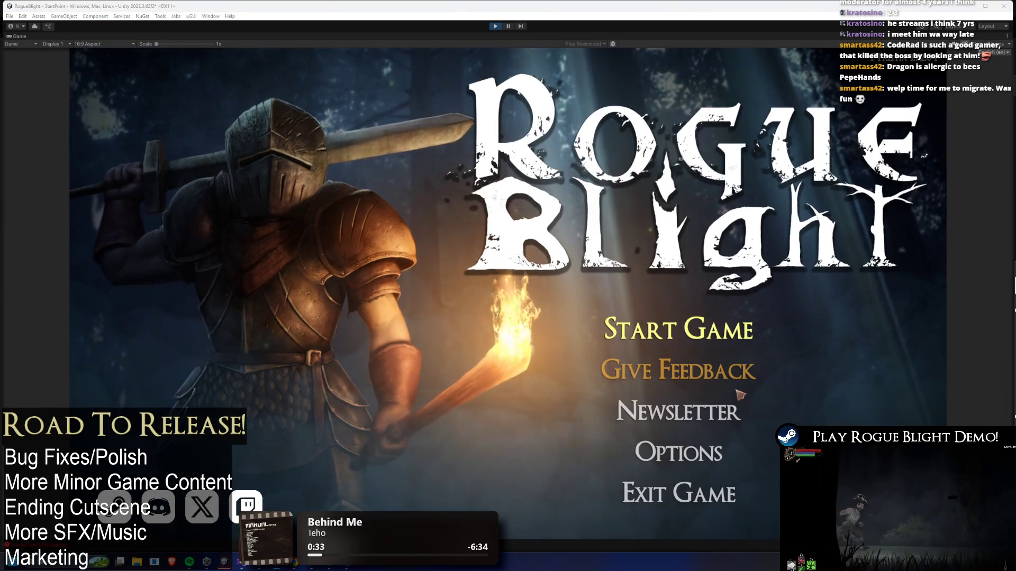
Start the game, load the save slot, and toggle the F1 enemy-health cheat on and off
click(679, 329)
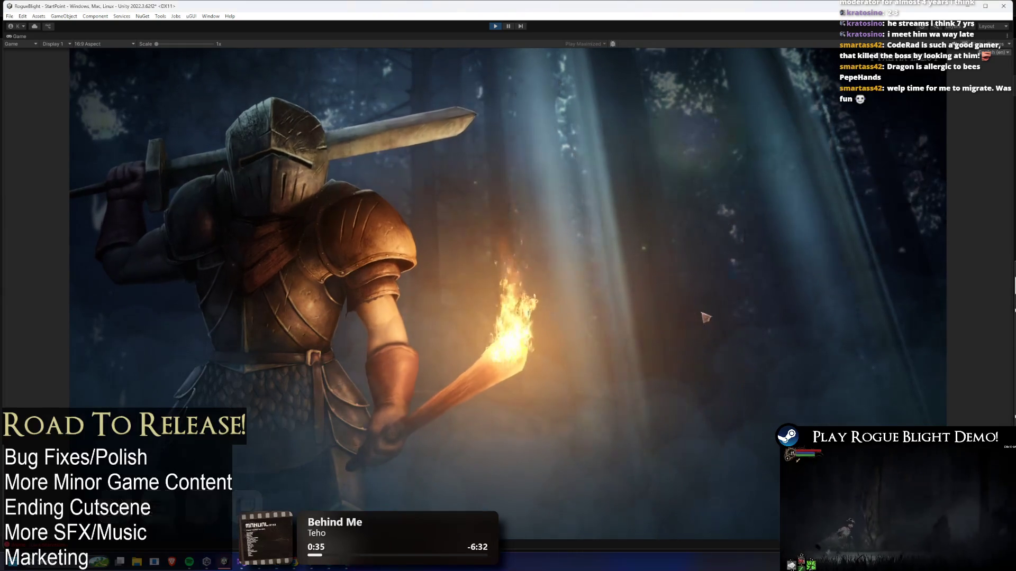
click(718, 307)
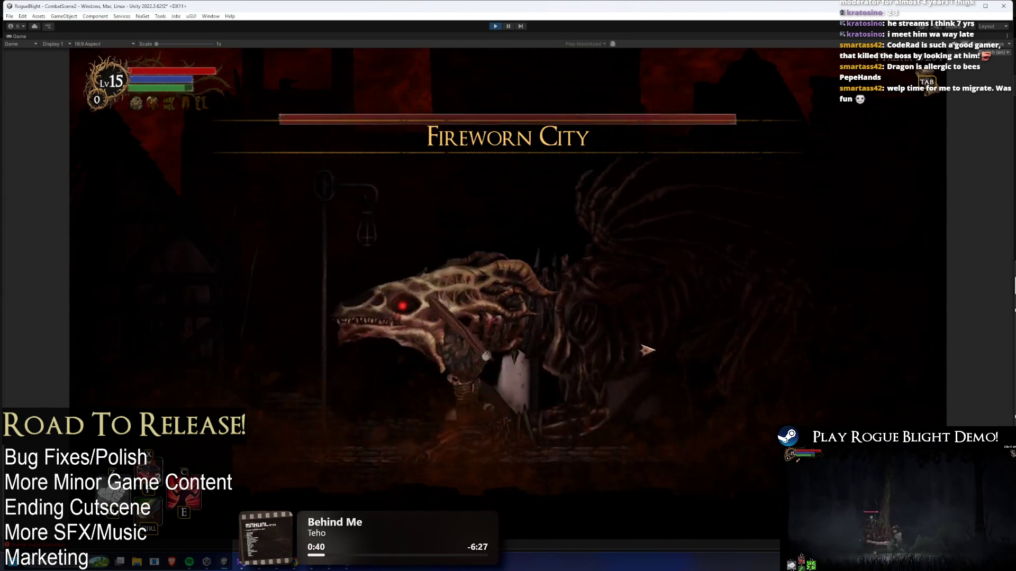
key(F1)
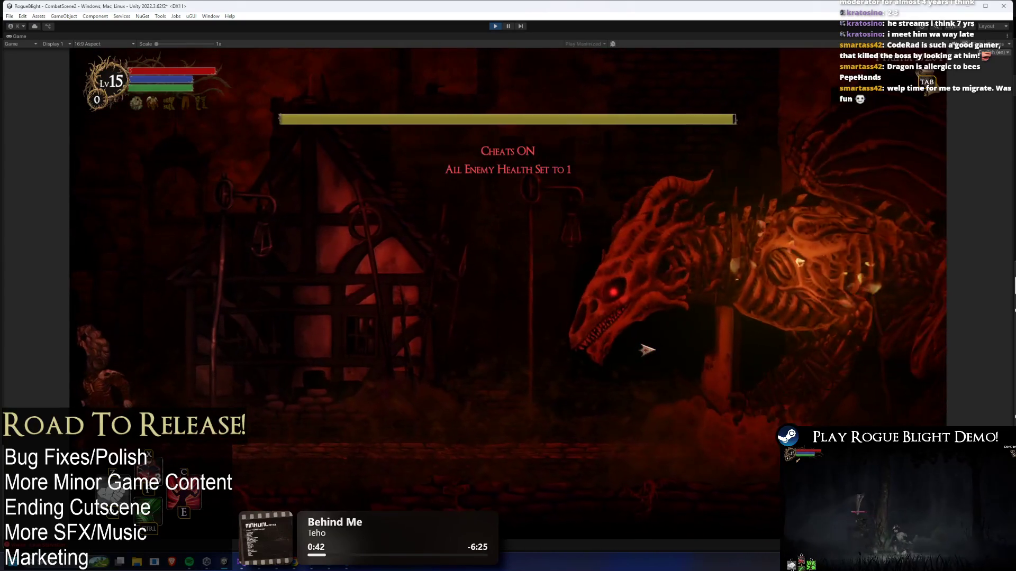
key(F1)
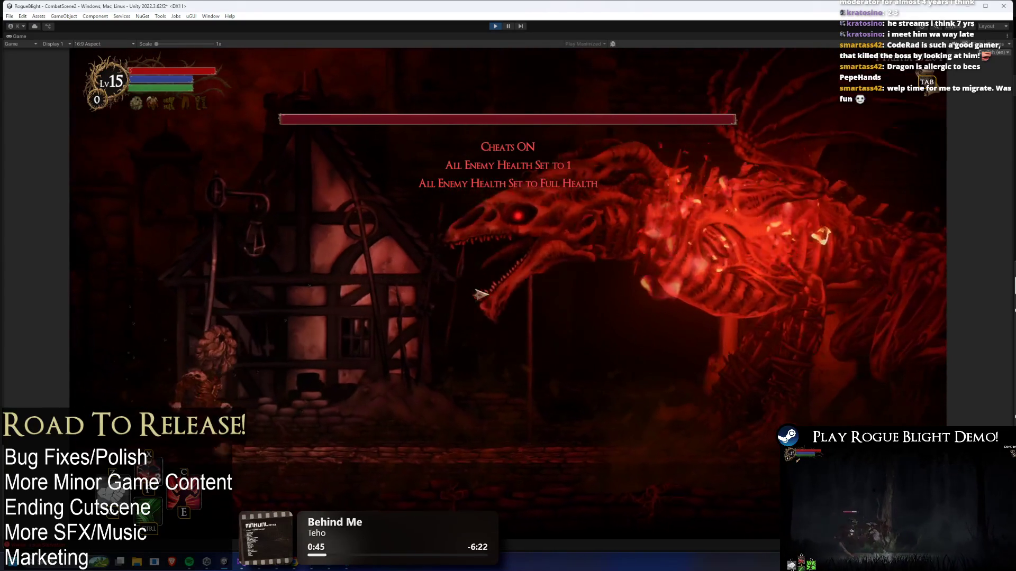
Fight the skeletal dragon boss, dodging its fire and striking its head
key(d)
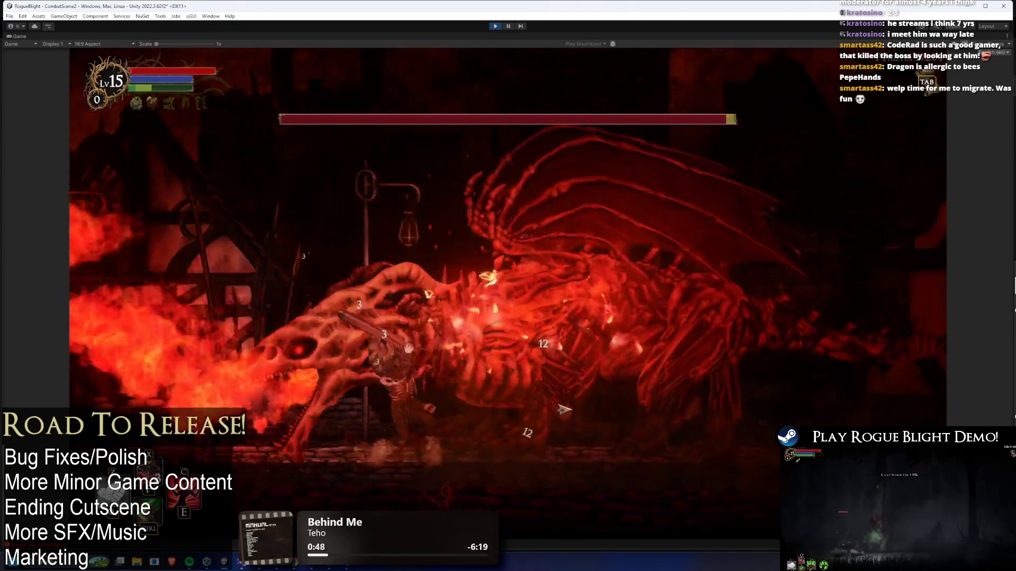
click(562, 409)
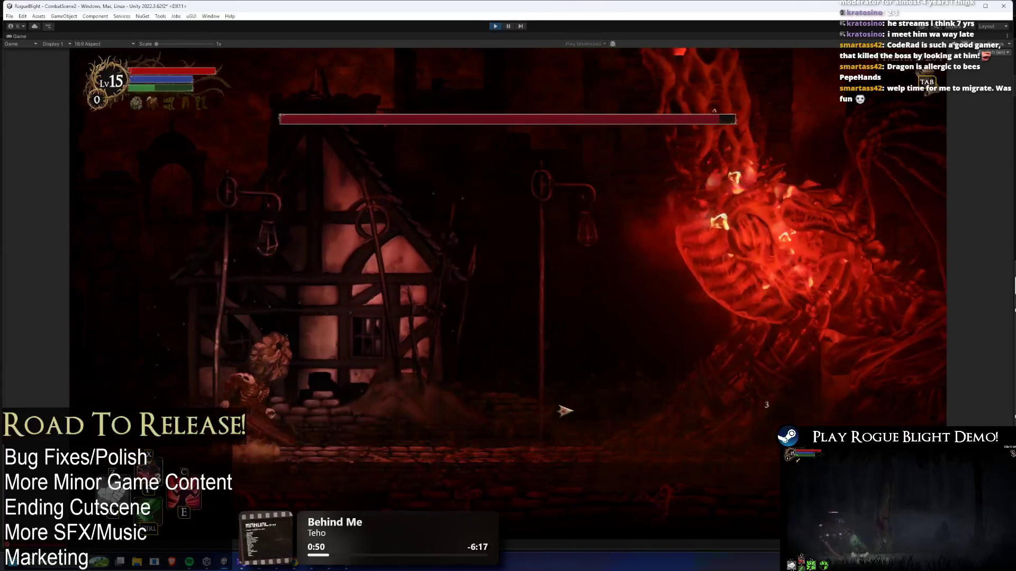
click(565, 410)
key(a)
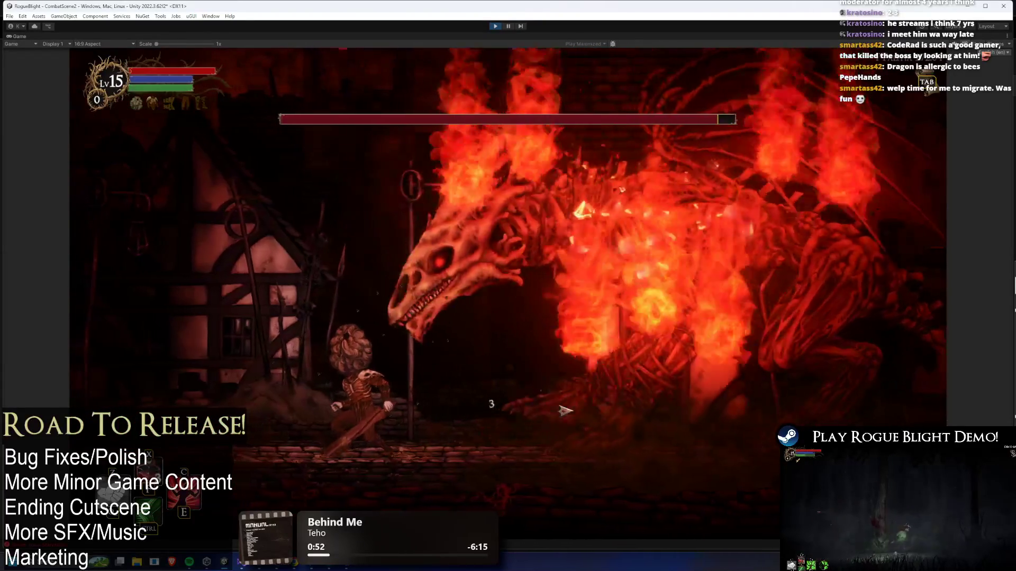
key(d)
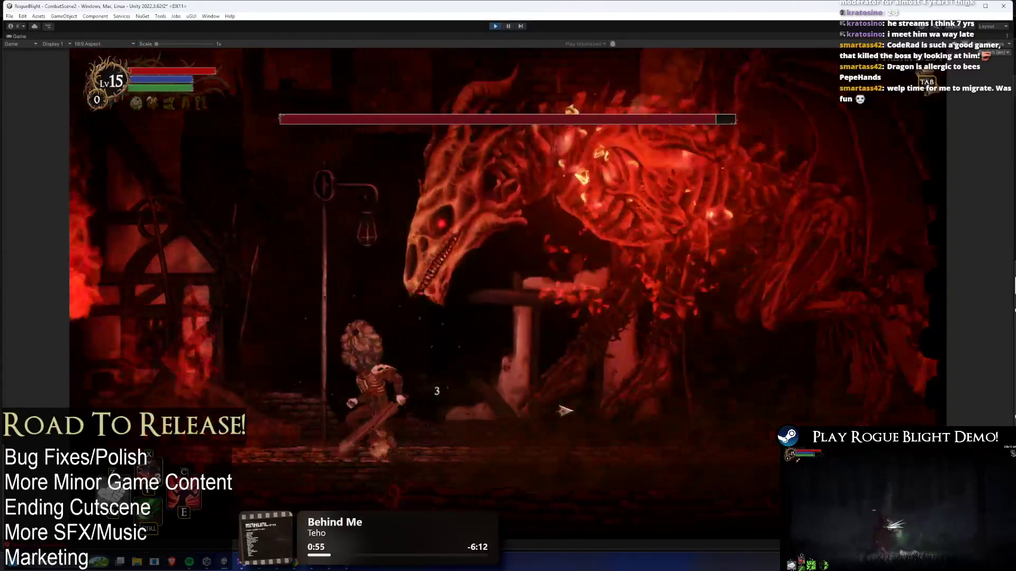
key(d)
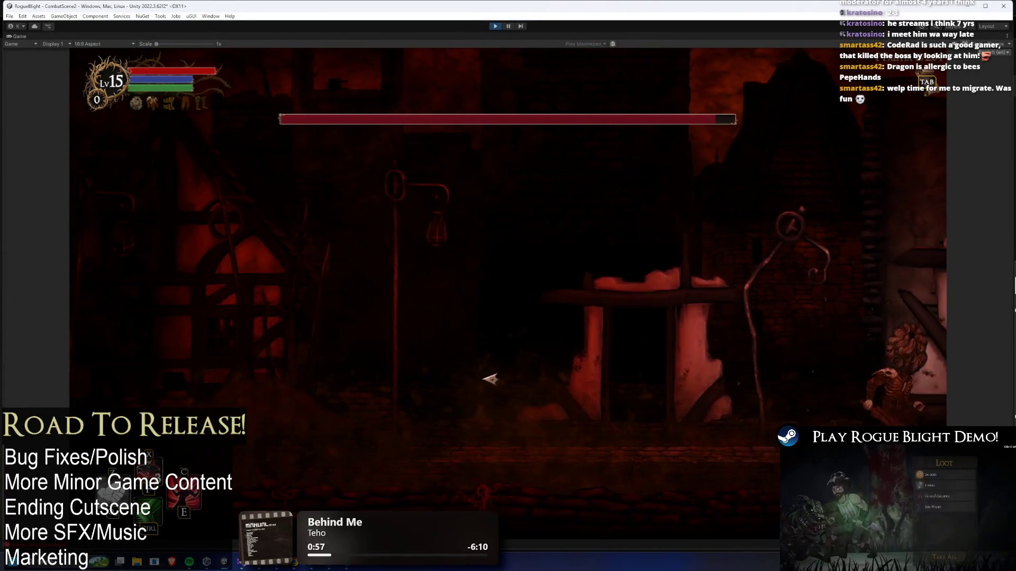
key(a)
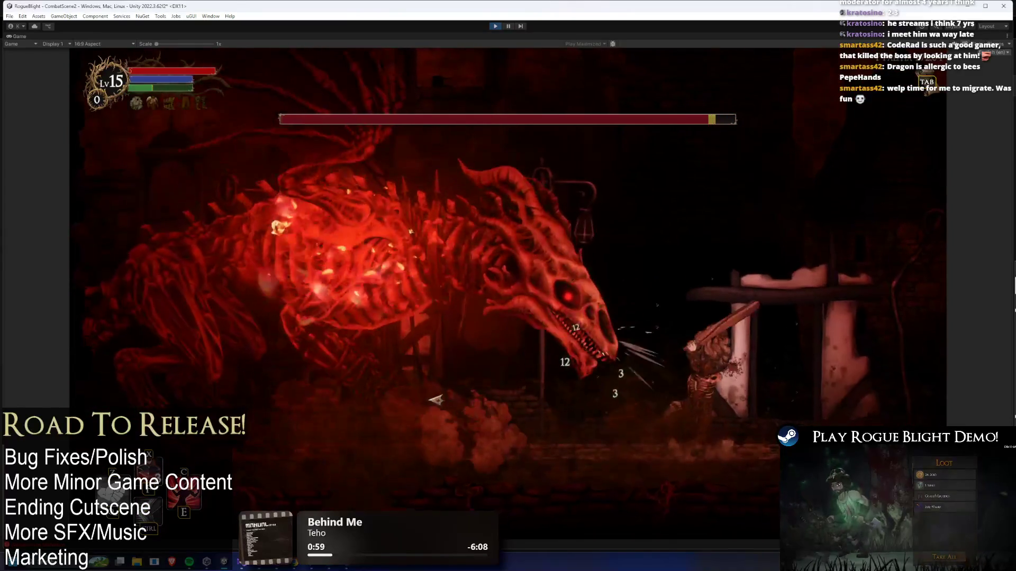
click(450, 400)
key(d)
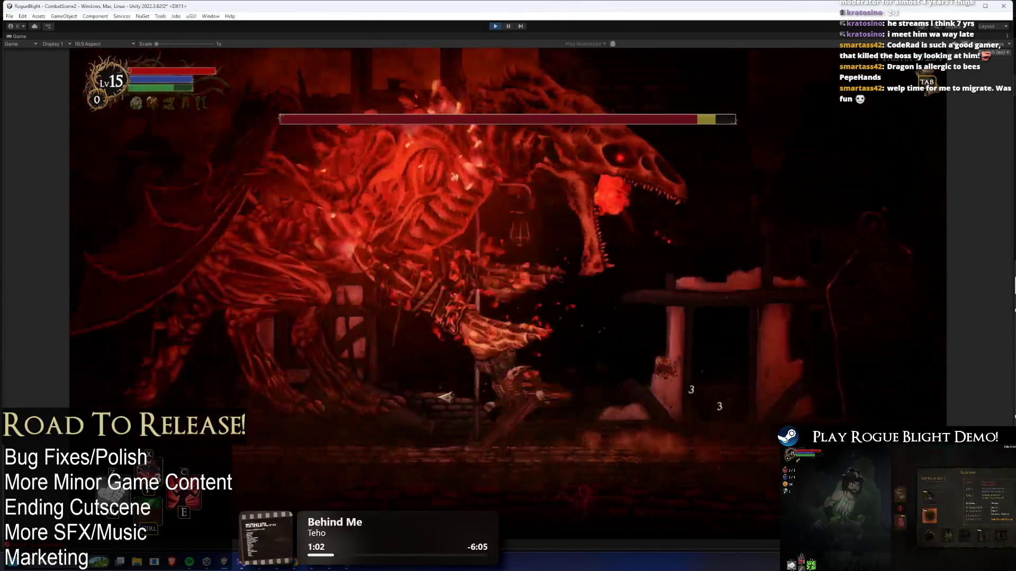
key(a)
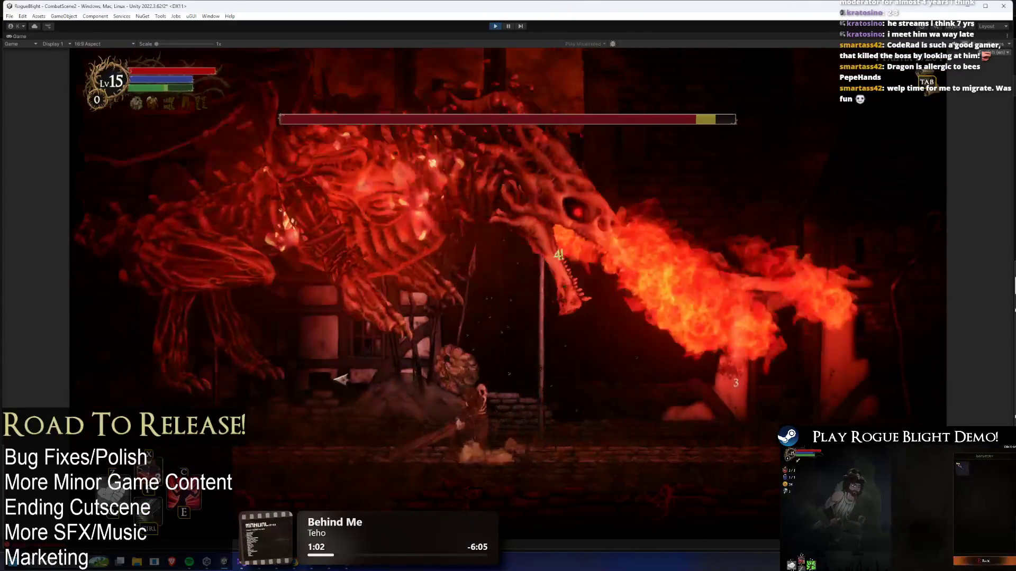
click(355, 376)
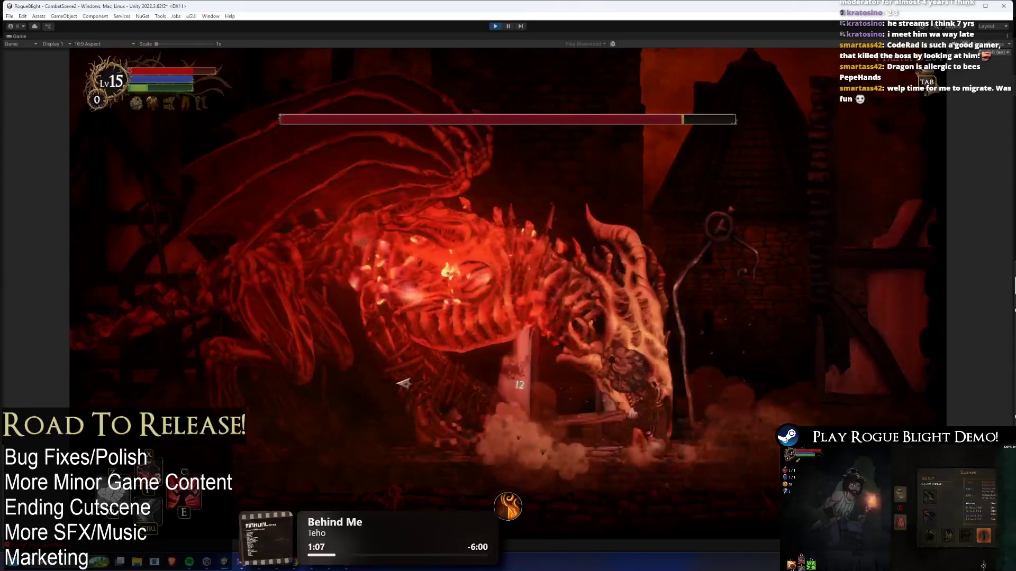
click(423, 383)
key(d)
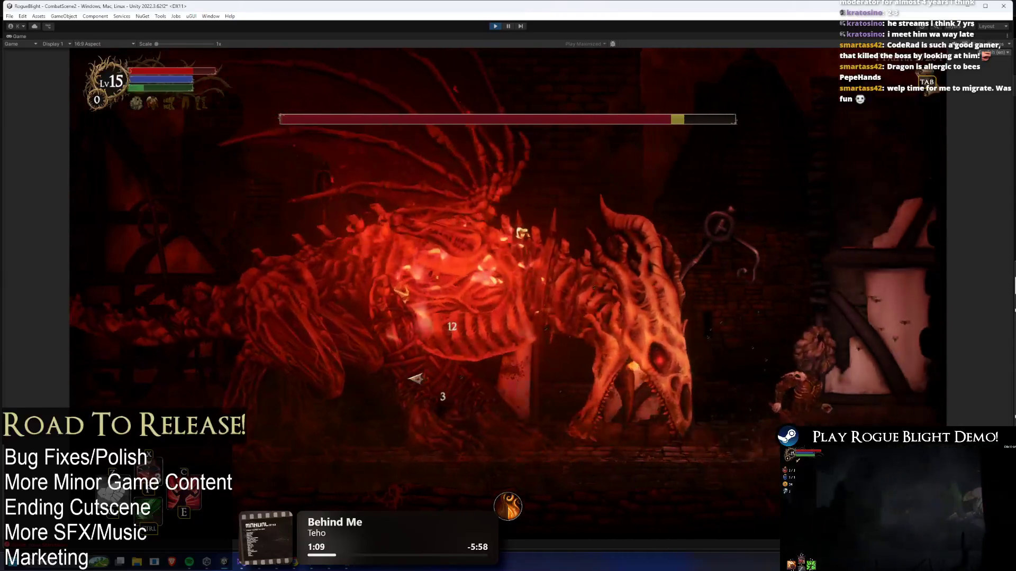
click(416, 378)
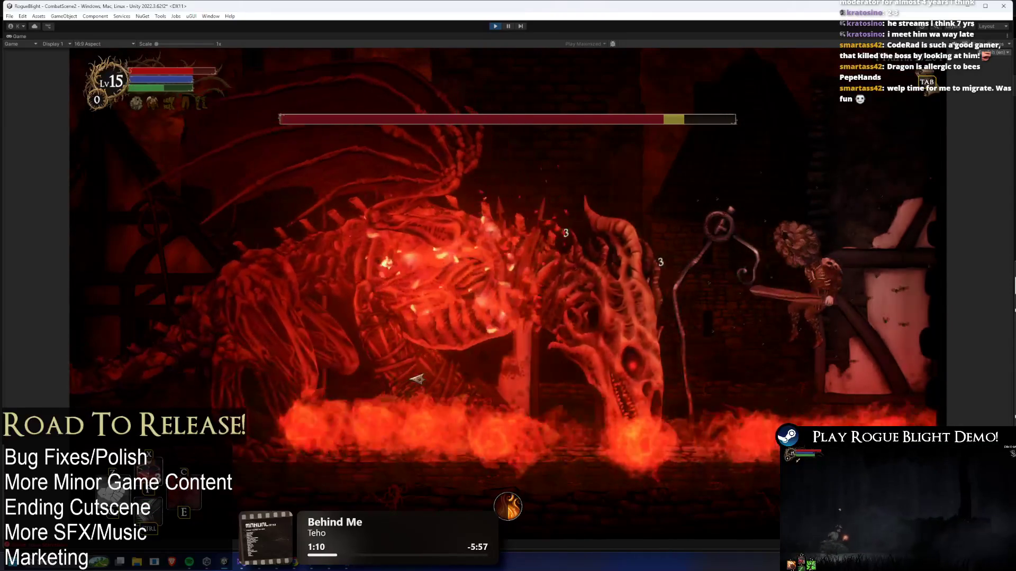
key(a)
click(411, 379)
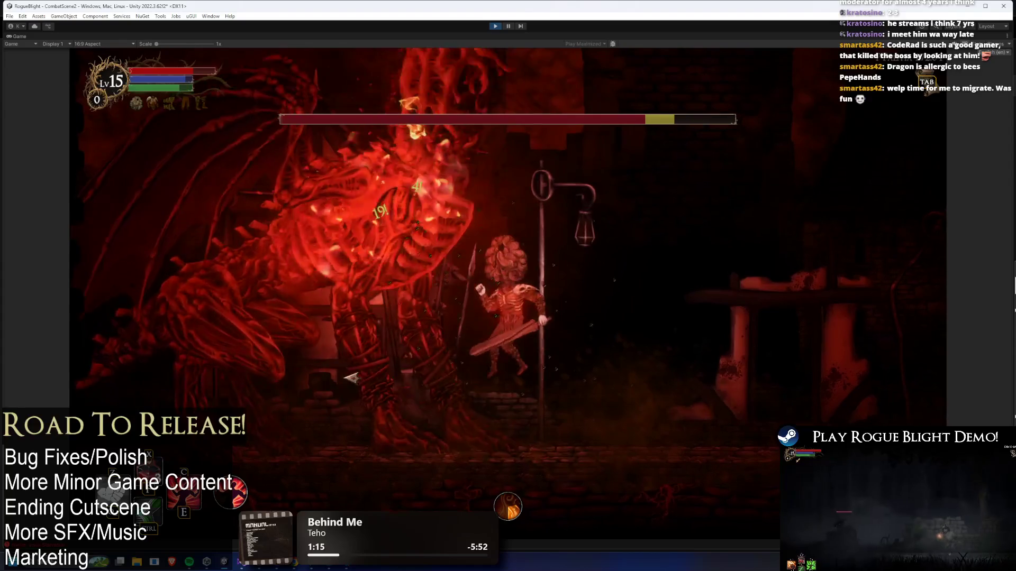
Keep attacking the dragon down to about half health, then exit Play mode with Ctrl+P
key(d)
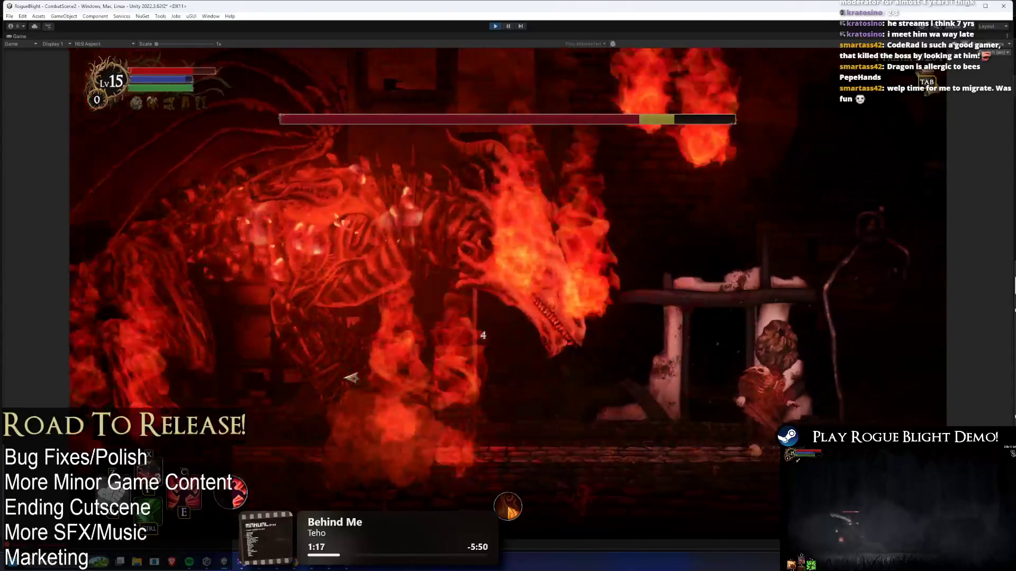
key(a)
click(345, 377)
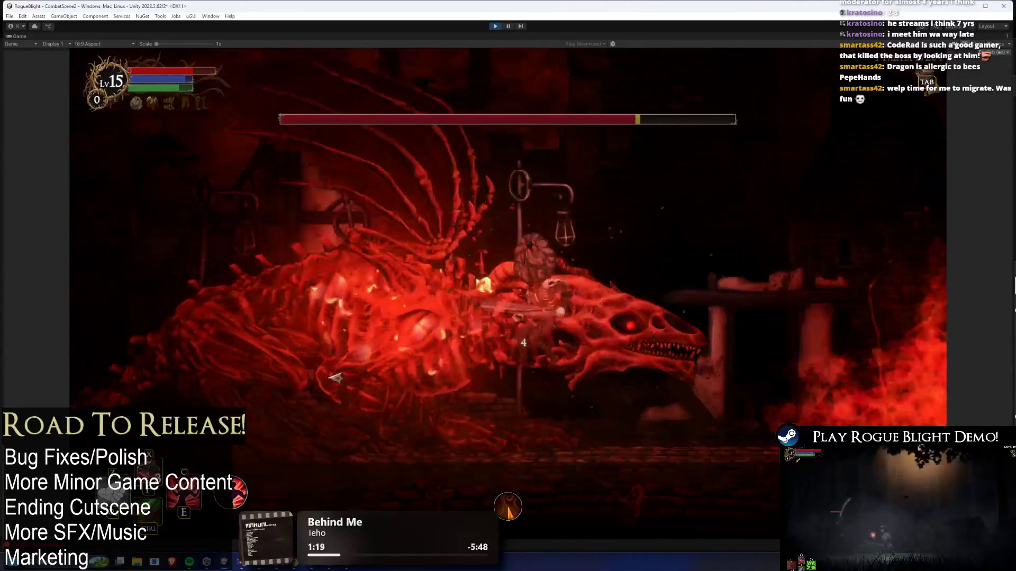
click(304, 373)
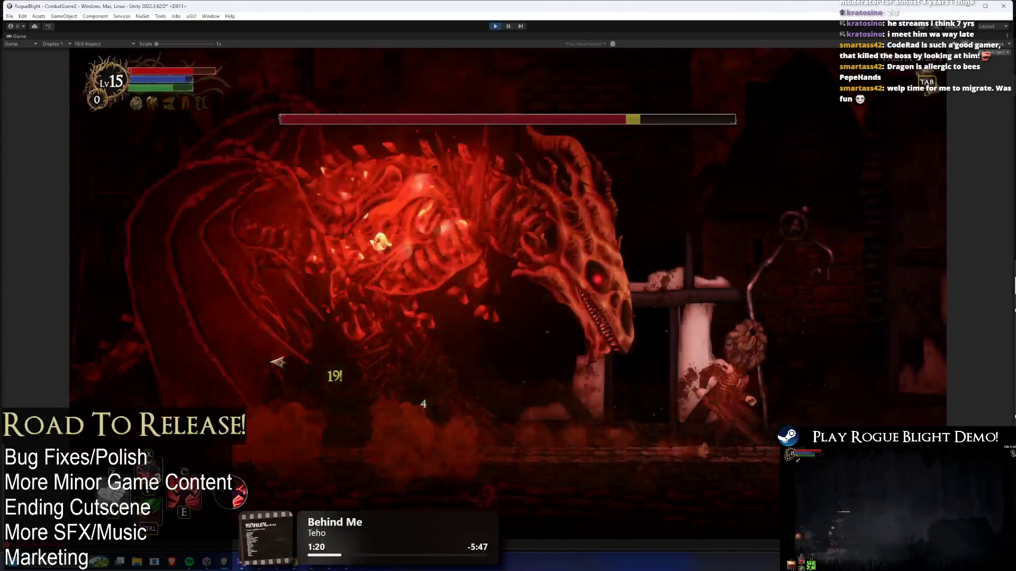
key(a)
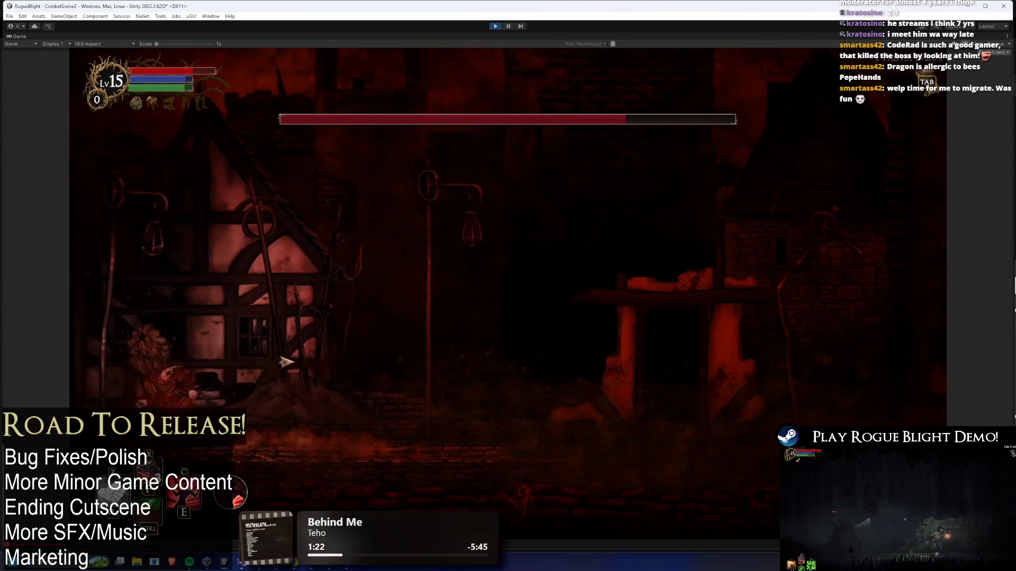
click(584, 384)
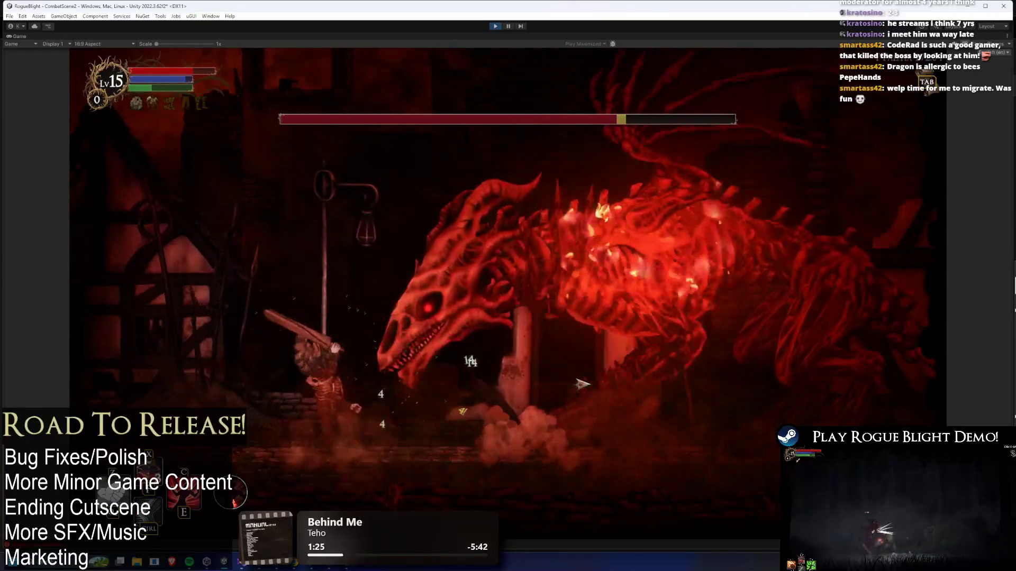
click(584, 385)
key(d)
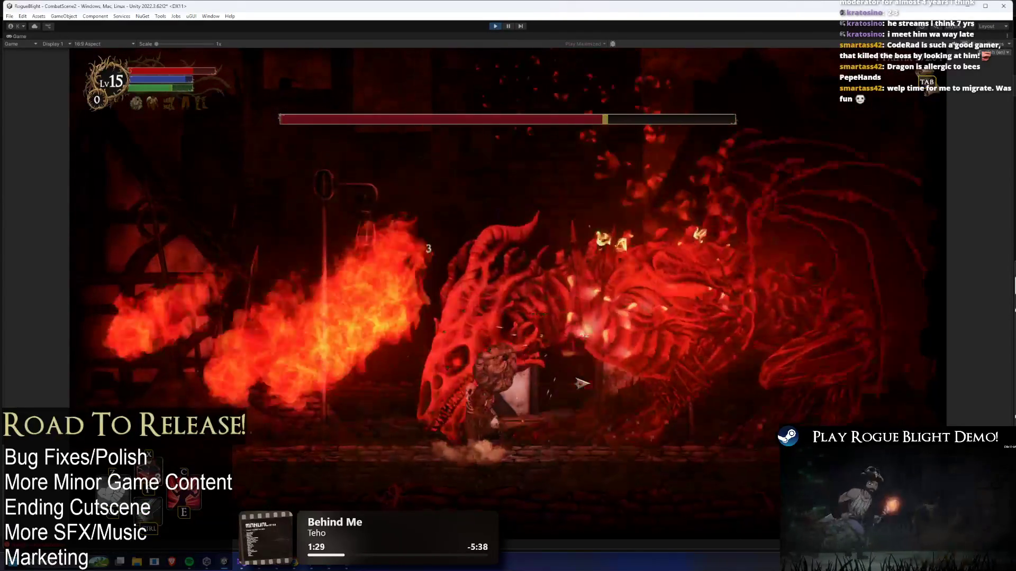
click(583, 384)
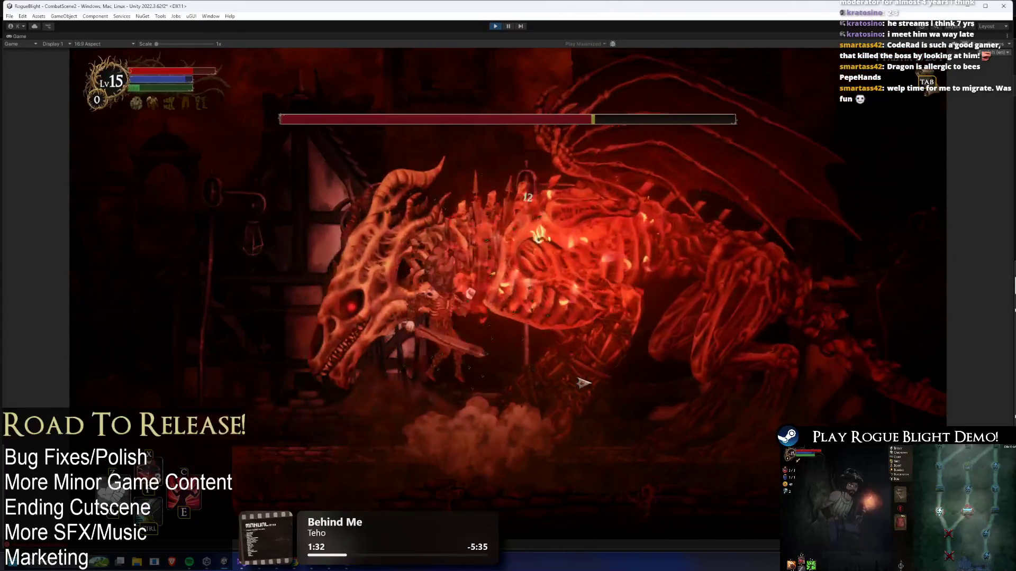
click(583, 384)
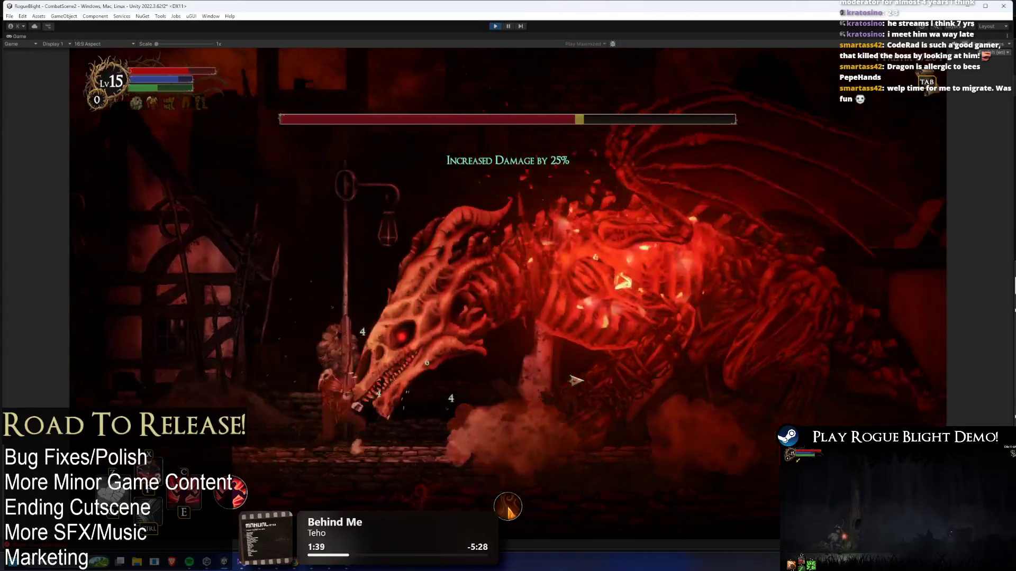
click(587, 380)
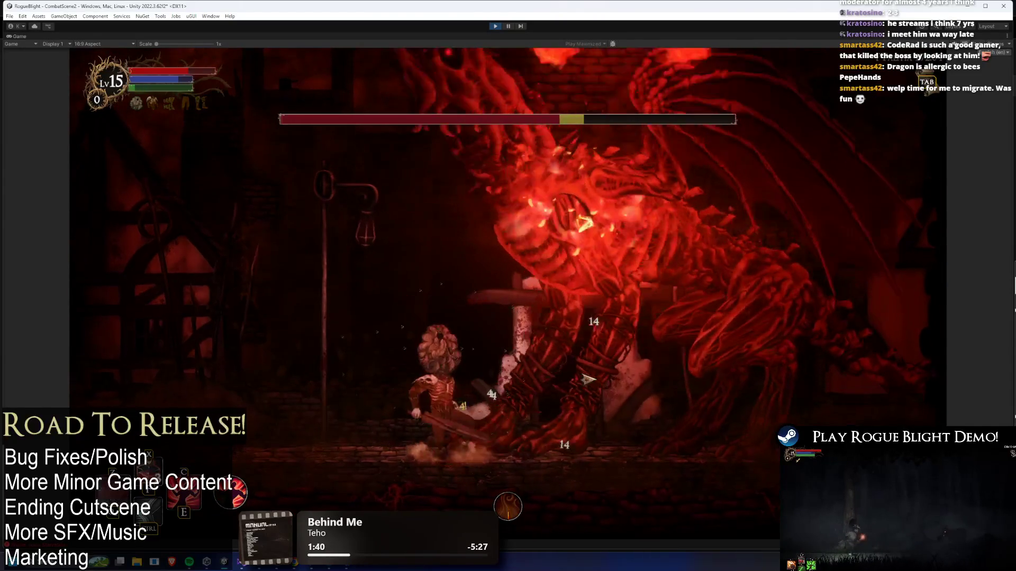
click(587, 380)
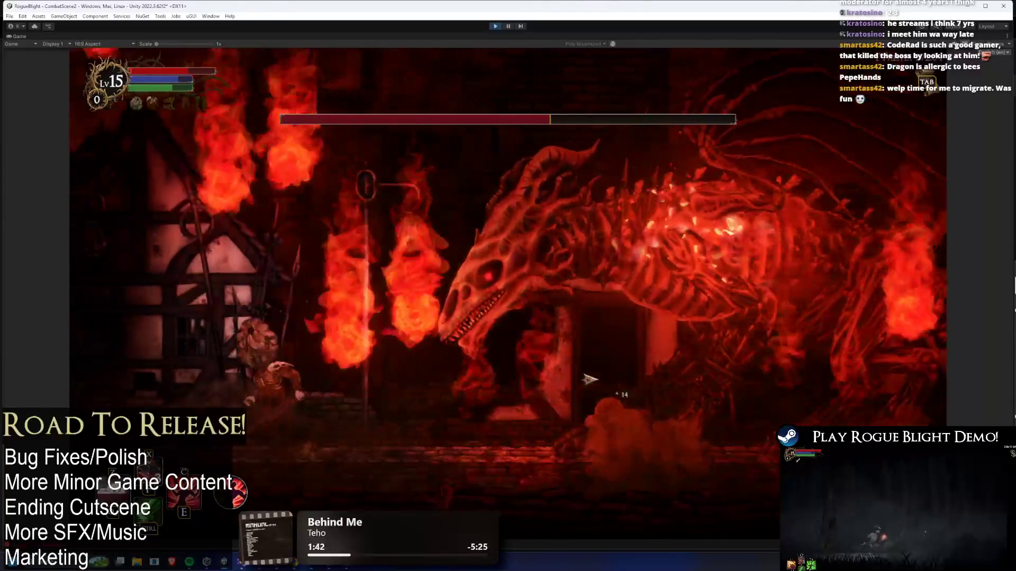
click(593, 380)
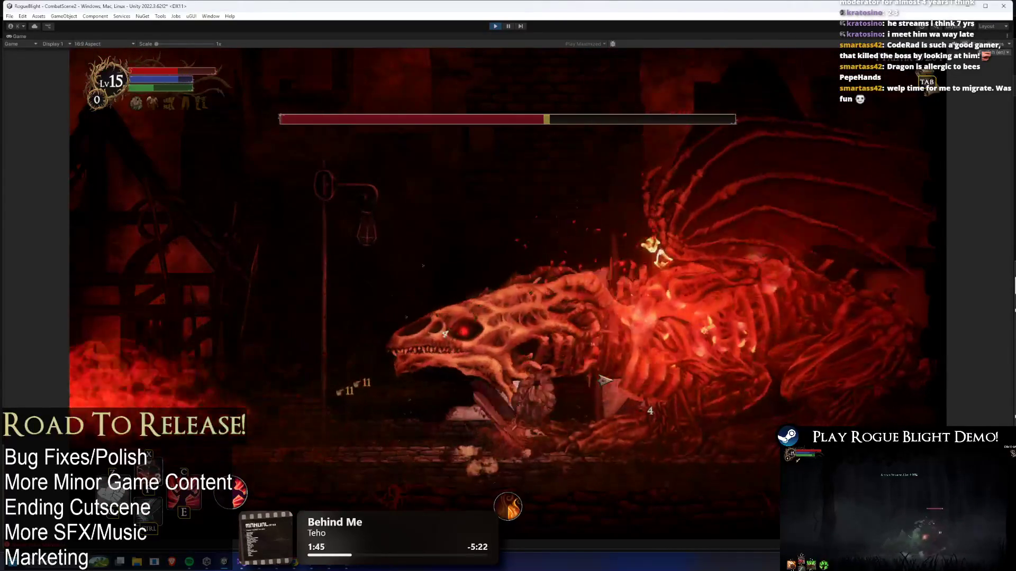
click(721, 391)
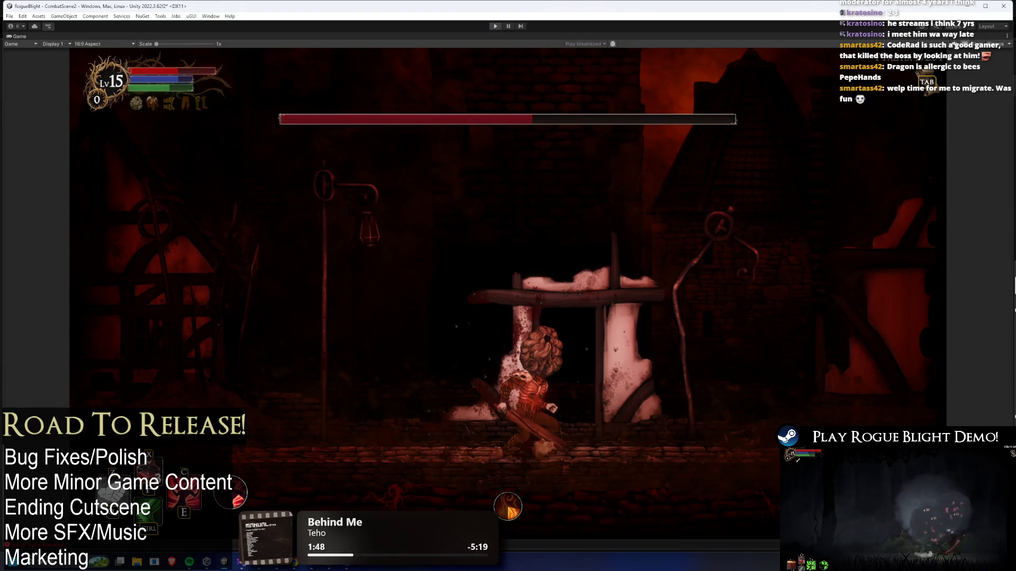
key(ctrl+p)
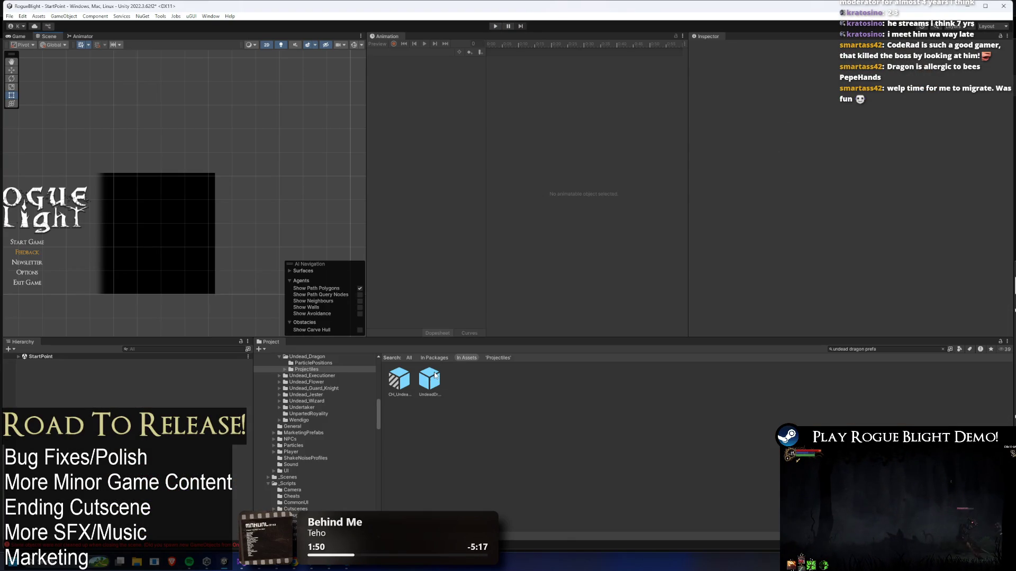
Open the UndeadDragon prefab and review its P2 projectile entries, including PrePreRightSummonFireProjectile
double_click(434, 375)
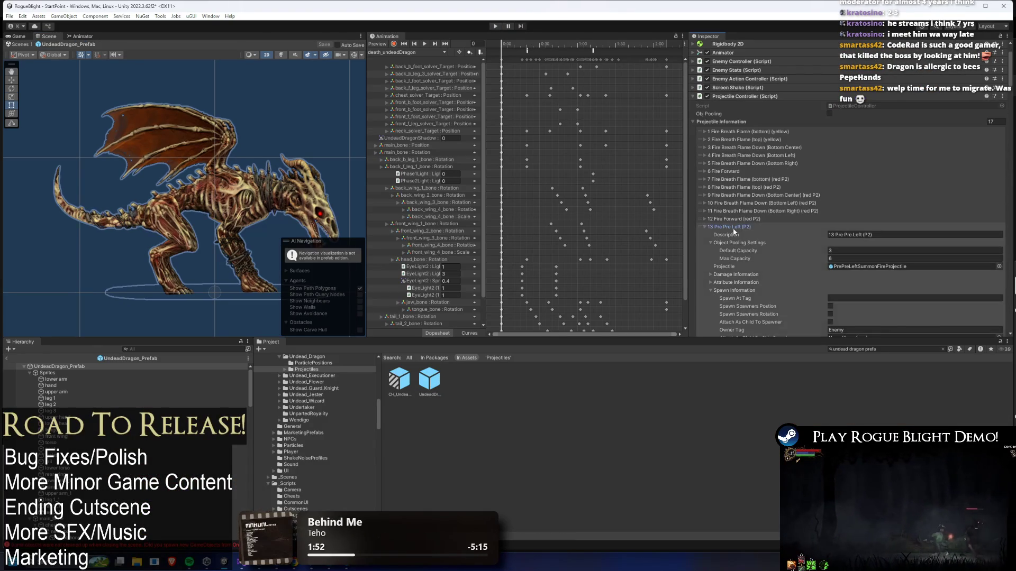
click(738, 234)
click(749, 250)
scroll(748, 245, down, 1)
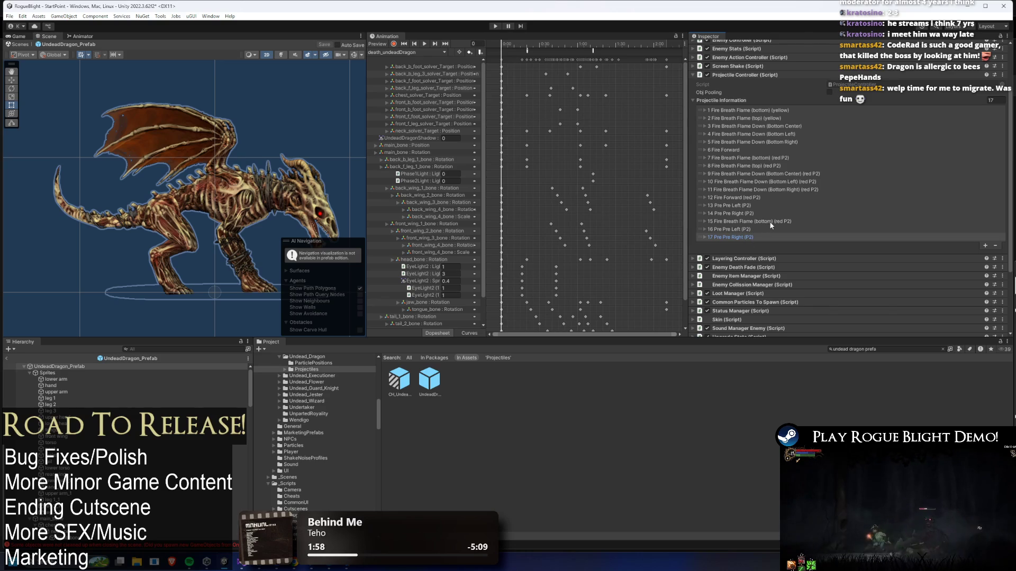
click(771, 222)
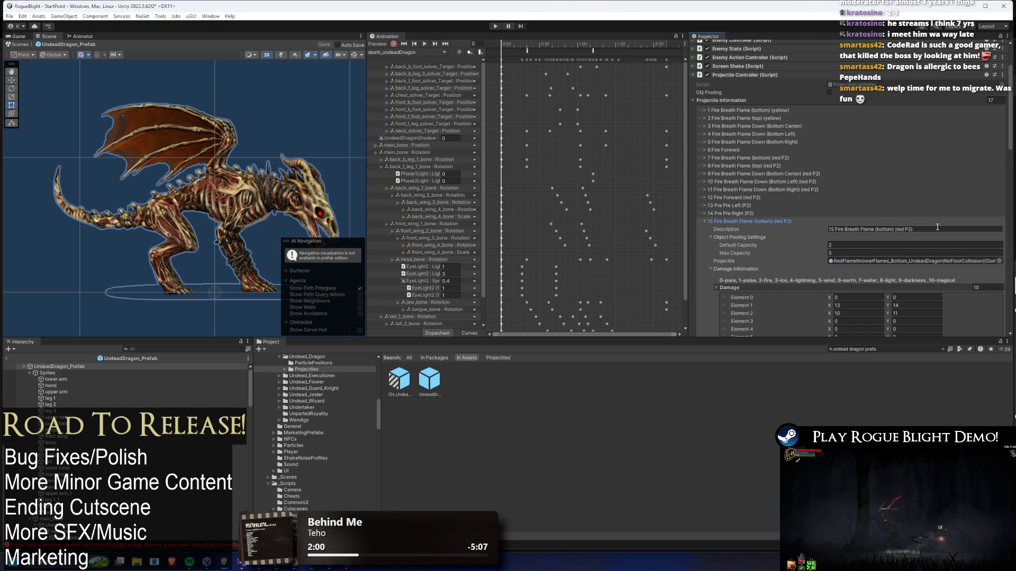
scroll(925, 233, down, 4)
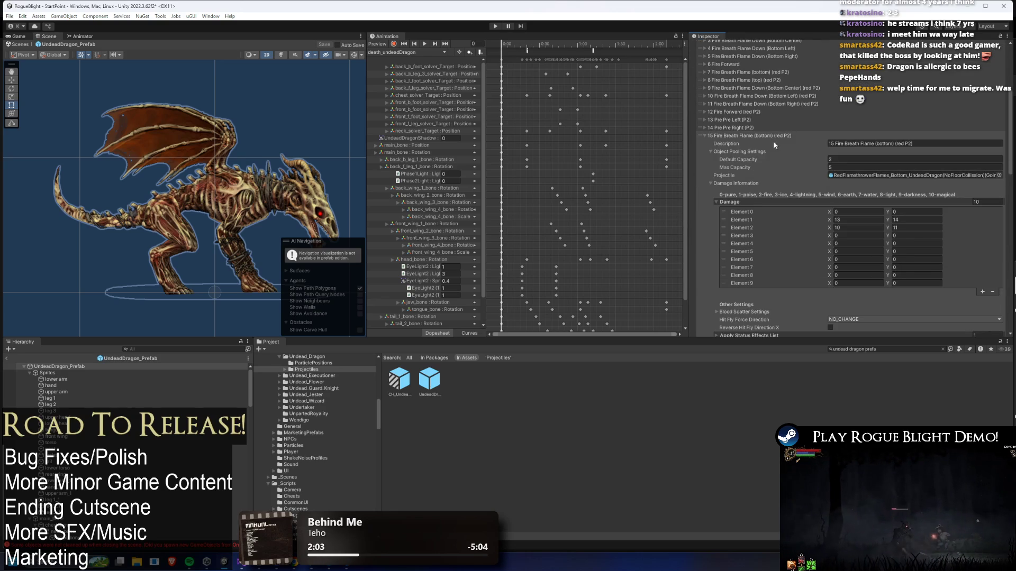
click(758, 135)
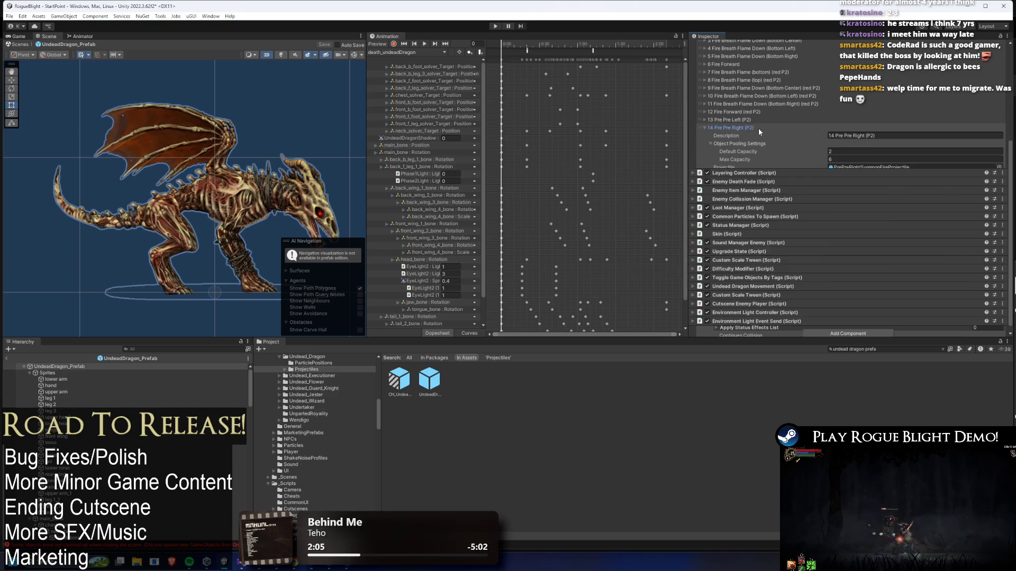
click(758, 128)
click(873, 167)
click(427, 378)
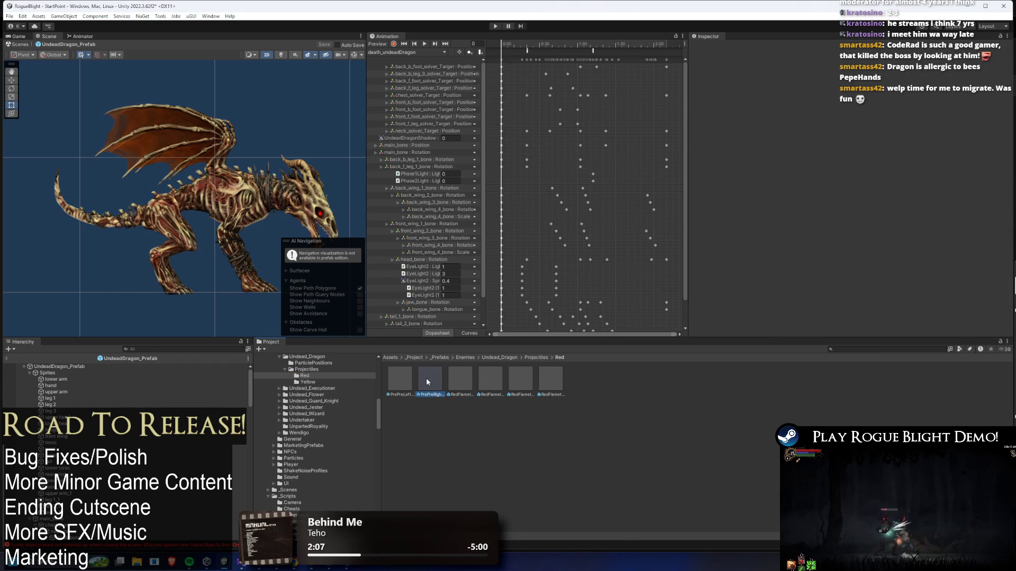
click(93, 367)
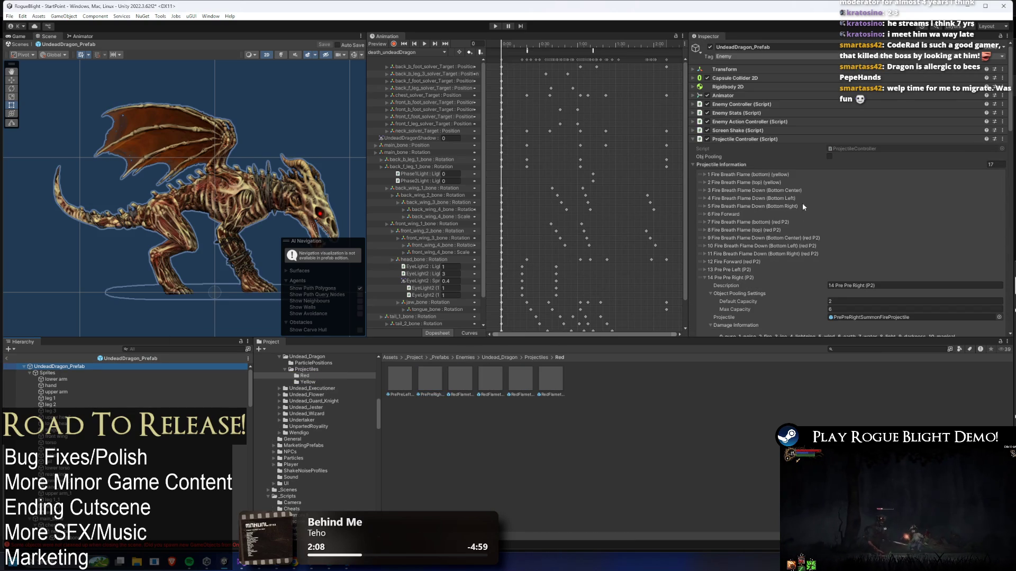
Set the bottom red P2 fire breath's Damage Element 2 to X=16, Y=17
click(730, 278)
click(734, 288)
scroll(735, 289, down, 5)
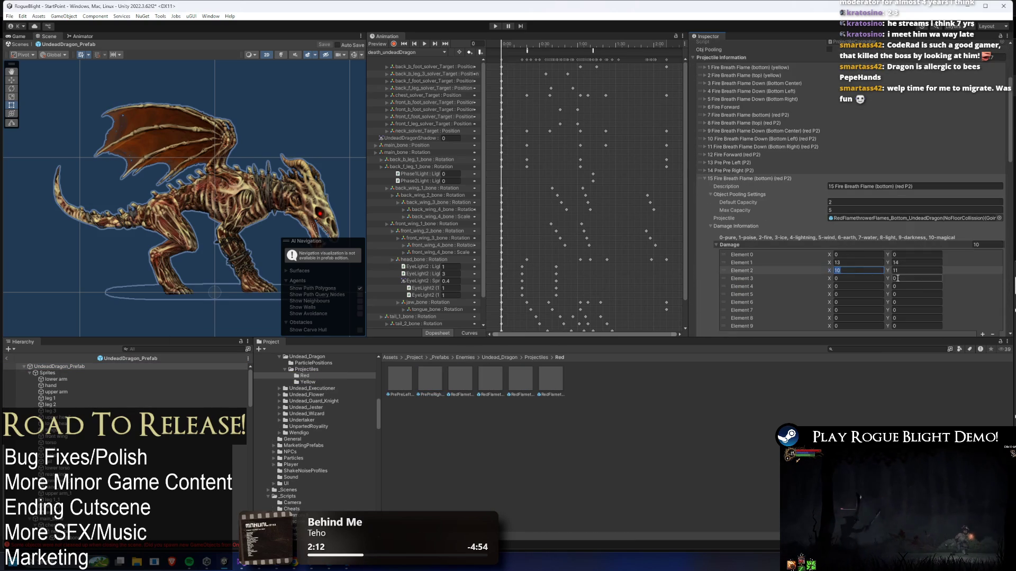
scroll(908, 245, down, 10)
scroll(910, 240, up, 8)
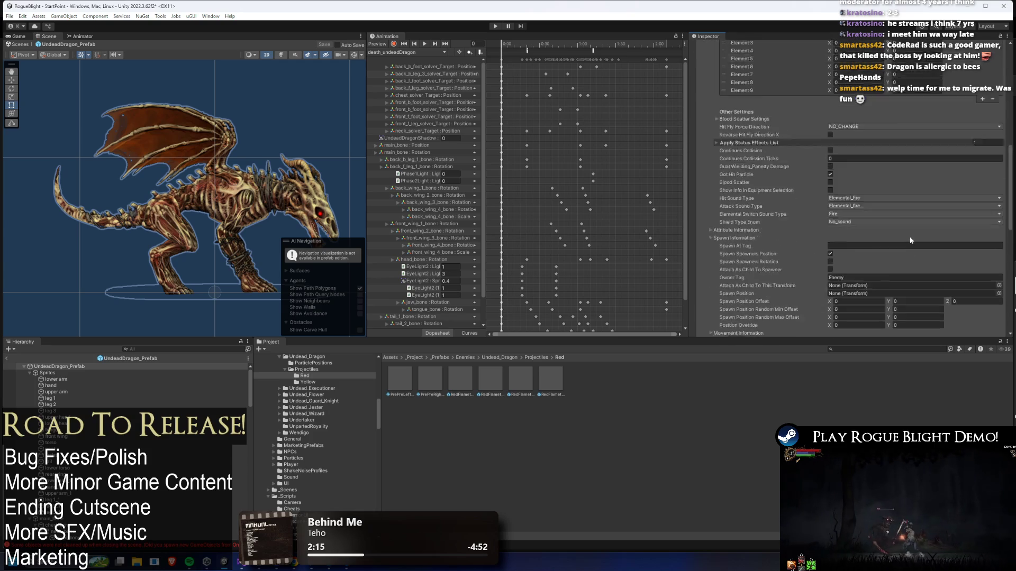
click(870, 163)
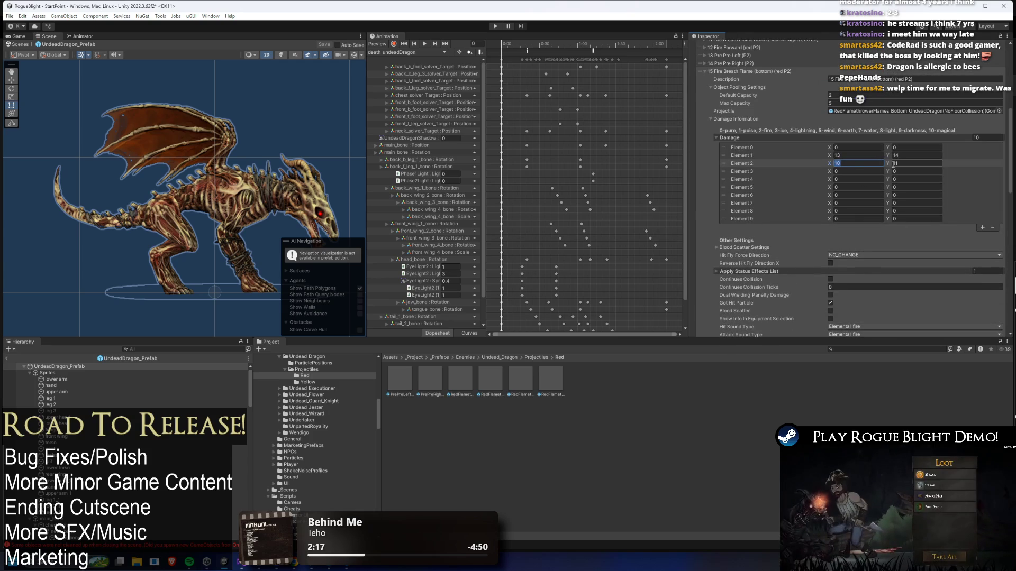
scroll(933, 190, up, 2)
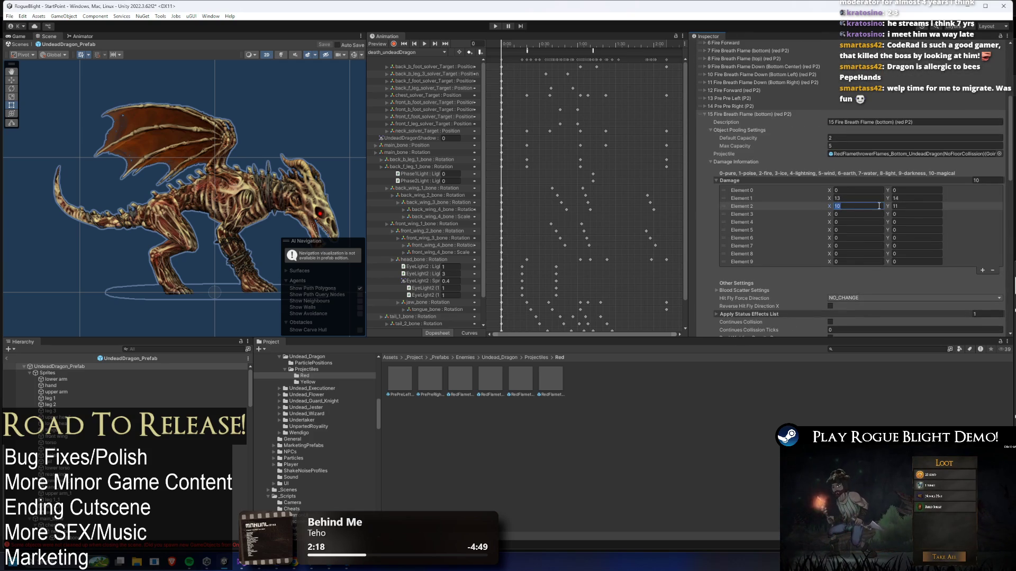
text(1516)
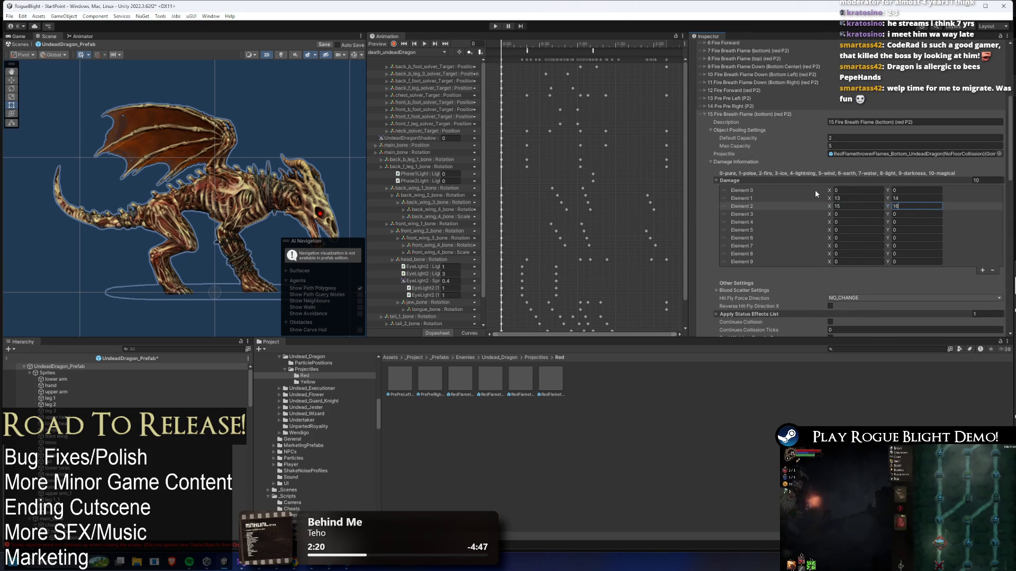
click(857, 210)
text(161)
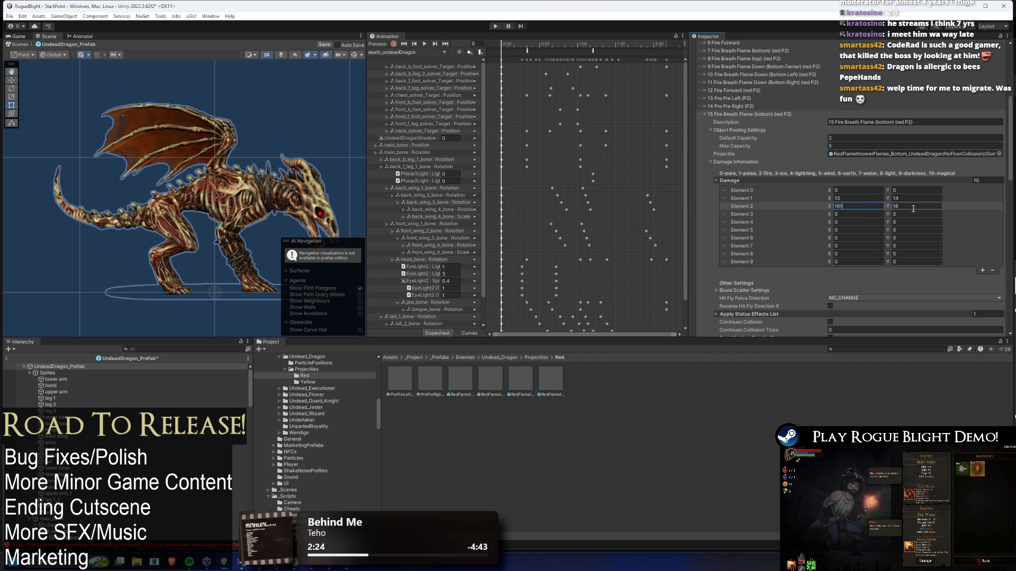
key(BackSpace)
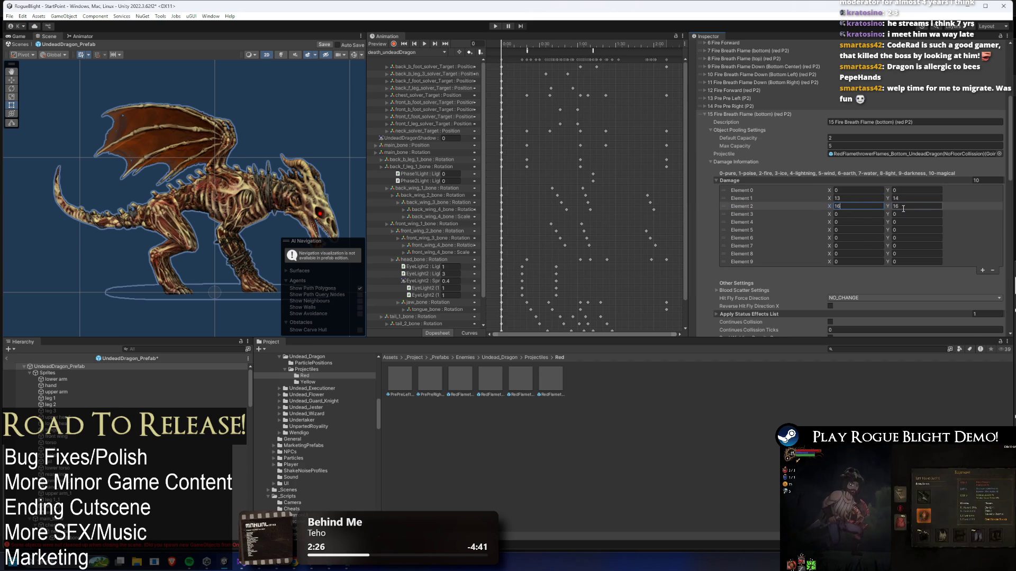
text(7)
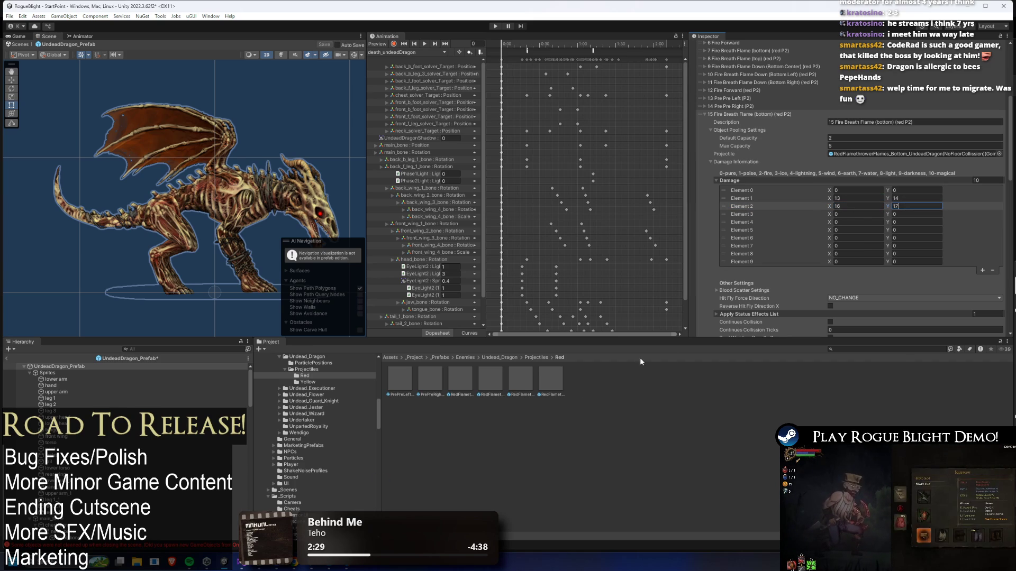
Search the Project for TODO and select the TODO file
click(842, 349)
text(TODO)
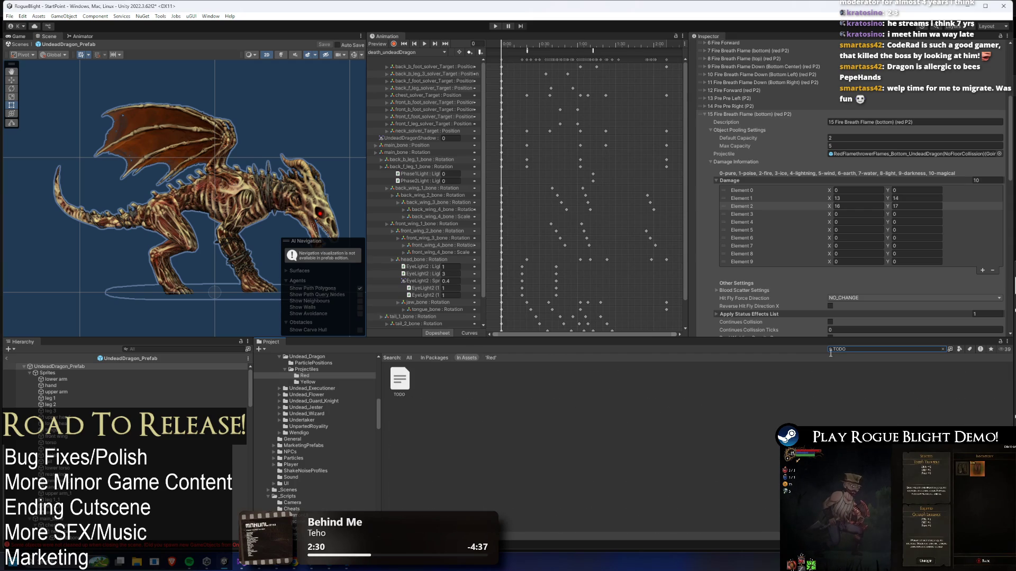
click(394, 388)
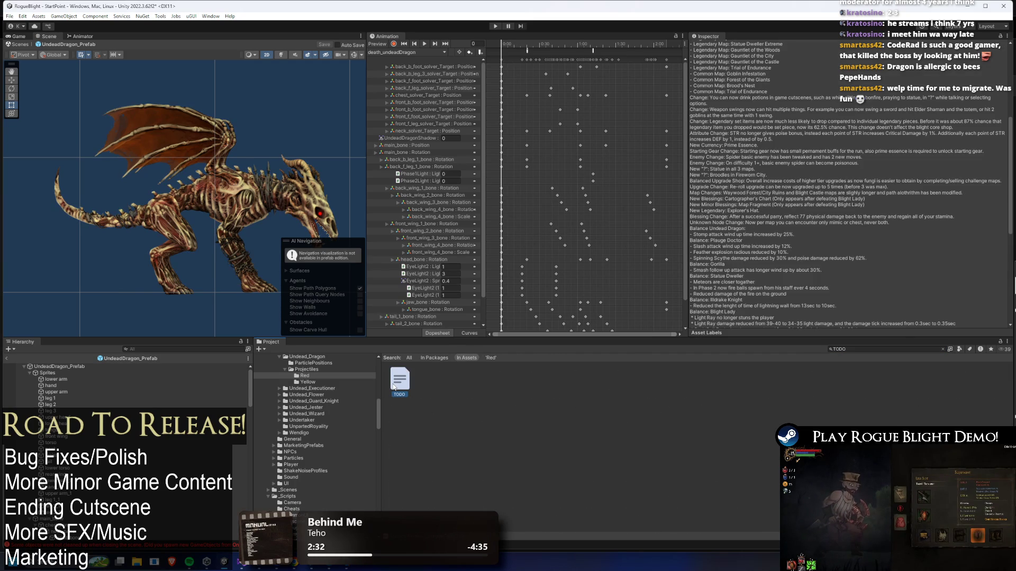
Add a 1.72.05 note: Undead Dragon sky fire easier to dodge, damage increased from 10-11
double_click(394, 388)
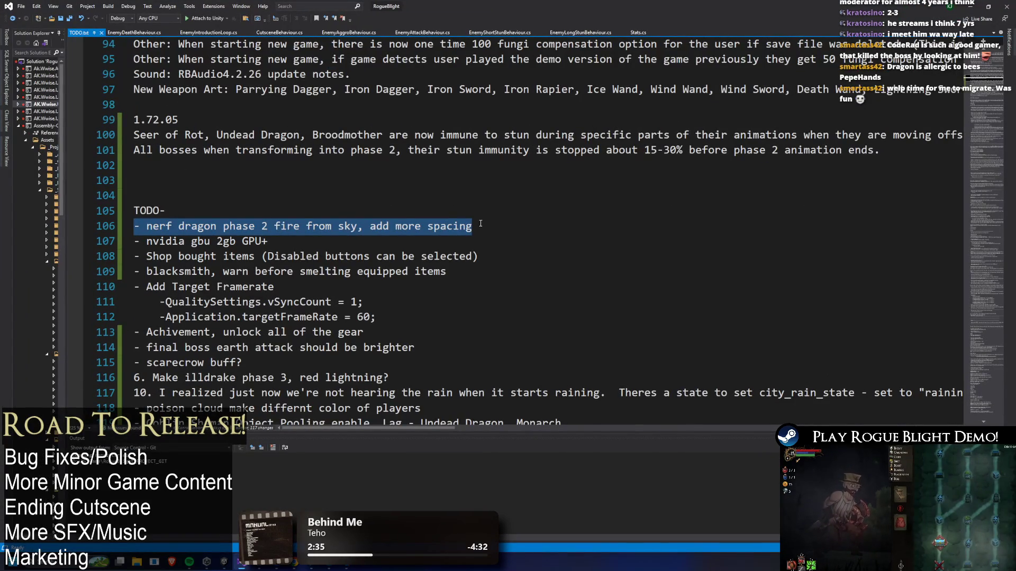
click(191, 169)
text(Undead Dragon Phase 2 Ultimate move, fire falling from sky has better)
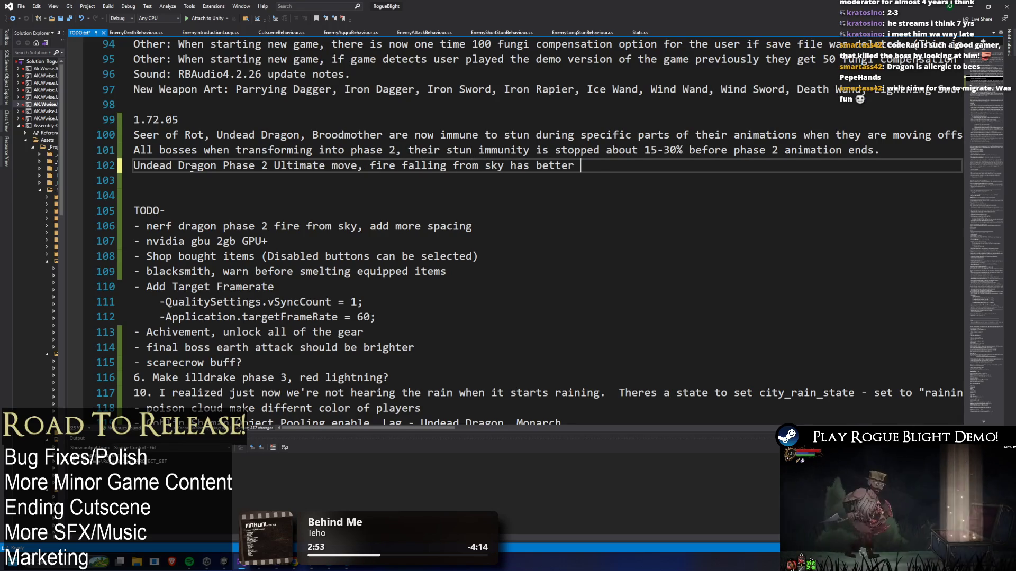
text(spacing so it i)
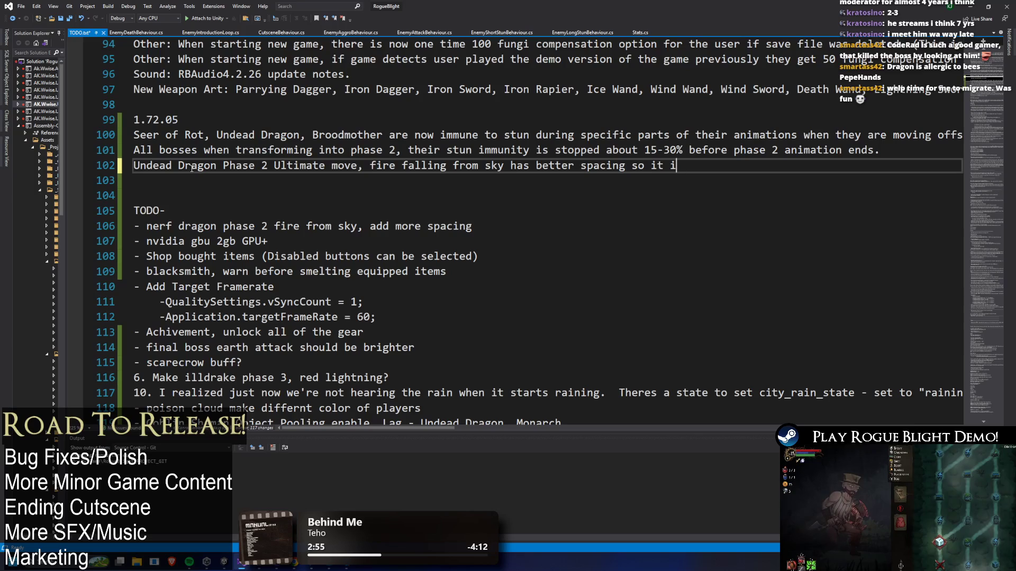
text(s i)
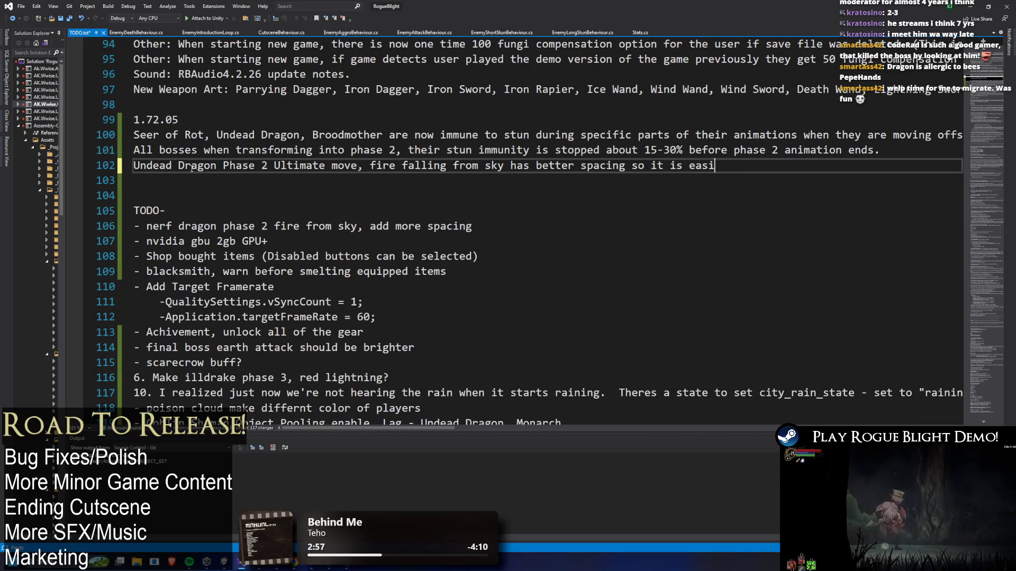
text(er to dodge, but the fire damage f)
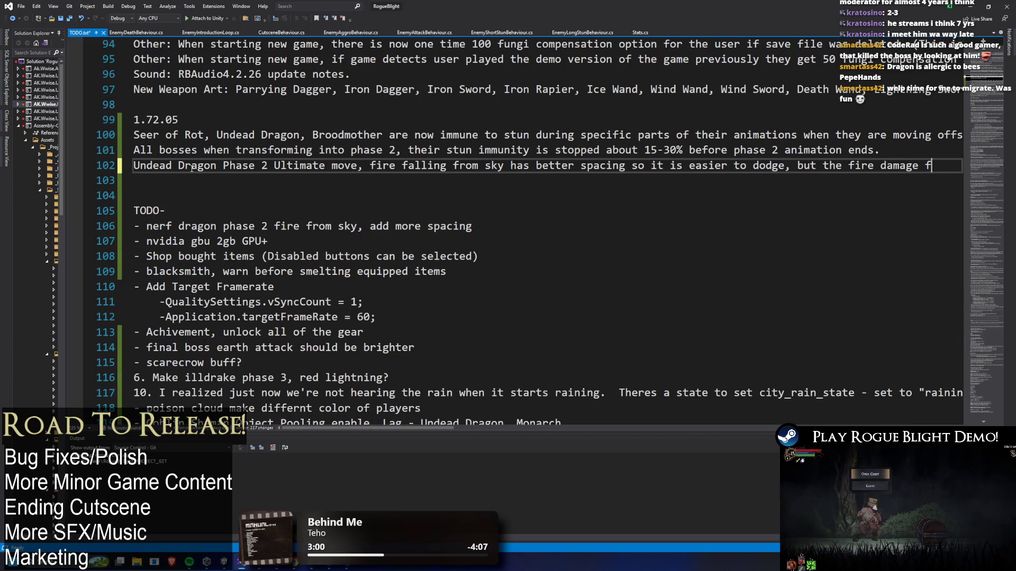
text(that)
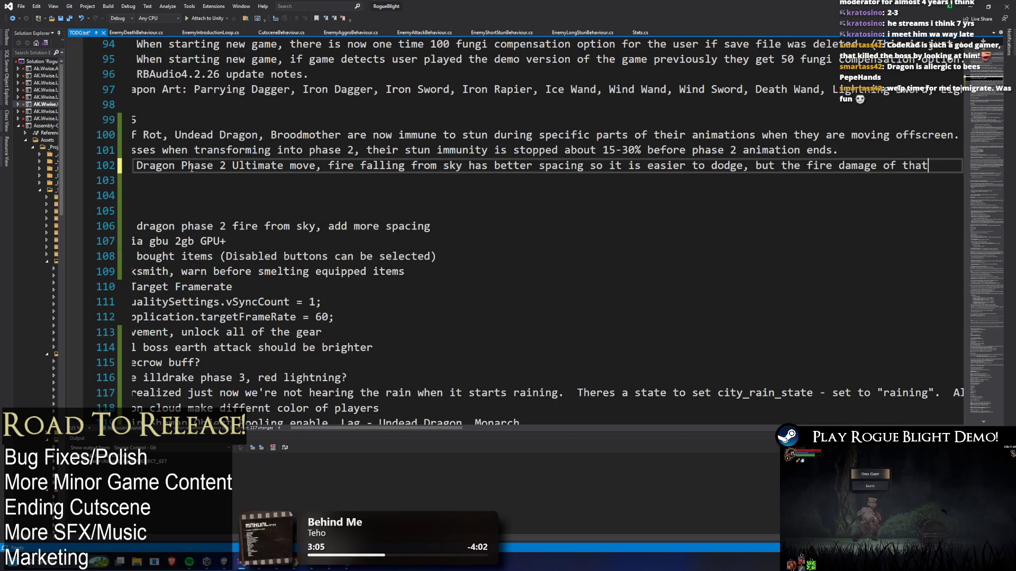
text( mjec)
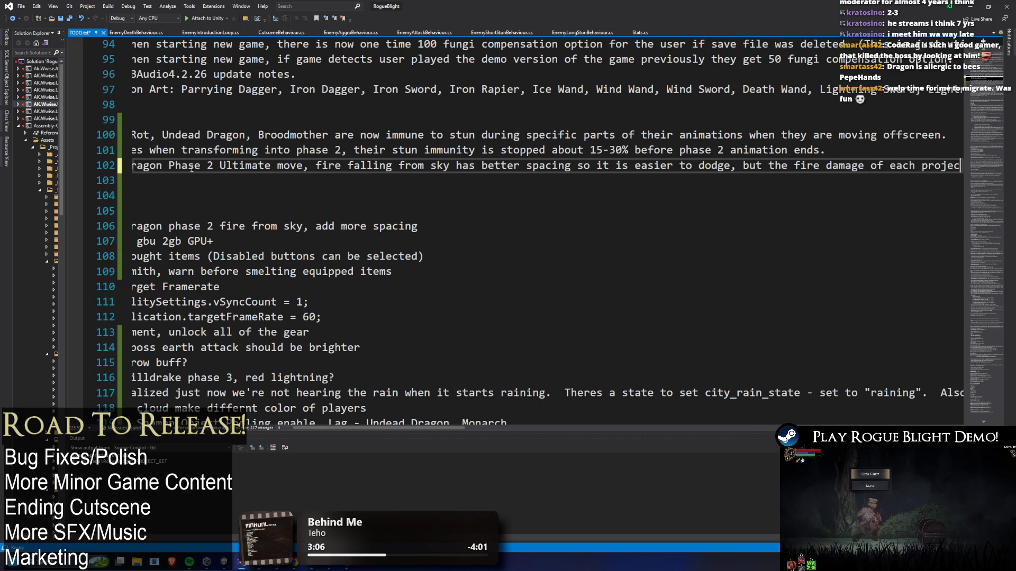
text(tile was increased )
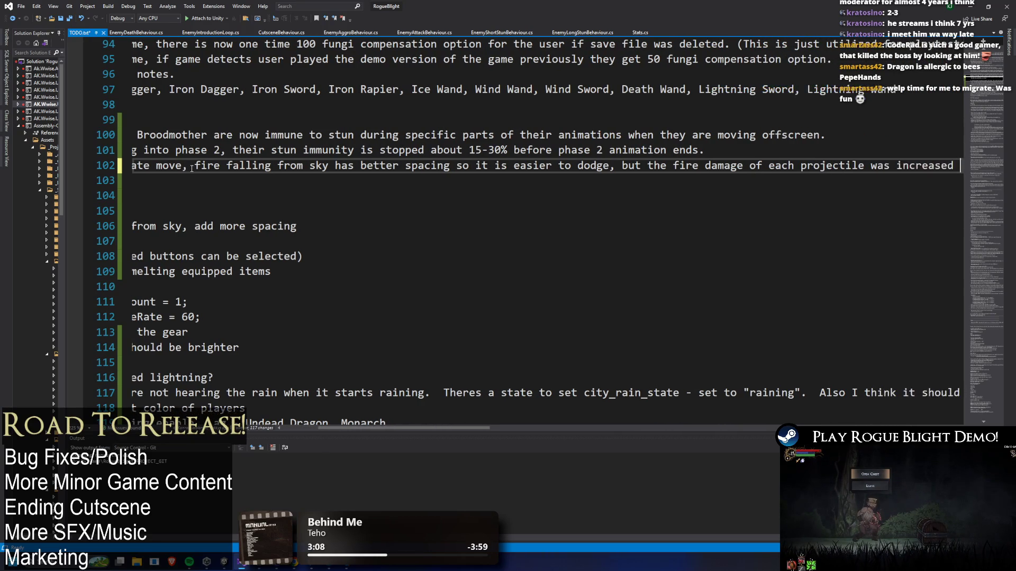
text(from 10-11 to)
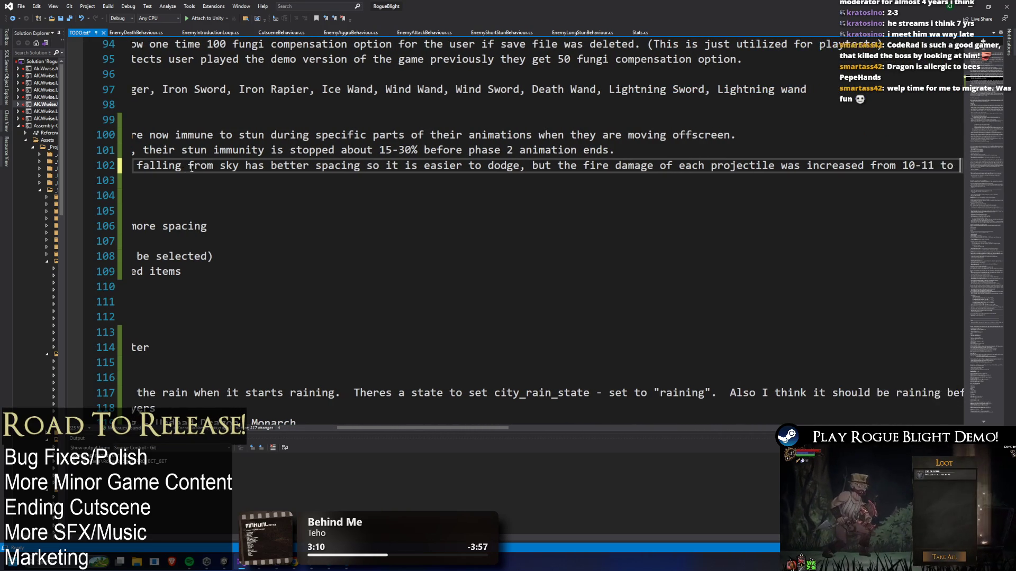
key(alt+Tab)
click(60, 367)
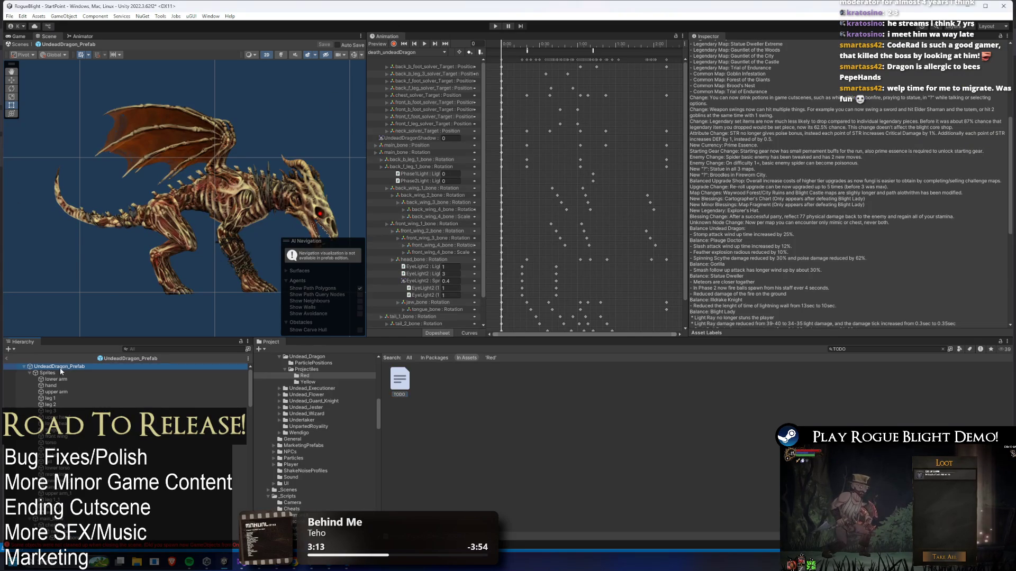
Raise the fire breath's Element 0 burn Apply Strength from 0.2 to 0.3
key(alt+Tab)
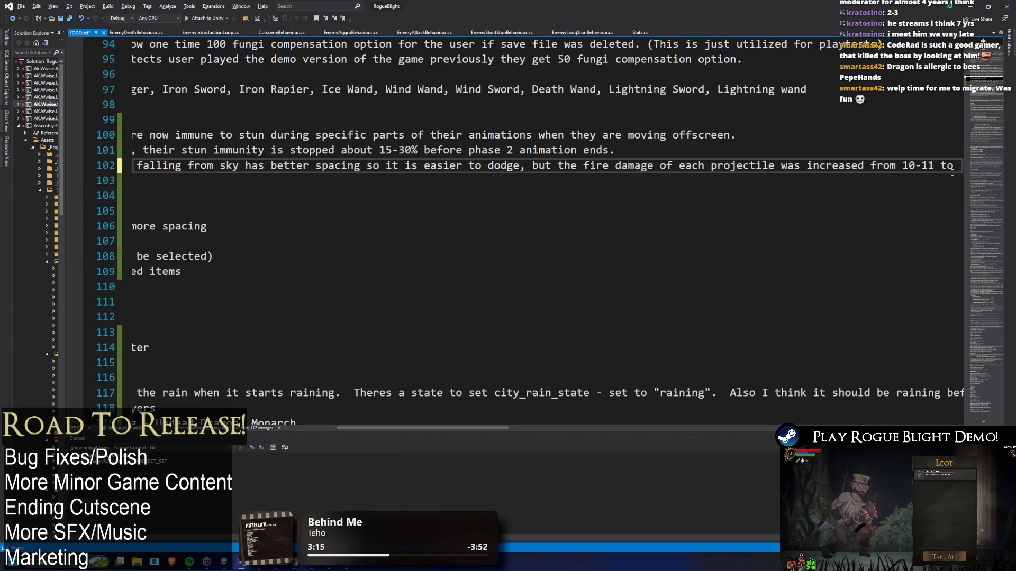
scroll(960, 166, right, 2)
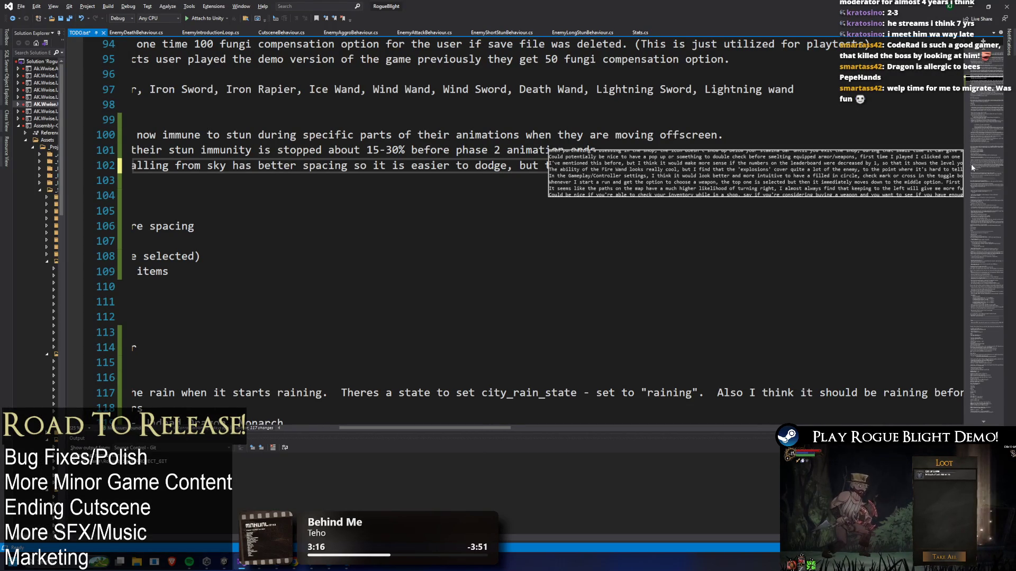
key(alt+Tab)
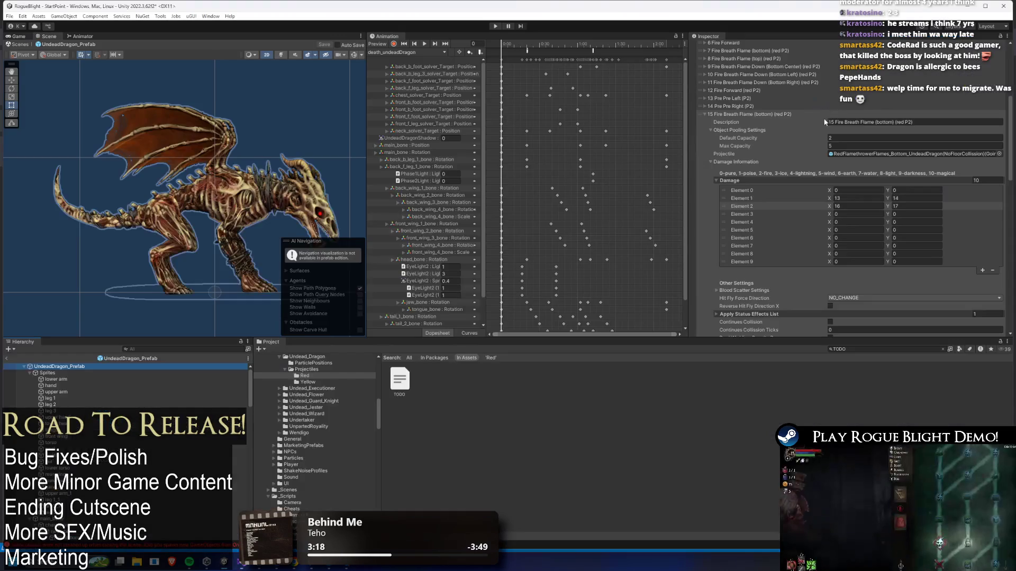
scroll(831, 130, down, 3)
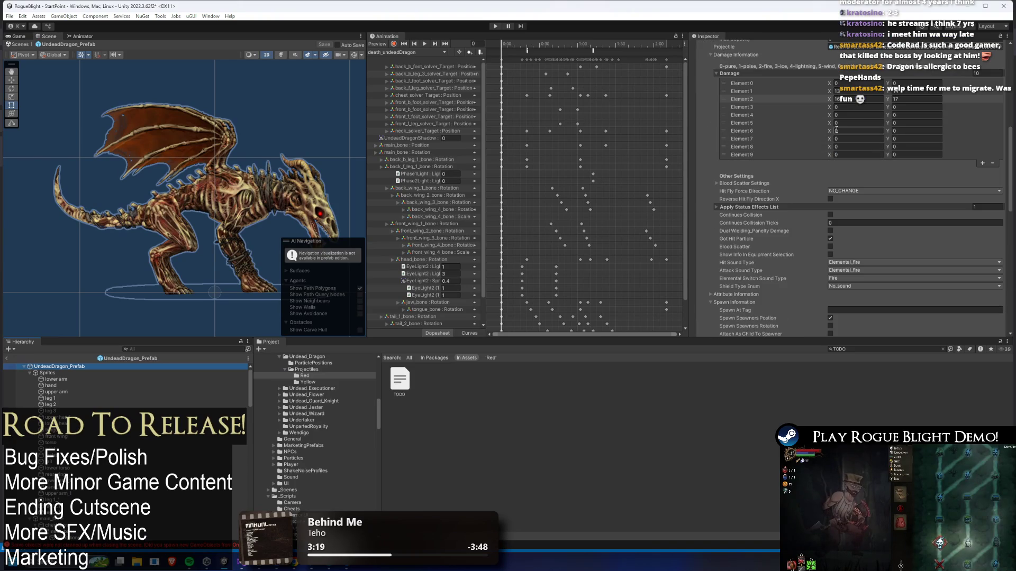
click(783, 207)
click(834, 233)
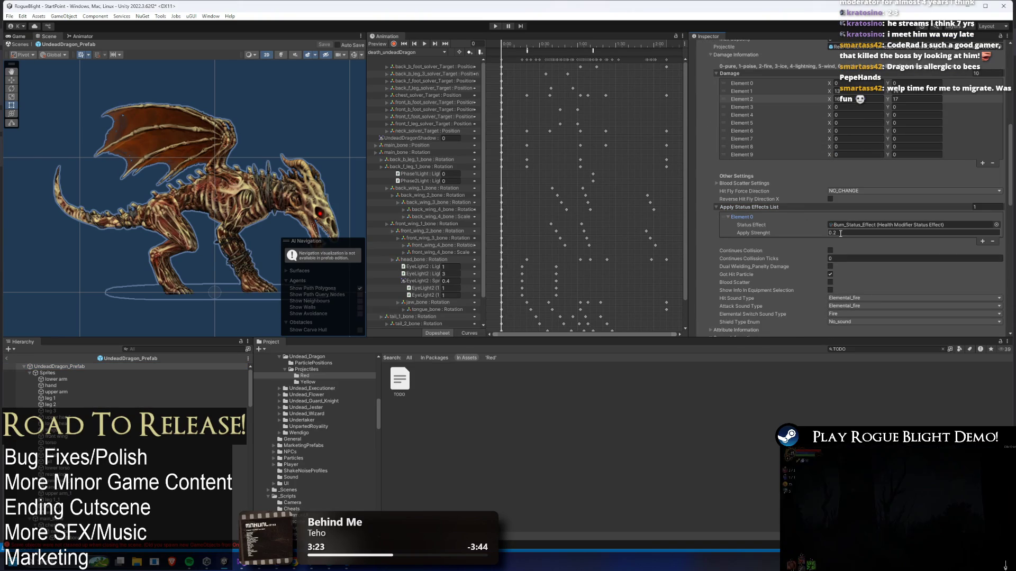
text(0.3)
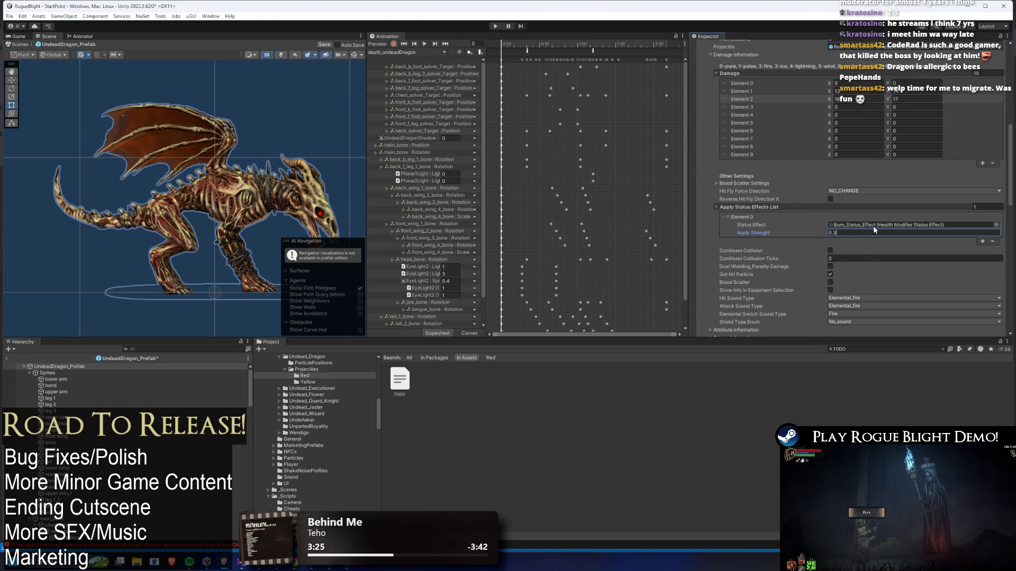
key(alt+Tab)
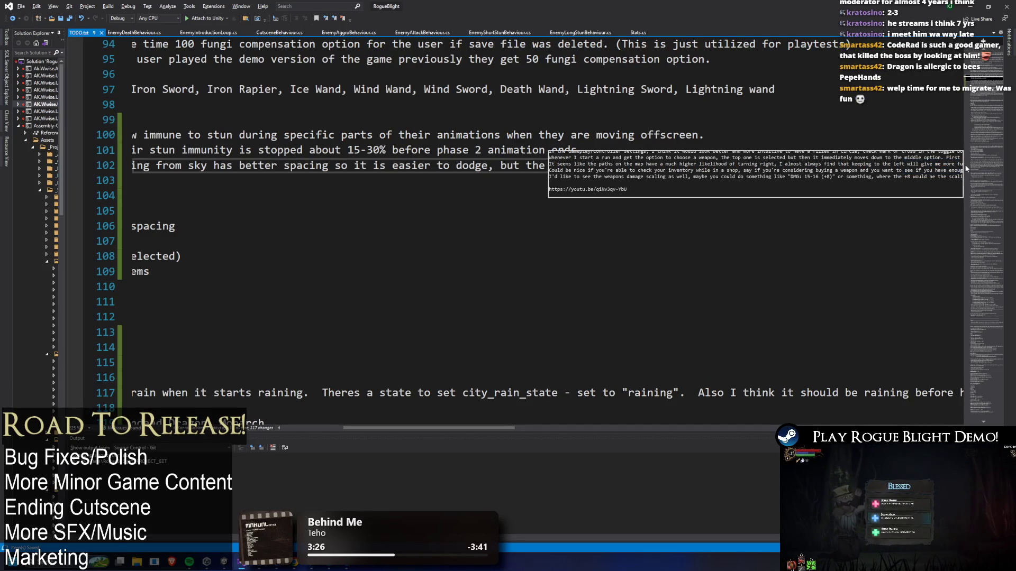
Finish the changelog line with burn apply rate raised from 20% to 30%, and save TODO.txt
text(is still too strong is too high)
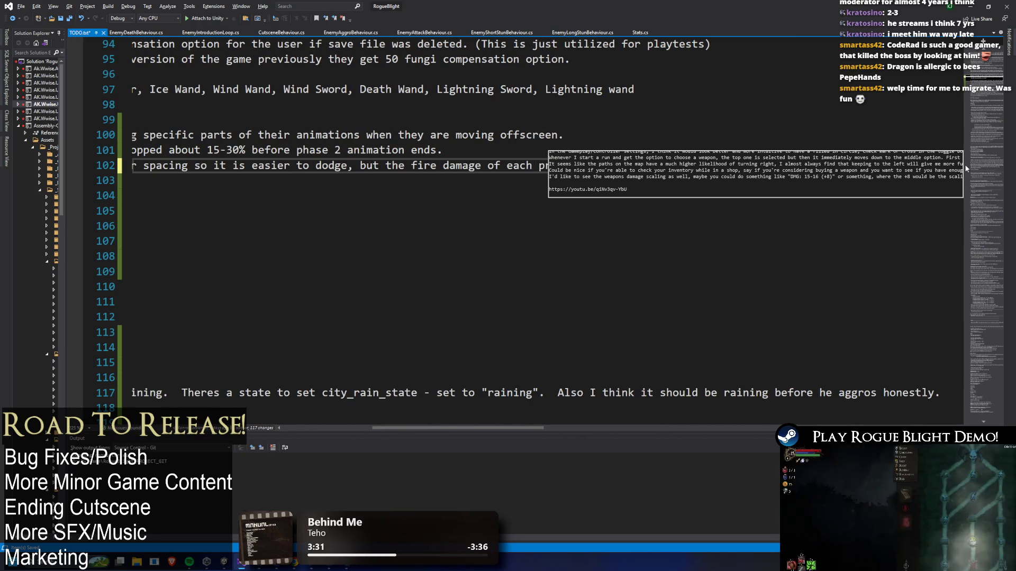
text(from 20)
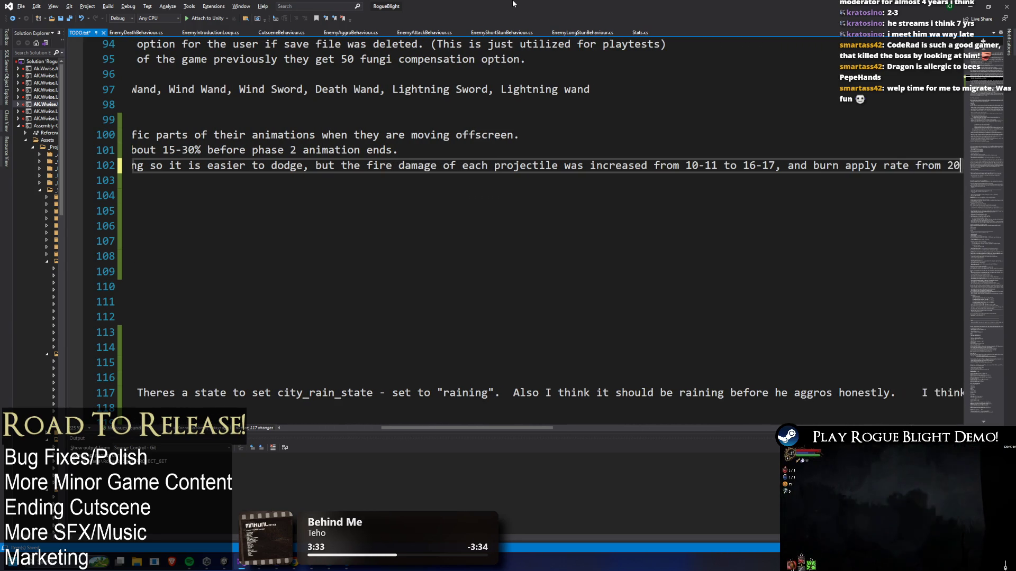
text(% to 30%.)
key(ctrl+s)
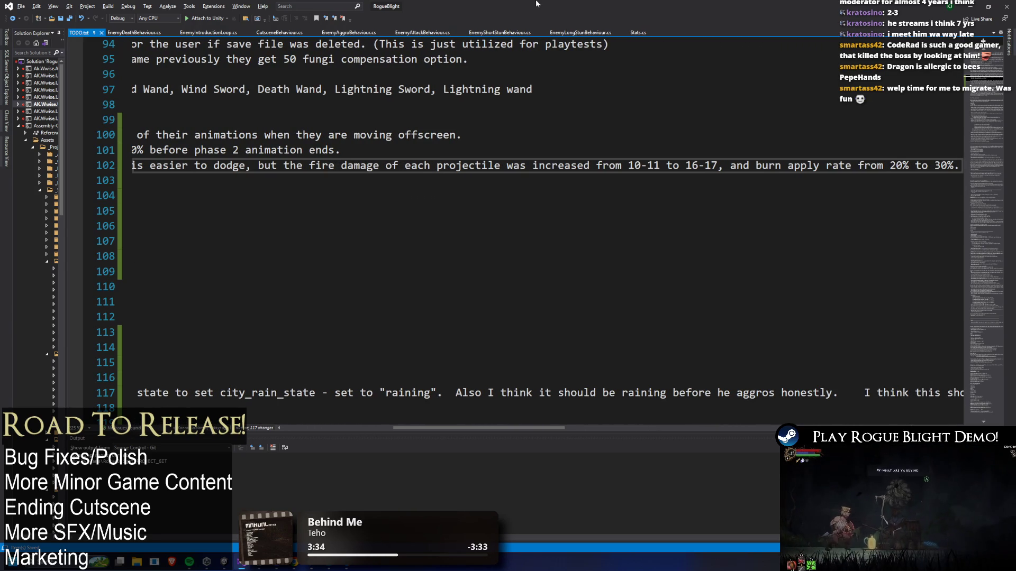
key(Home)
click(396, 166)
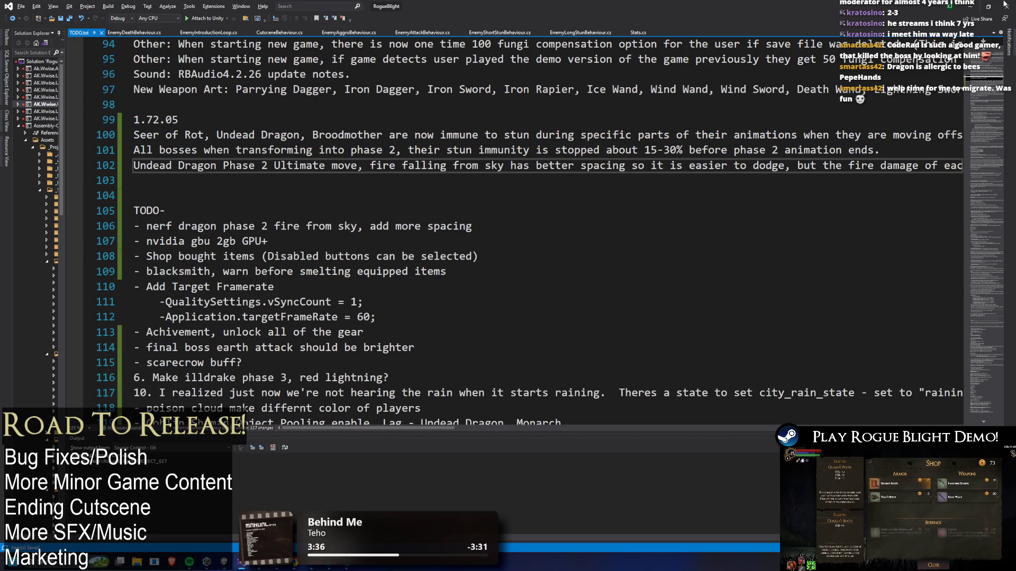
key(alt+Tab)
click(495, 28)
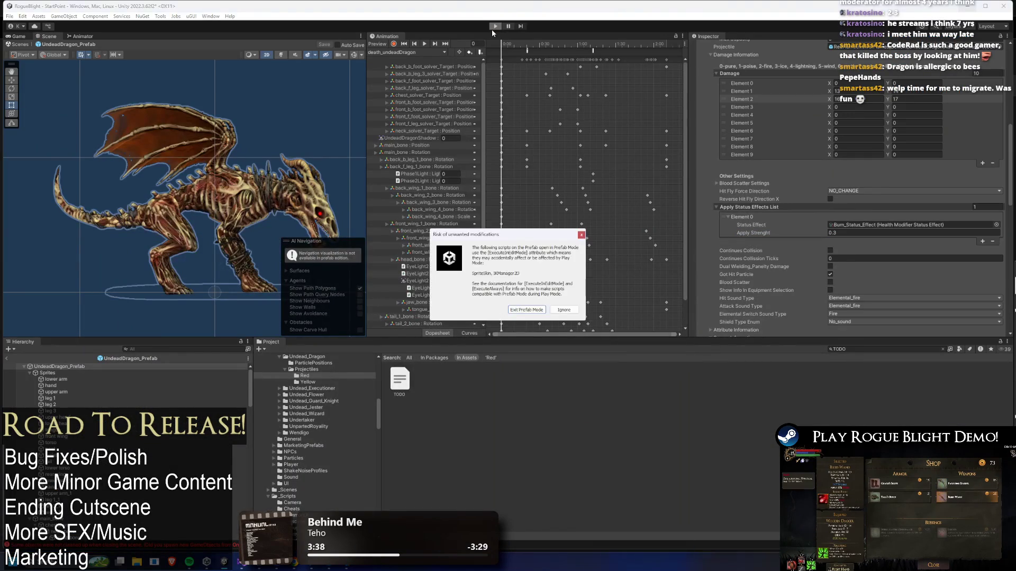
Playtest a run until the dragon kills the player and the game returns to The Sanctuary
key(Return)
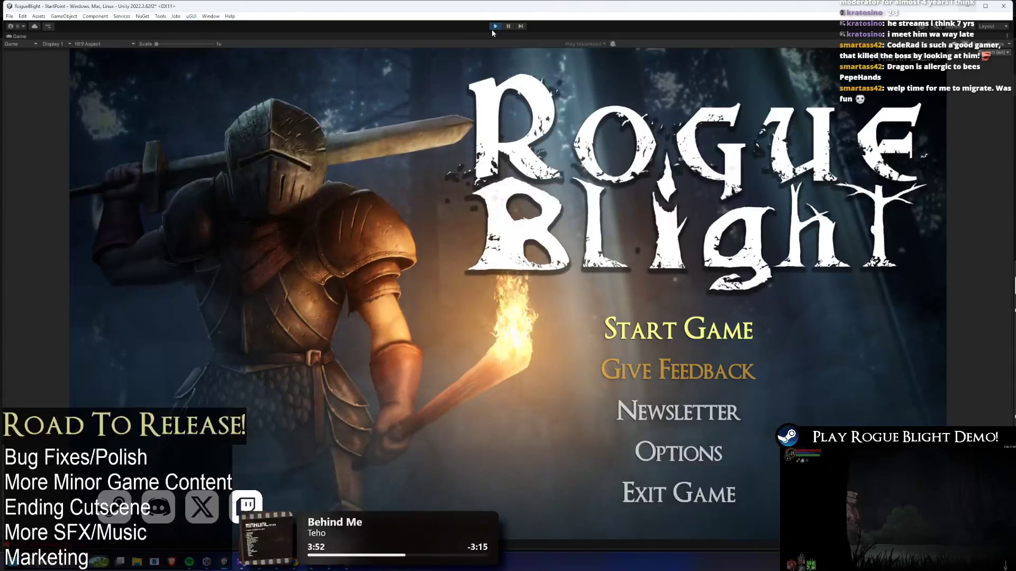
key(alt+Tab)
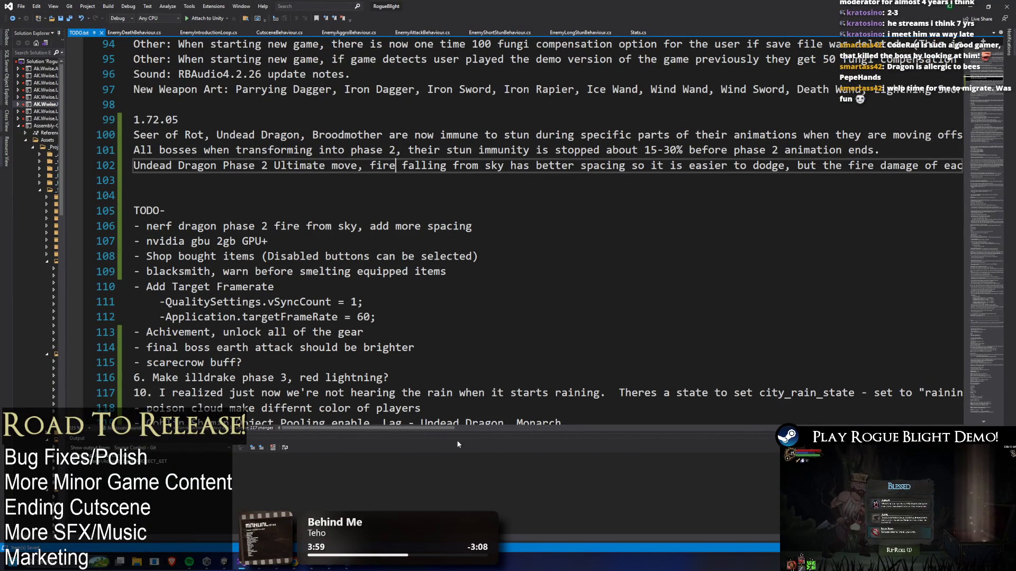
drag(355, 428, 500, 432)
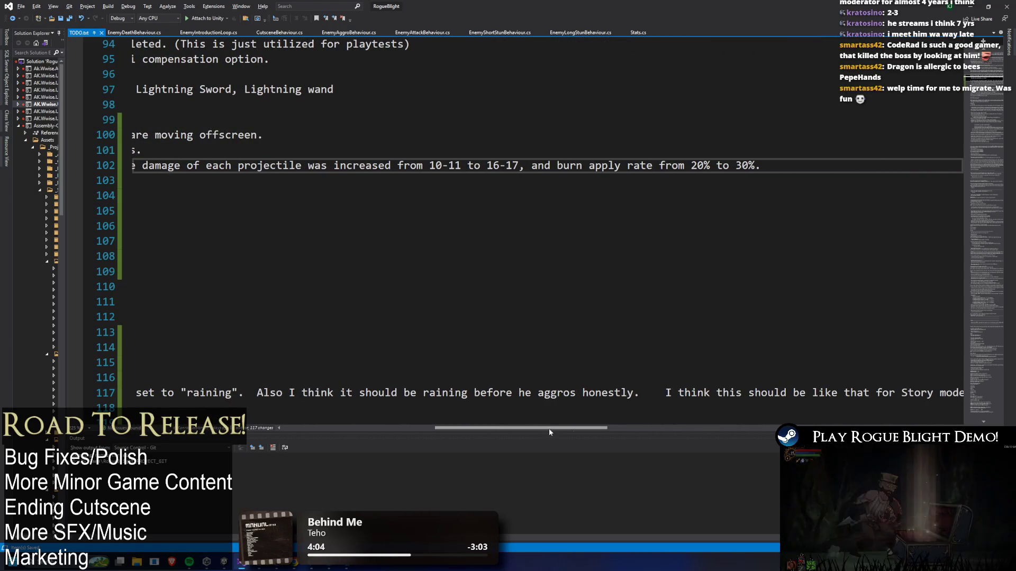
key(alt+Tab)
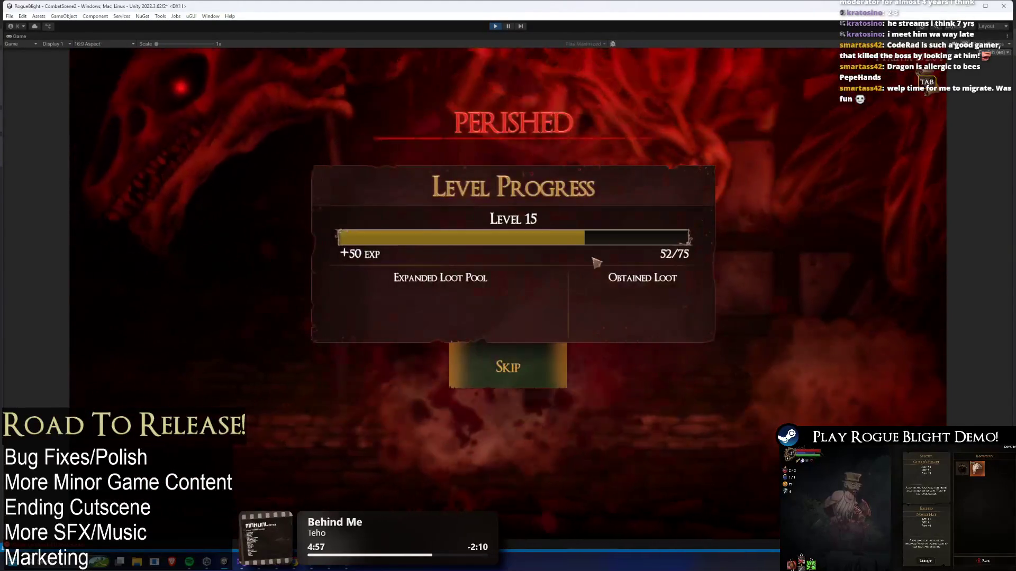
click(539, 365)
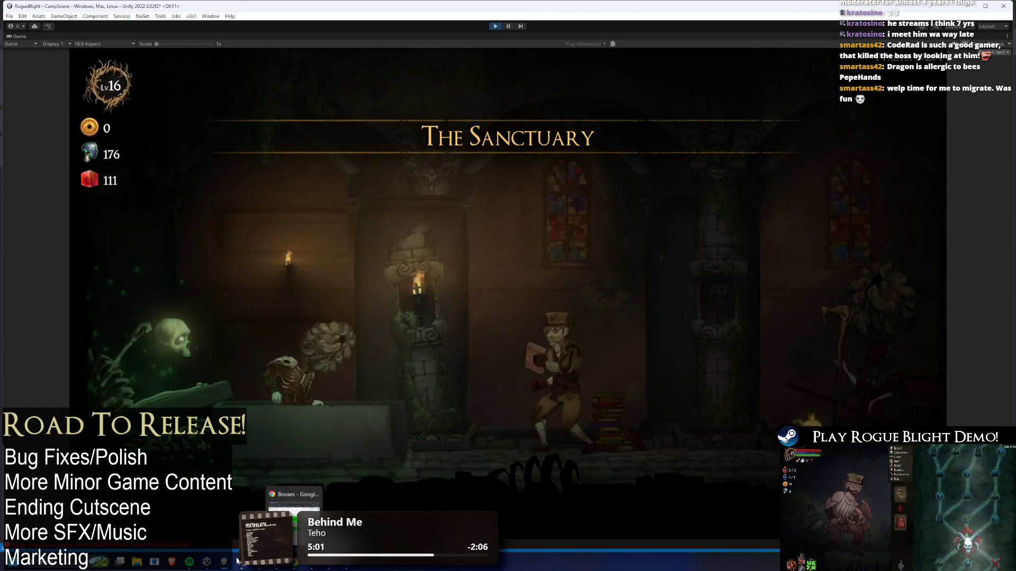
key(alt+Tab)
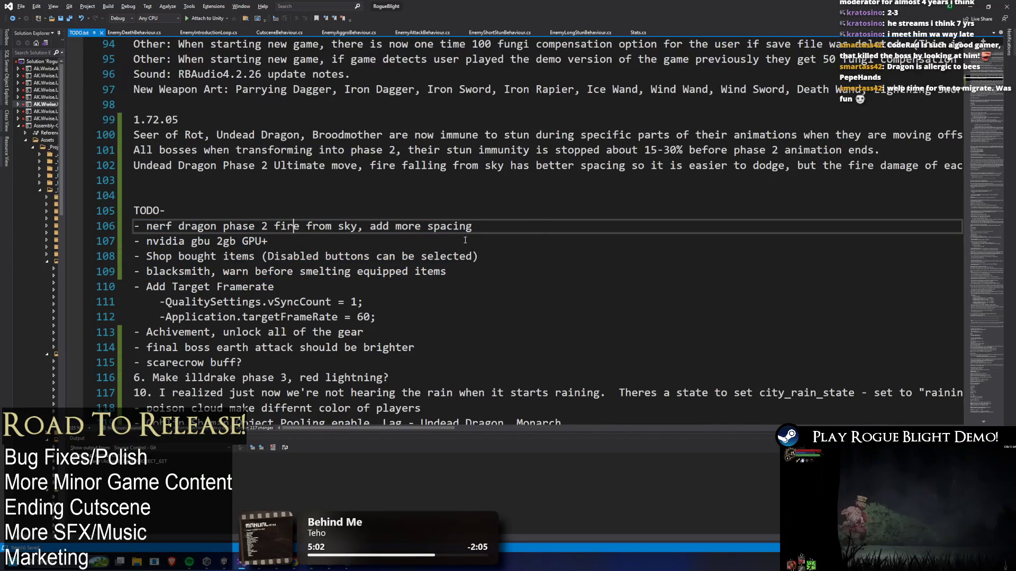
Delete the finished dragon fire nerf item and its leftover blank line
key(End)
key(shift+Home)
key(Delete)
key(Delete)
key(End)
key(shift+Home)
key(ctrl+c)
key(Delete)
Move the nvidia gbu 2gb GPU+ item to below the blacksmith item
click(514, 242)
key(Return)
key(BackSpace)
key(Down)
key(Return)
key(ctrl+v)
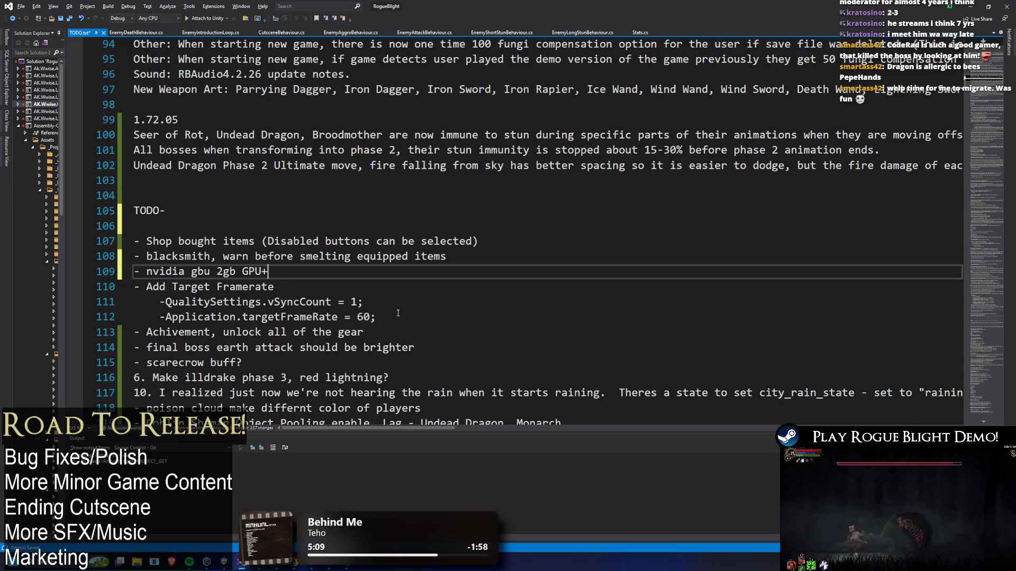
Remove the blank line under the TODO- heading
drag(376, 318, 134, 289)
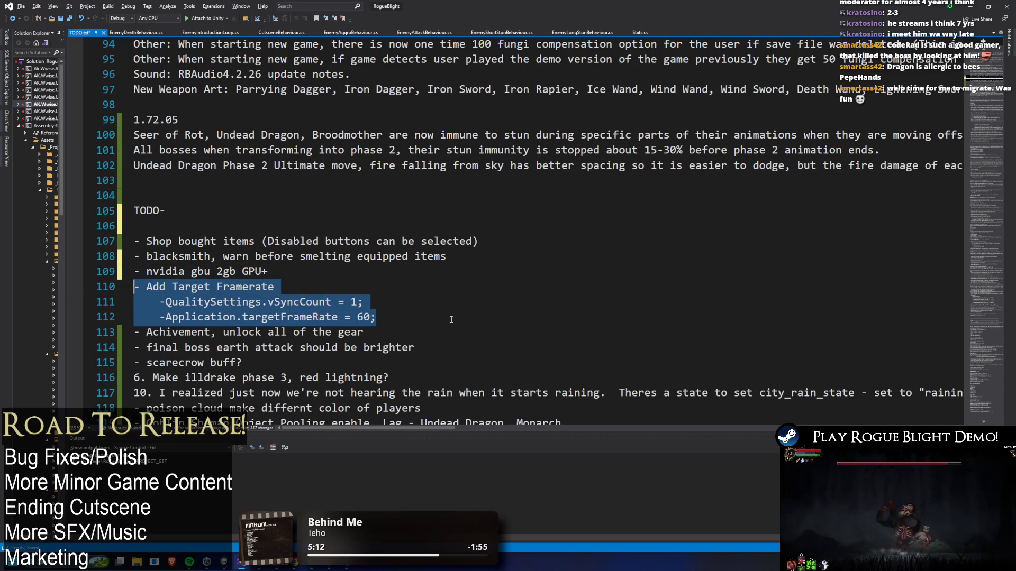
drag(478, 242, 134, 238)
click(153, 233)
key(BackSpace)
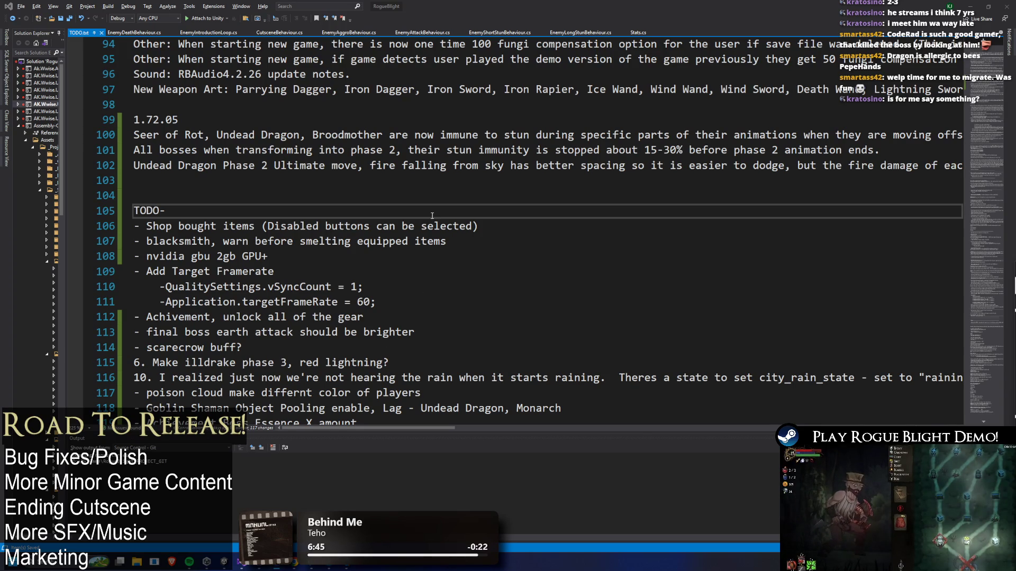
scroll(462, 246, down, 2)
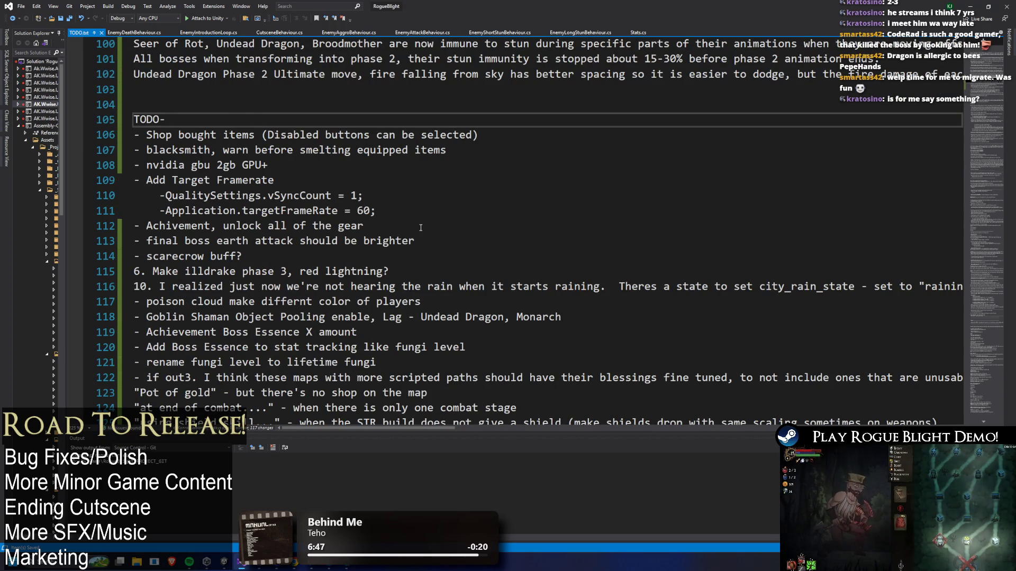
scroll(422, 215, down, 1)
scroll(410, 203, down, 5)
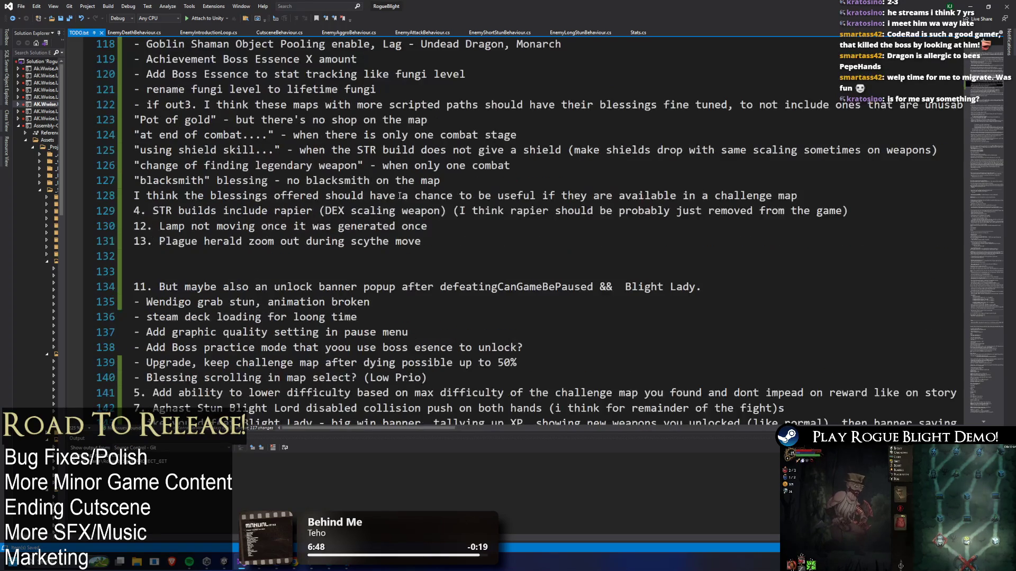
ctrl+scroll(401, 200, down, 1)
scroll(370, 191, down, 1)
scroll(333, 182, up, 10)
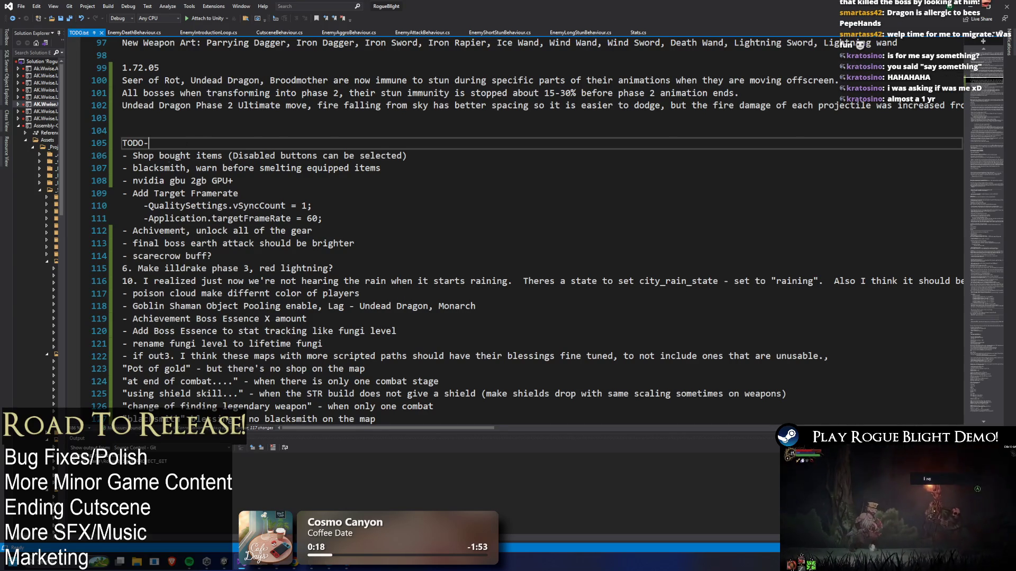
Review the shop bought items and blacksmith smelting warning notes in the TODO list
drag(160, 155, 412, 167)
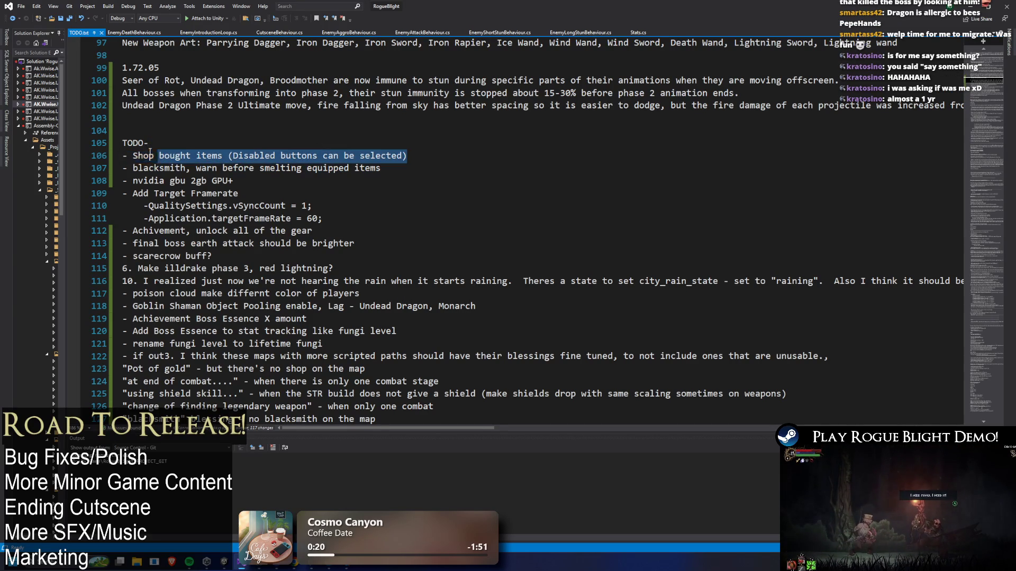
drag(138, 167, 413, 168)
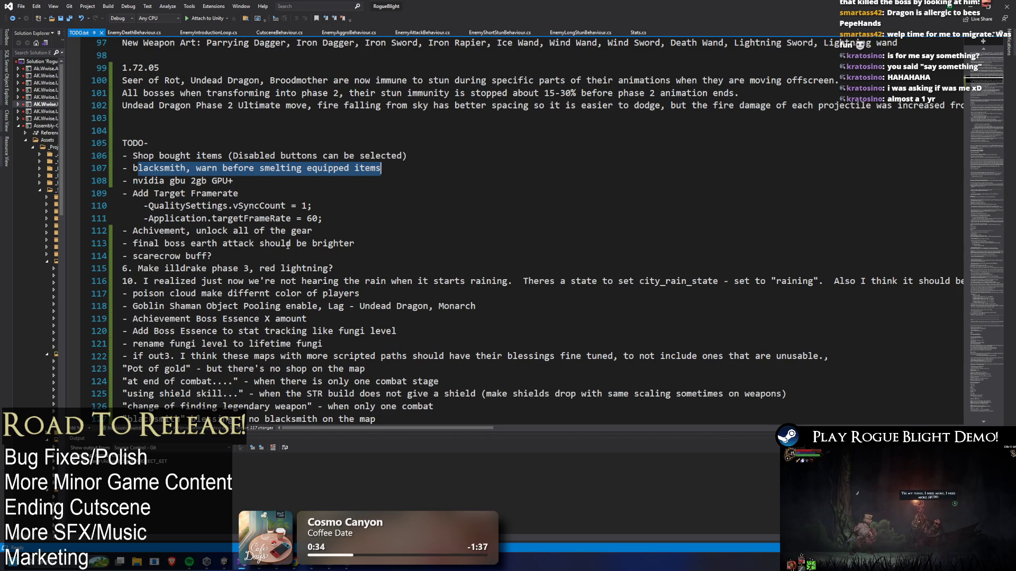
click(477, 207)
scroll(479, 233, up, 1)
scroll(478, 232, up, 4)
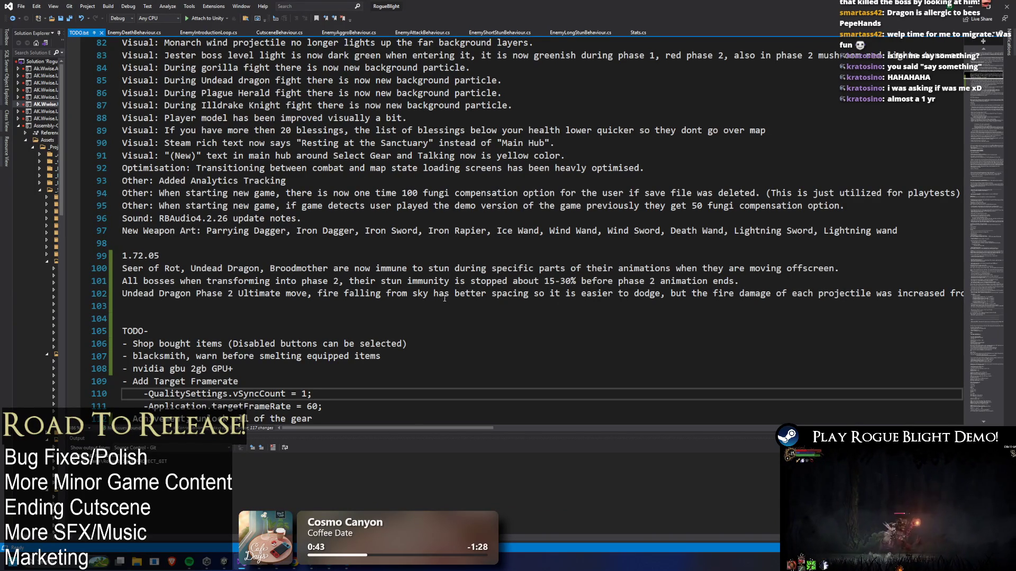
scroll(446, 264, down, 4)
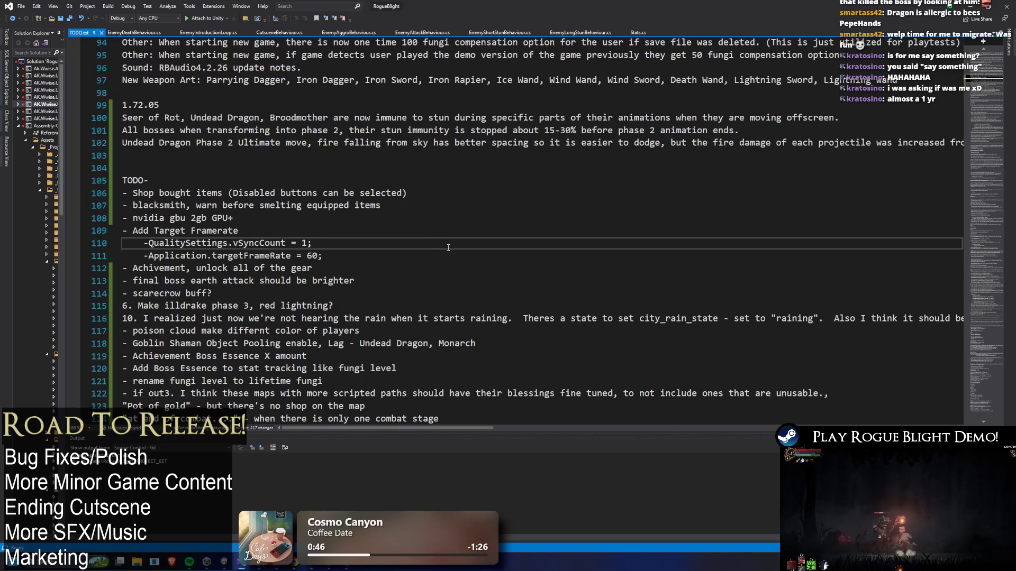
scroll(435, 222, down, 3)
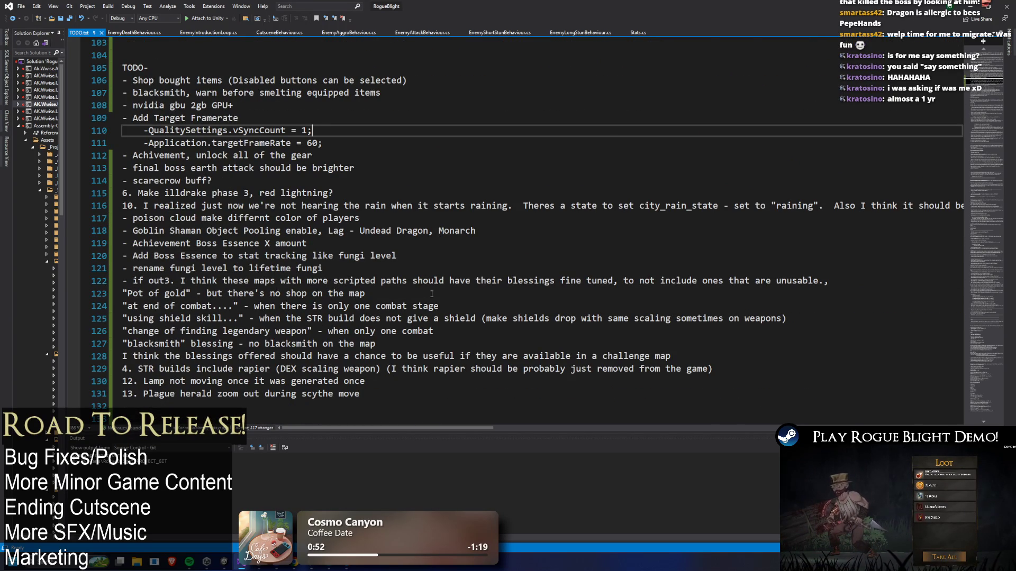
scroll(434, 290, up, 3)
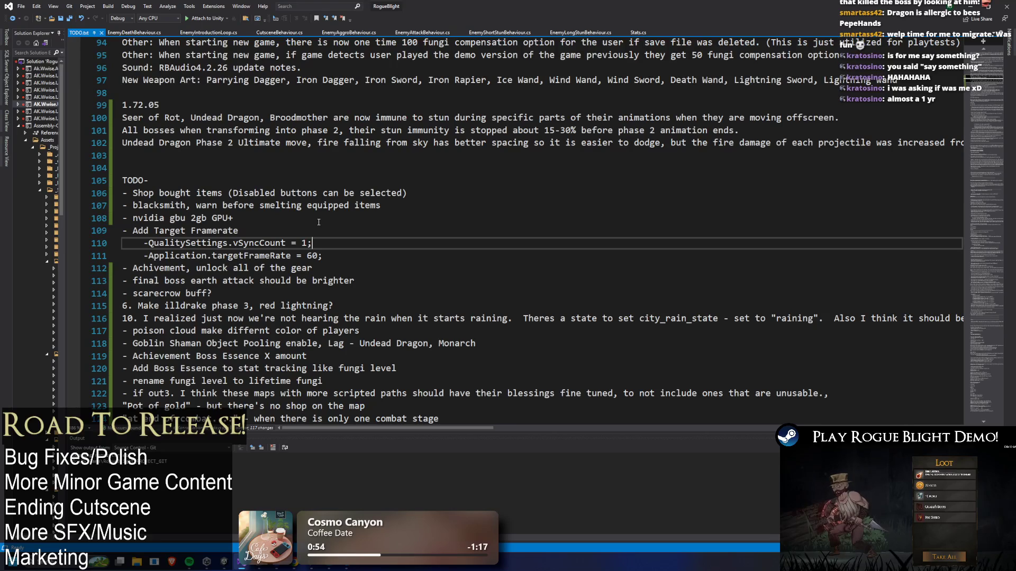
Scroll further through TODO.txt and open Find to search the notes
drag(132, 193, 408, 192)
scroll(436, 202, down, 5)
scroll(436, 201, down, 11)
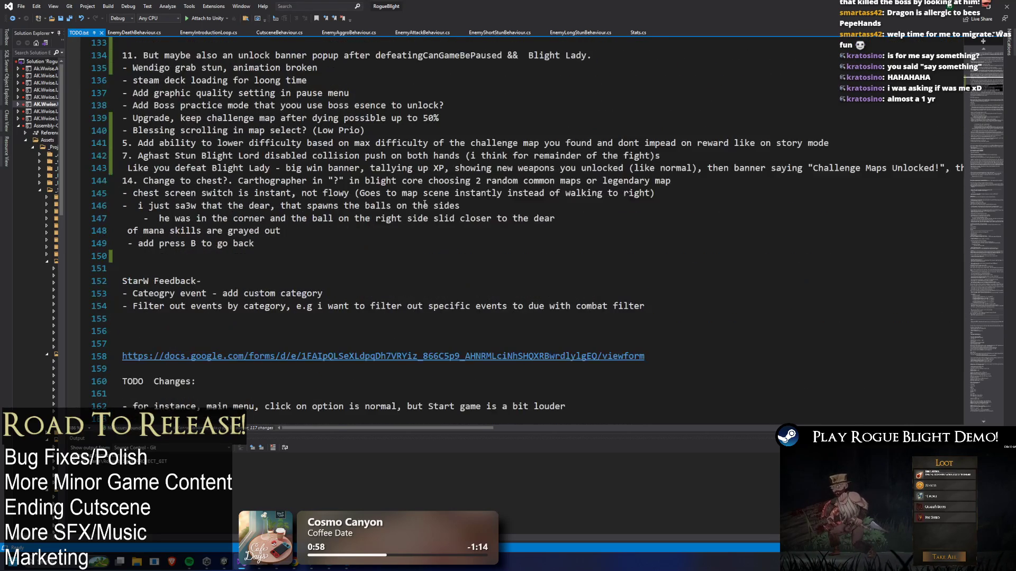
click(492, 155)
key(ctrl+f)
text(chir)
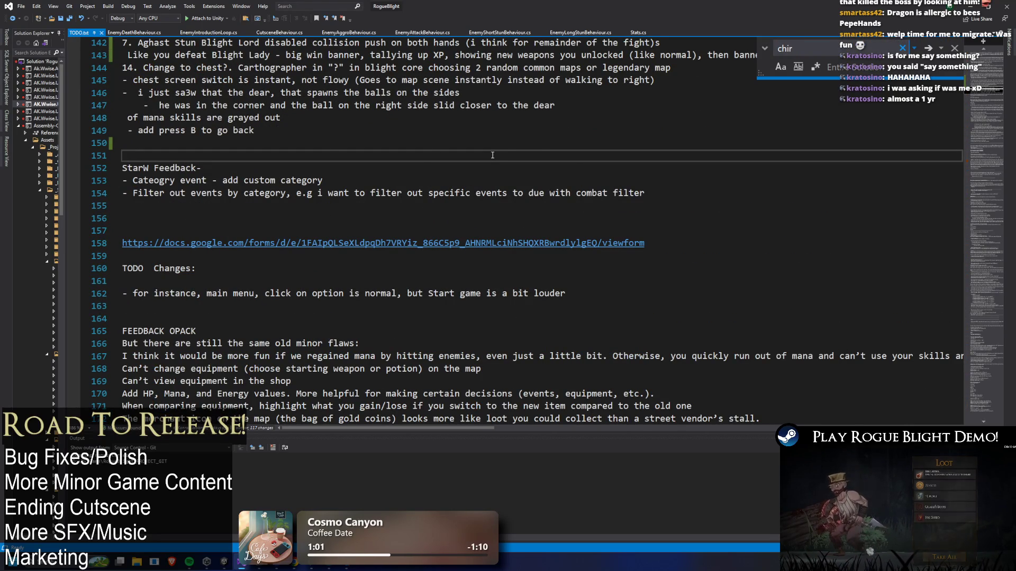
Jump to the Chirpy feedback section and read over lines 443 to 457
key(Return)
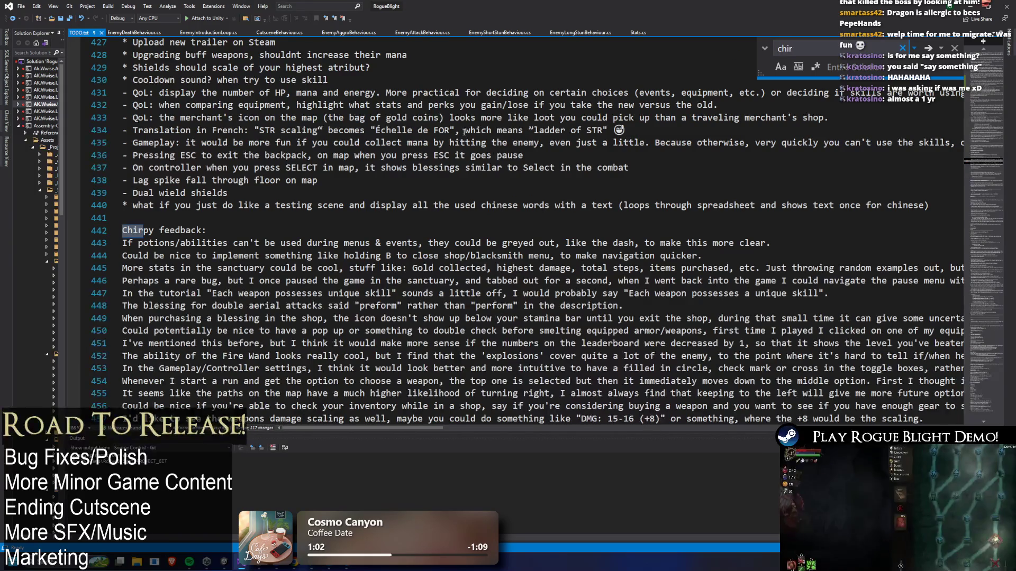
mouse_move(567, 317)
mouse_down()
mouse_move(318, 164)
mouse_move(109, 132)
mouse_up()
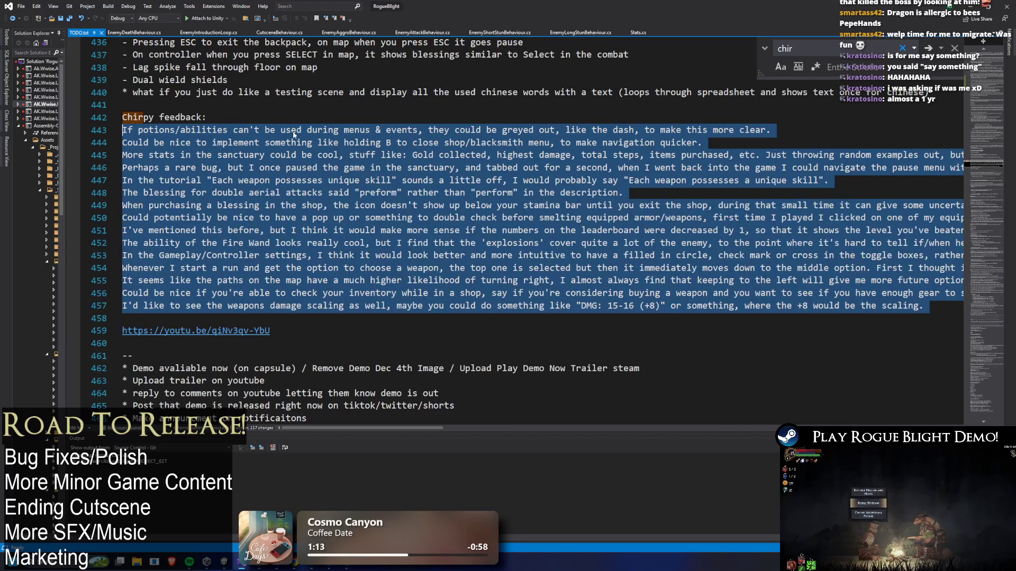
click(270, 146)
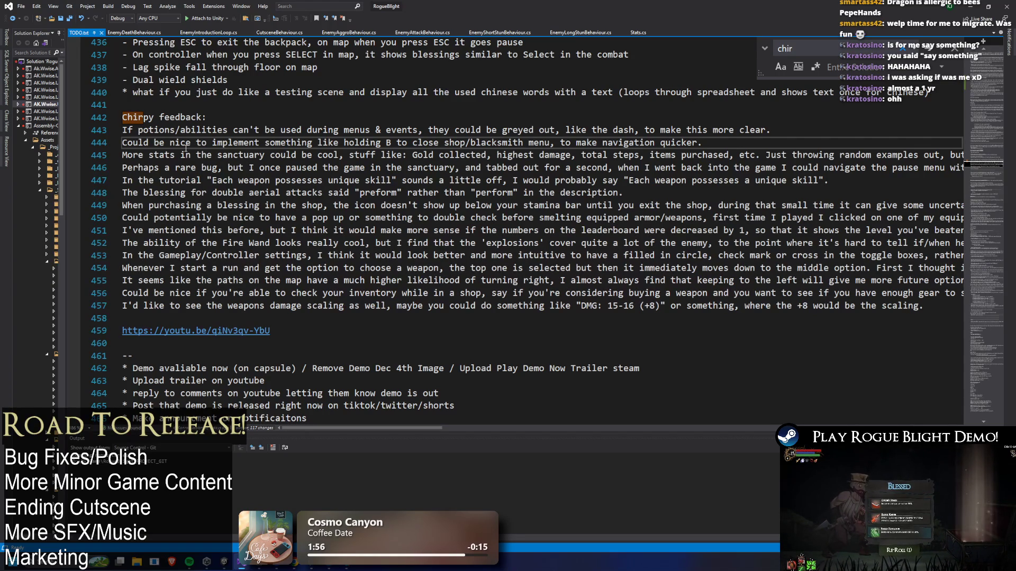
Return to the TODO section's Shop bought items line, then bring Unity to the front
click(990, 190)
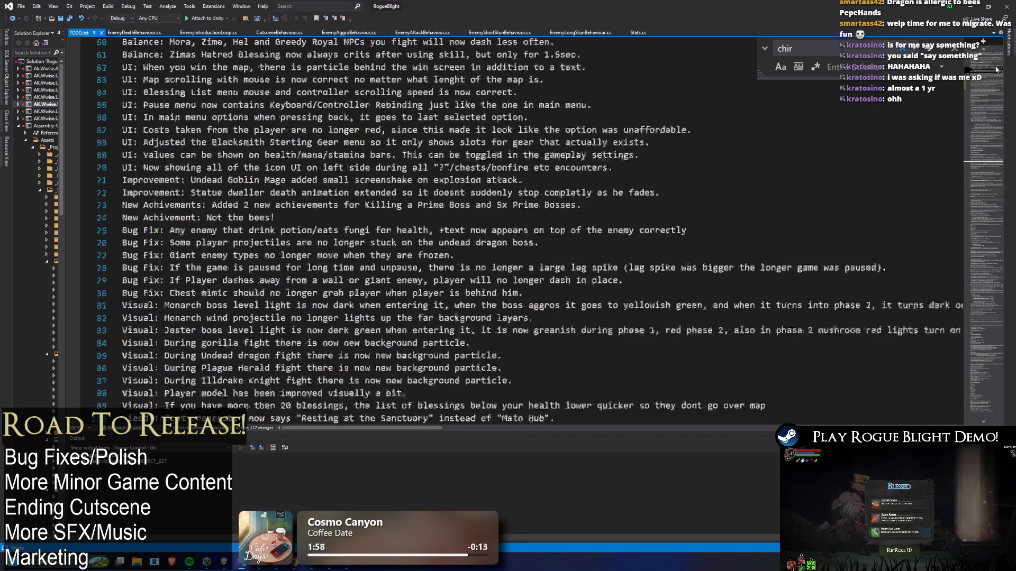
scroll(357, 171, down, 15)
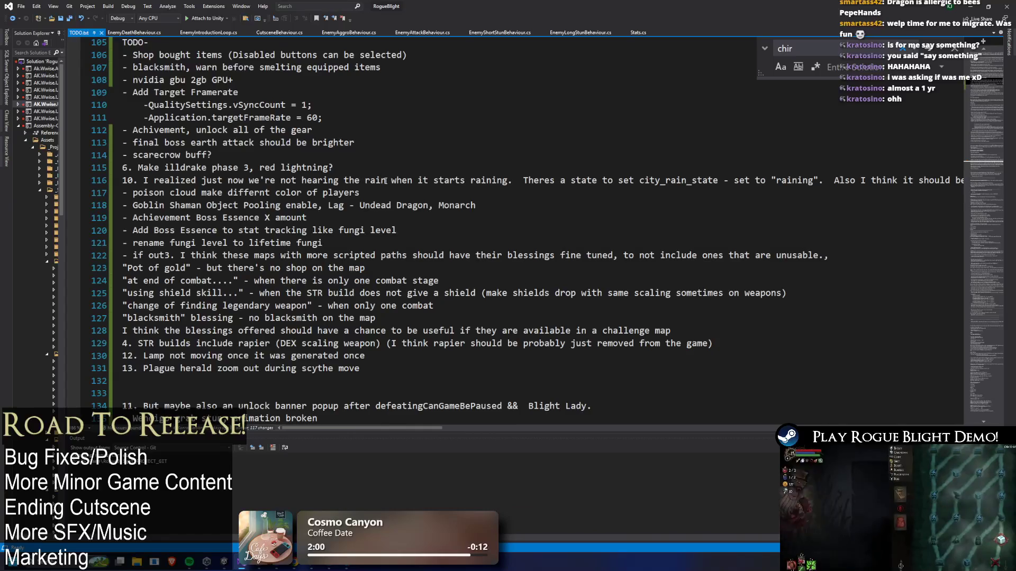
drag(408, 55, 107, 53)
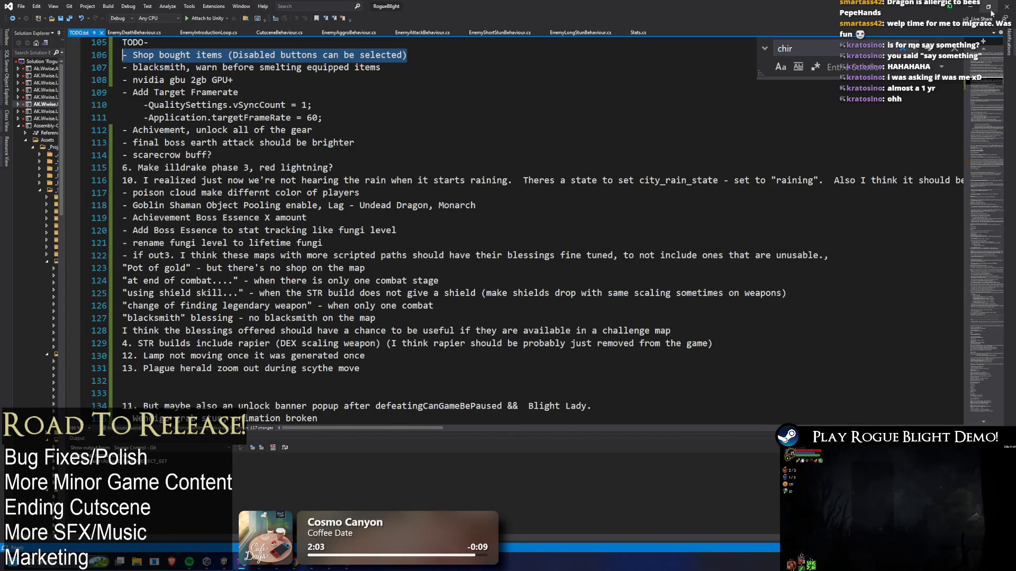
click(991, 13)
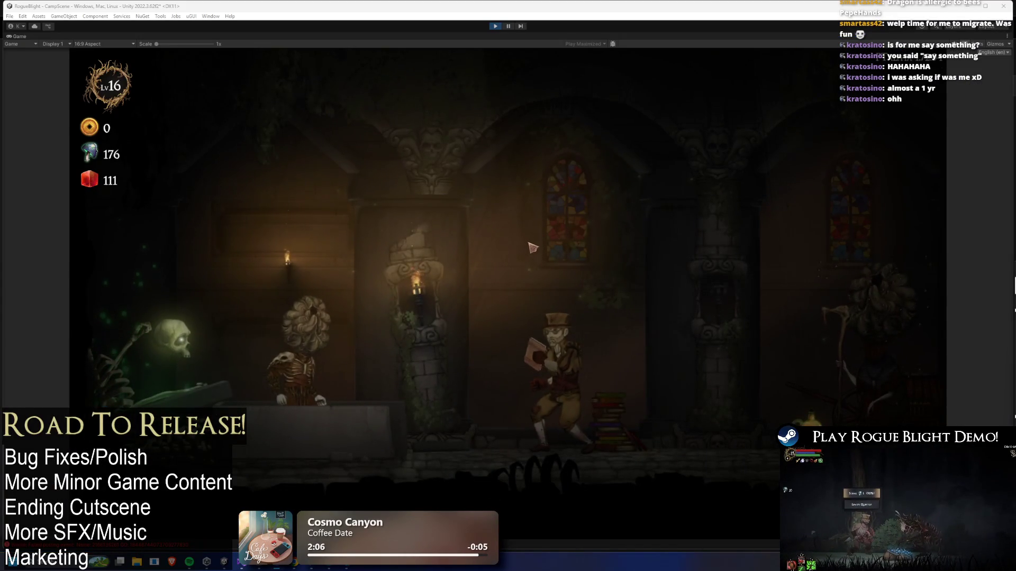
Walk to the camp wagon, start the Story Mode map, then exit Play mode
key(a)
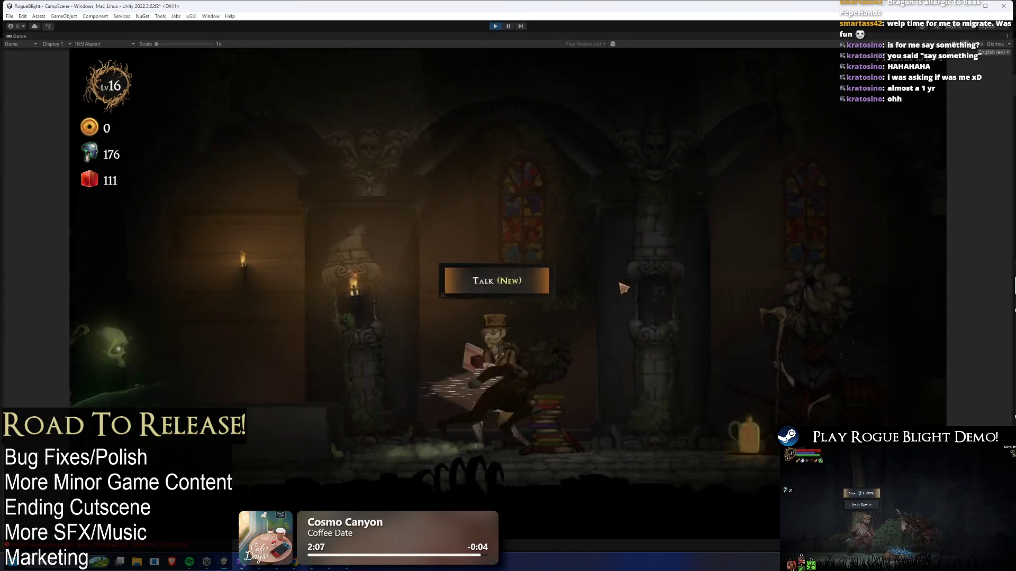
key(d)
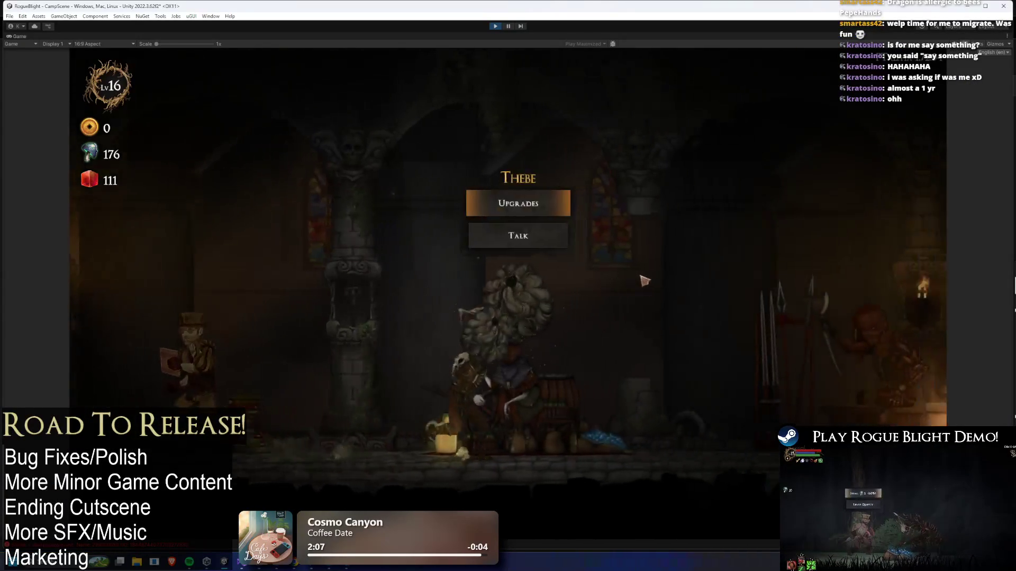
key(d)
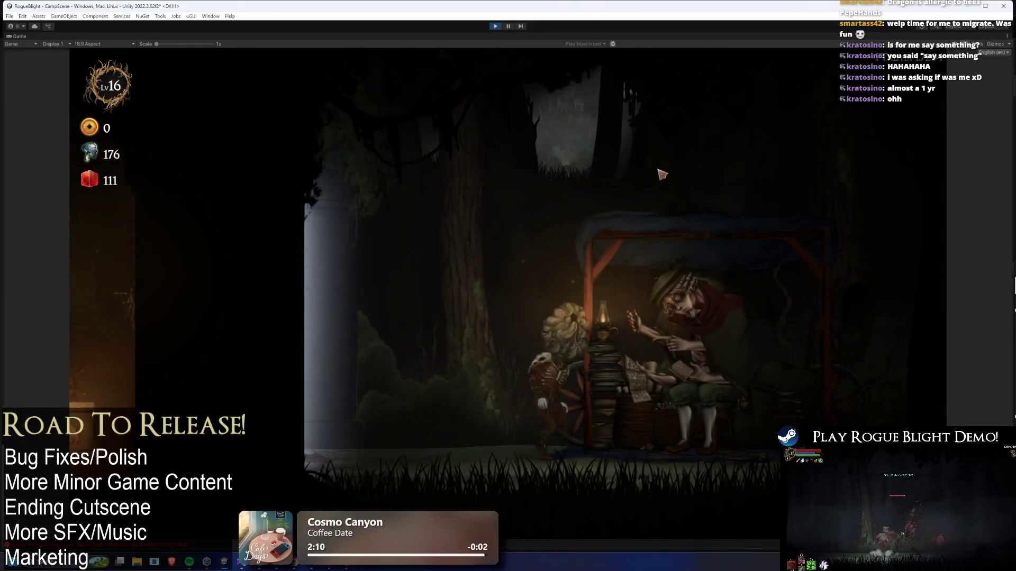
key(e)
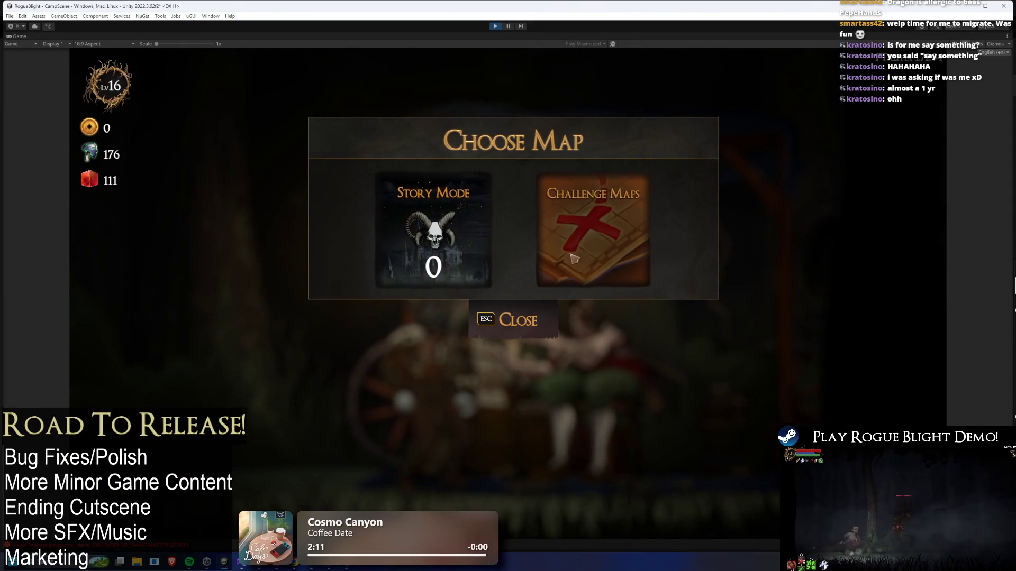
click(433, 232)
click(560, 267)
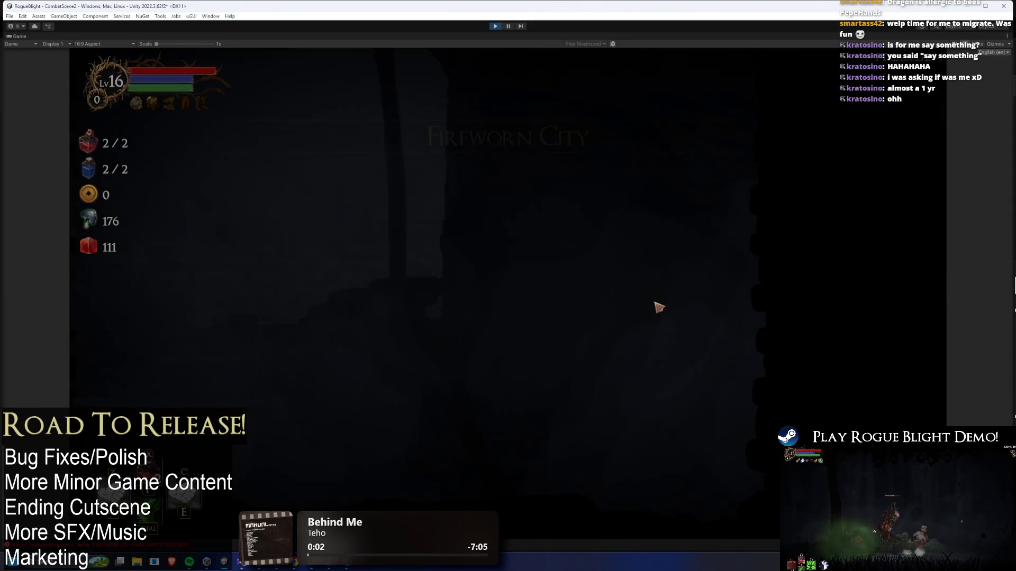
key(ctrl+p)
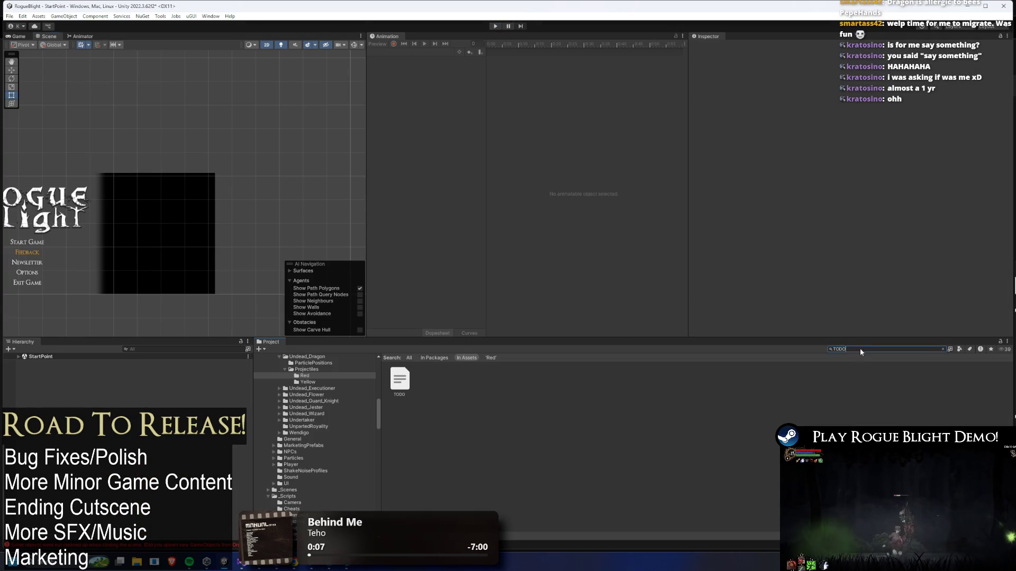
Point the StoryMode asset's Map Element 0 at Forest_Map and enter play mode to test it
text(story mode)
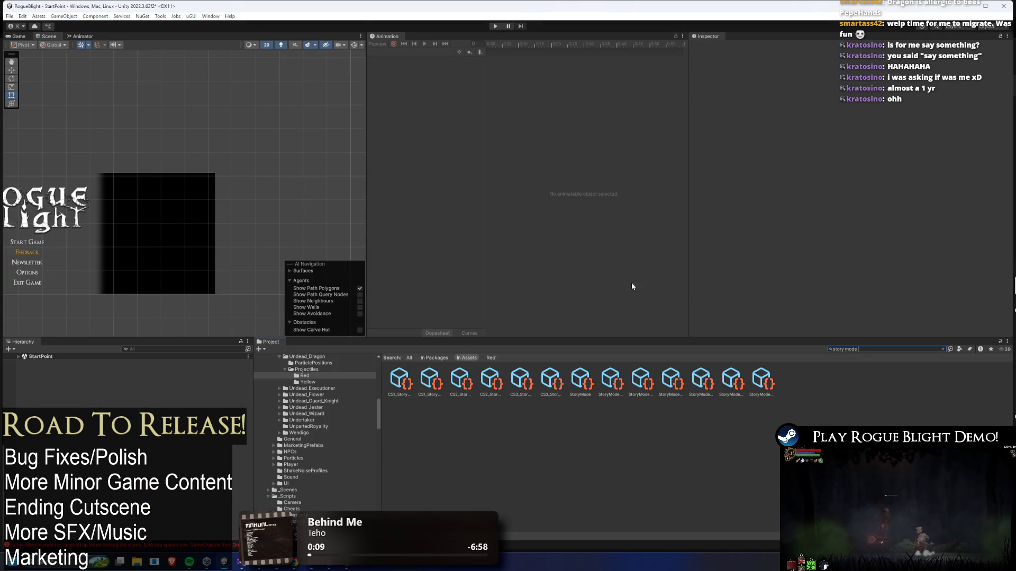
click(580, 380)
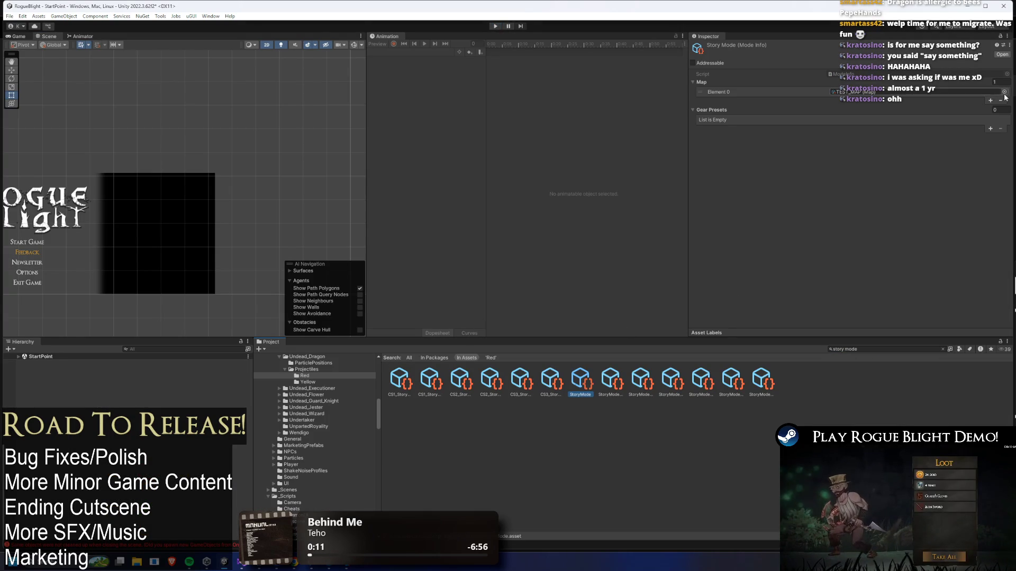
click(1004, 93)
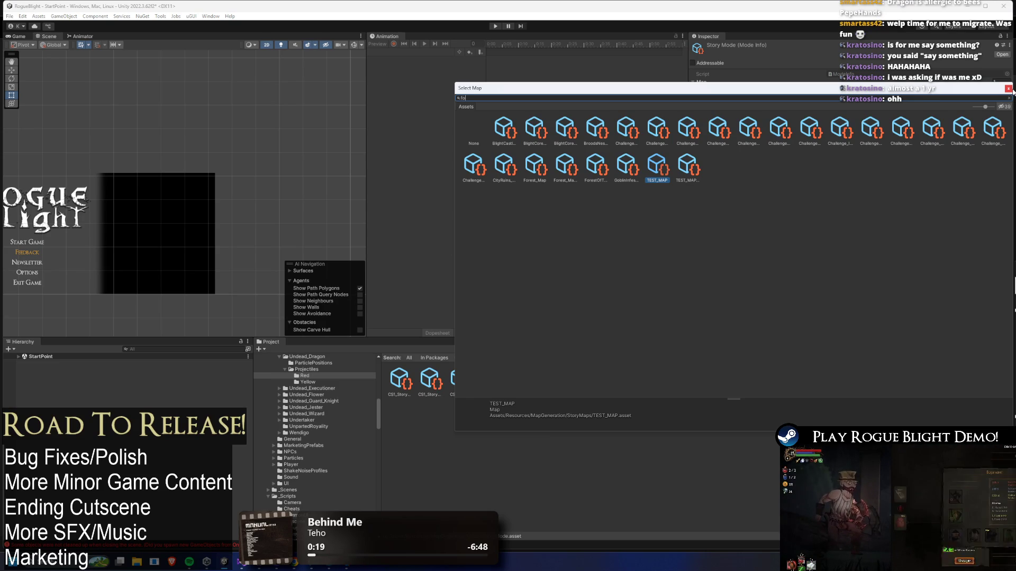
text(forest map)
click(1009, 89)
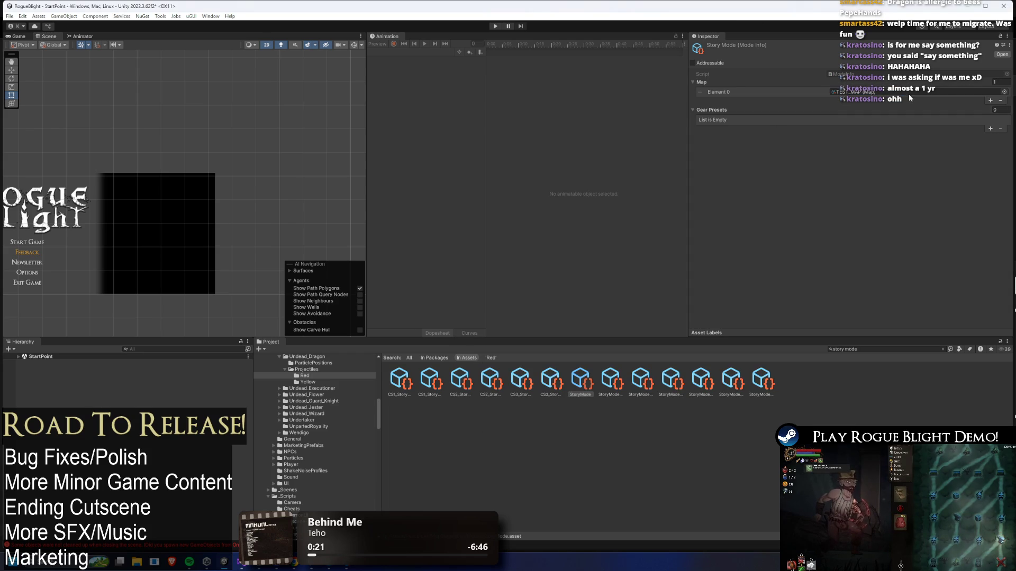
click(1003, 92)
text(forest map)
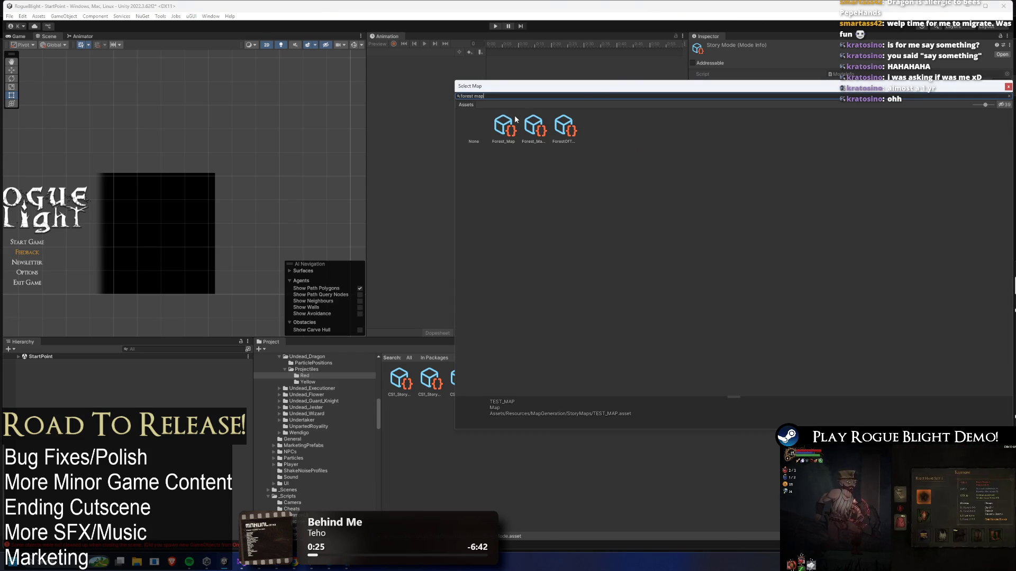
double_click(503, 126)
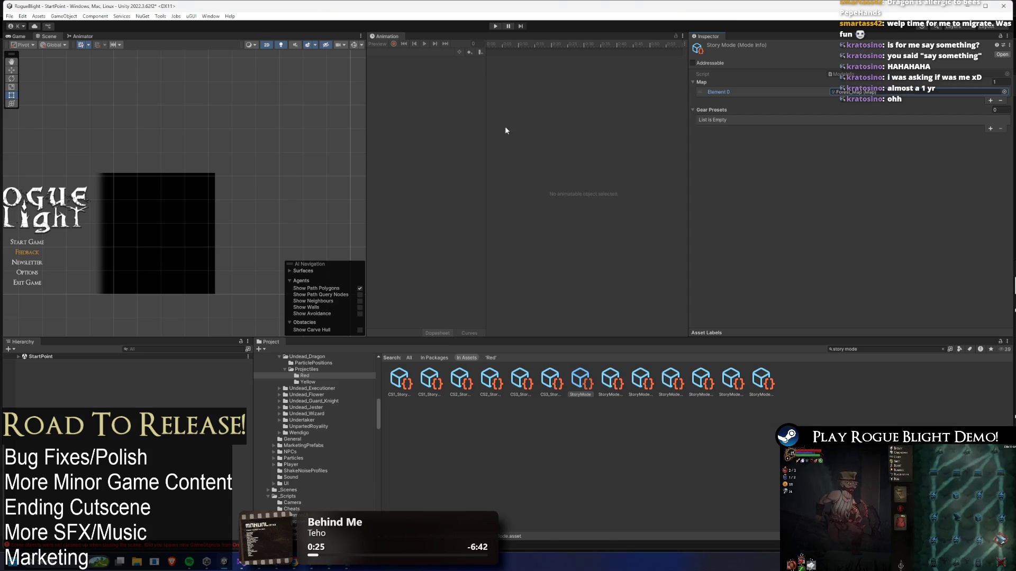
click(495, 25)
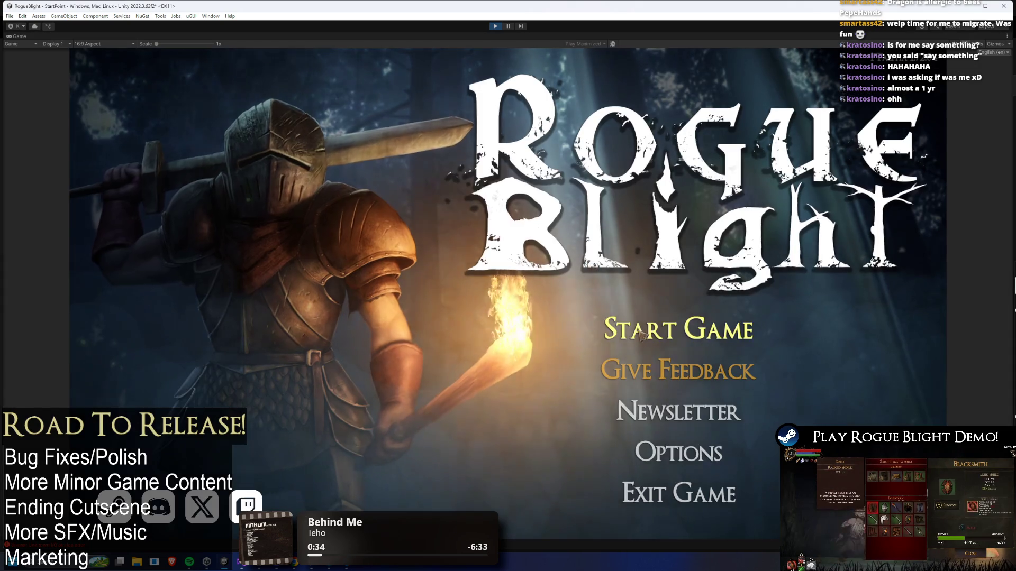
Start the game from the first save slot, briefly pausing and resuming the test
click(672, 324)
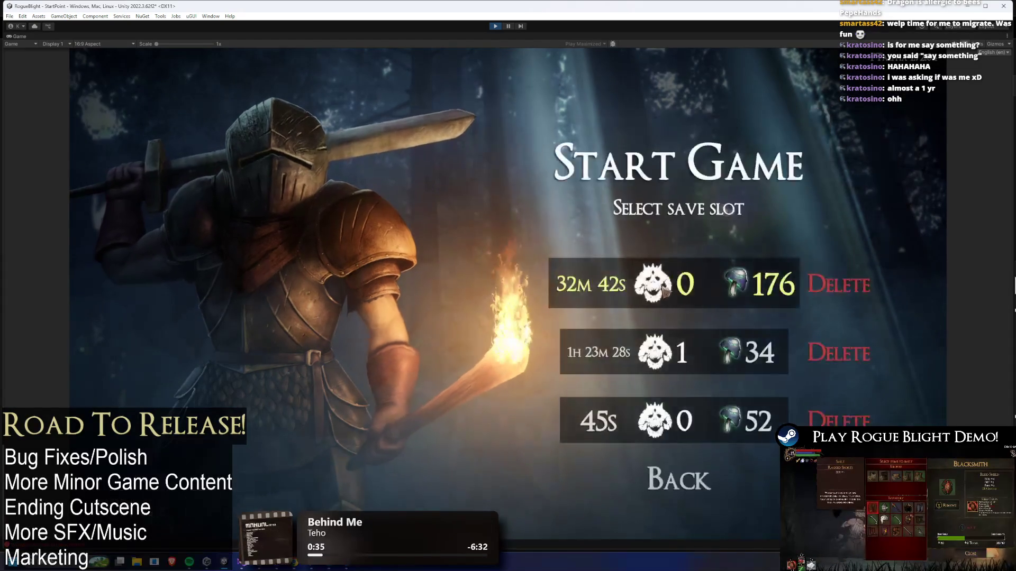
click(665, 295)
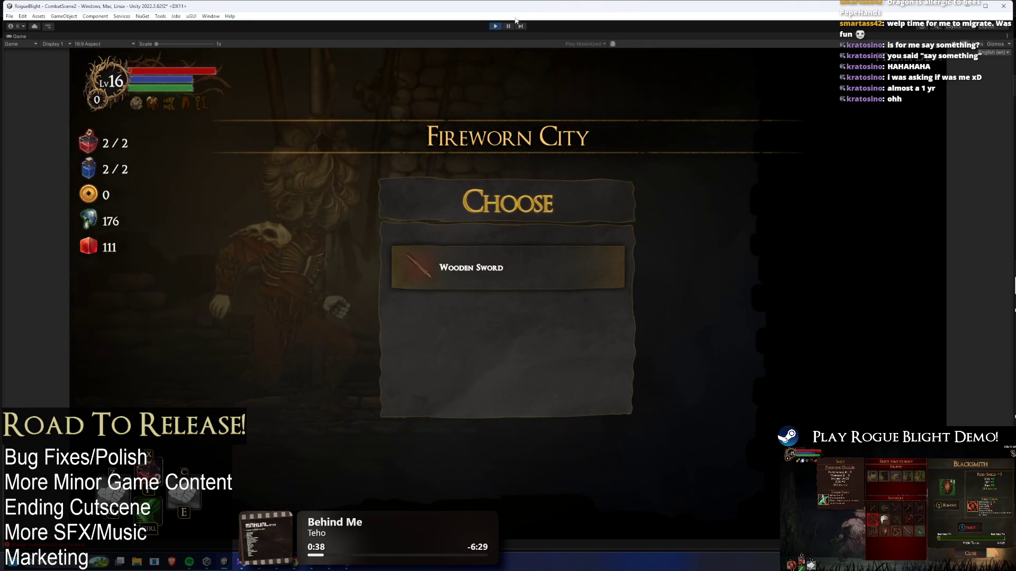
key(ctrl+shift+p)
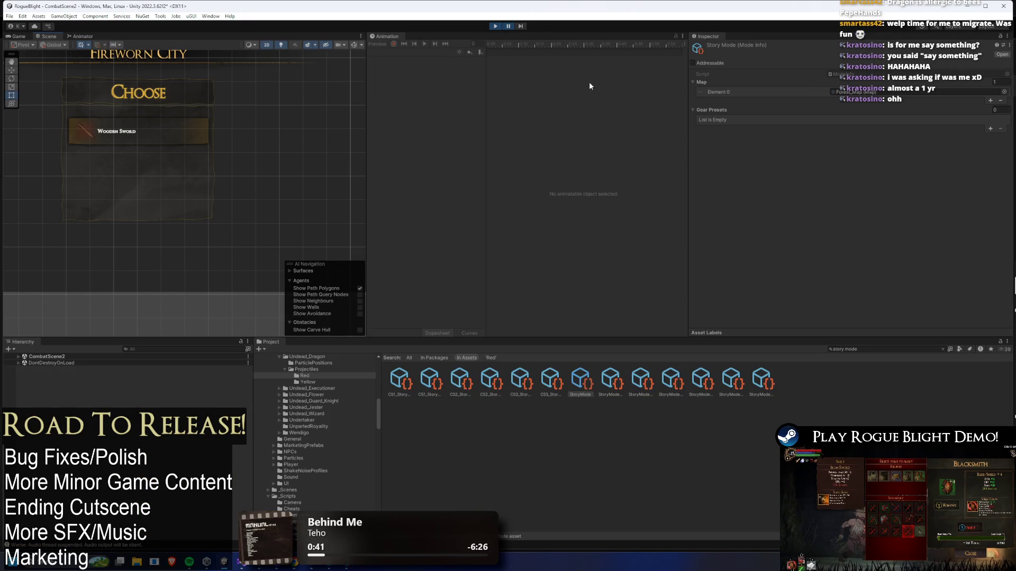
click(507, 27)
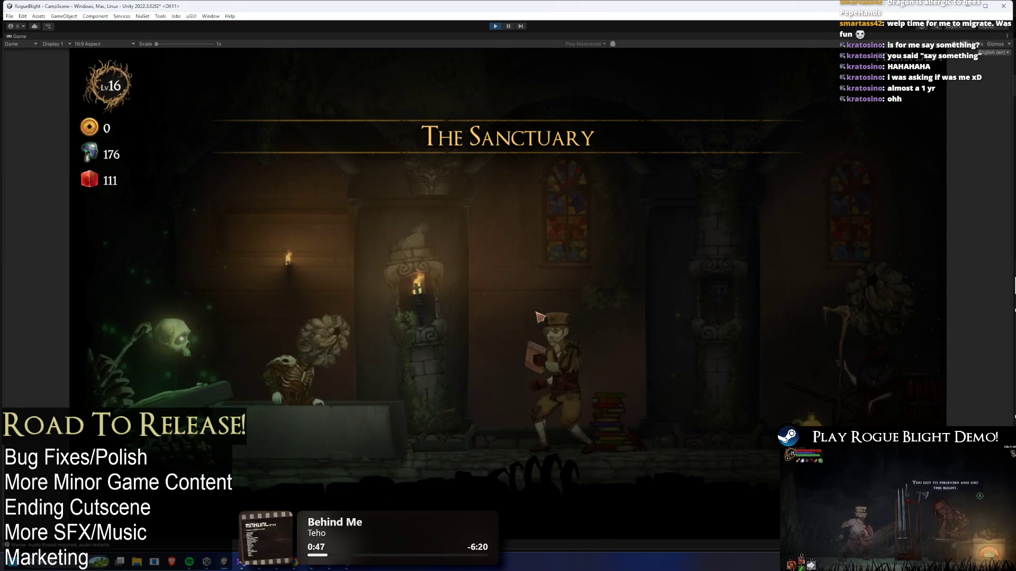
Browse the General Upgrades page at the vendor, then check Kali's starting gear options
key(d)
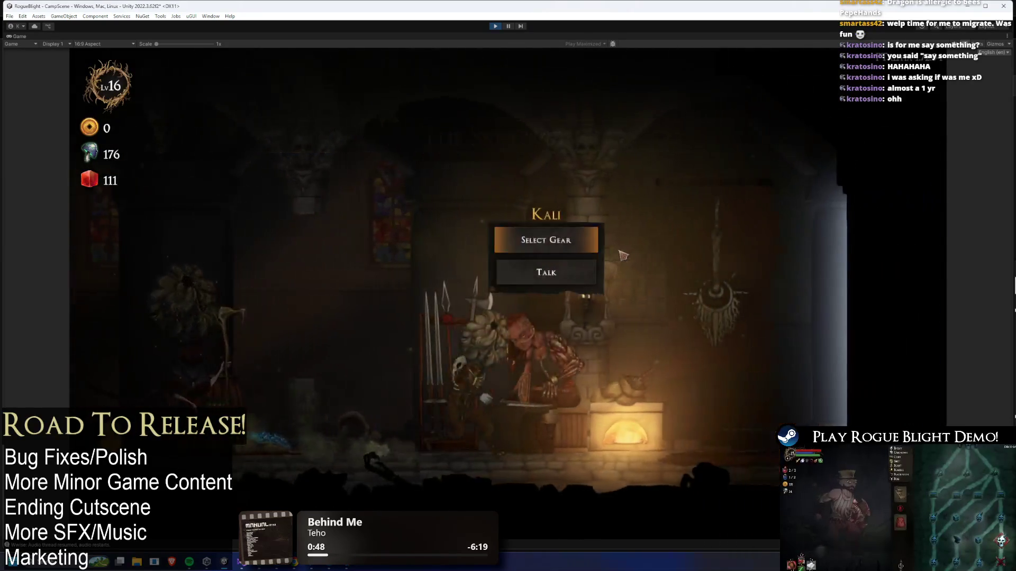
key(a)
click(527, 200)
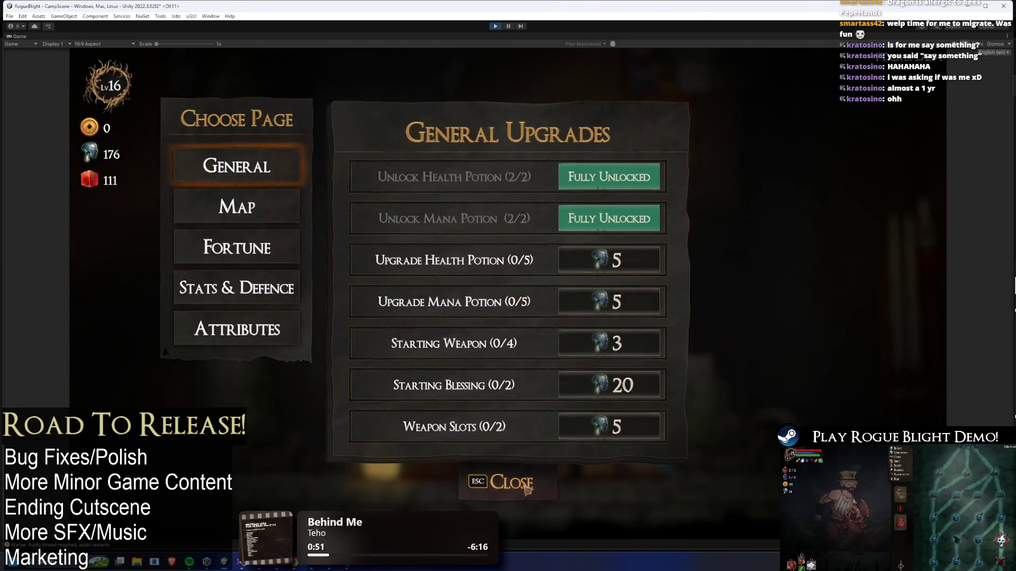
click(528, 491)
key(d)
key(e)
Equip a new head item and launch a Story Mode run from map selection
key(e)
key(e)
key(Escape)
key(d)
key(e)
key(e)
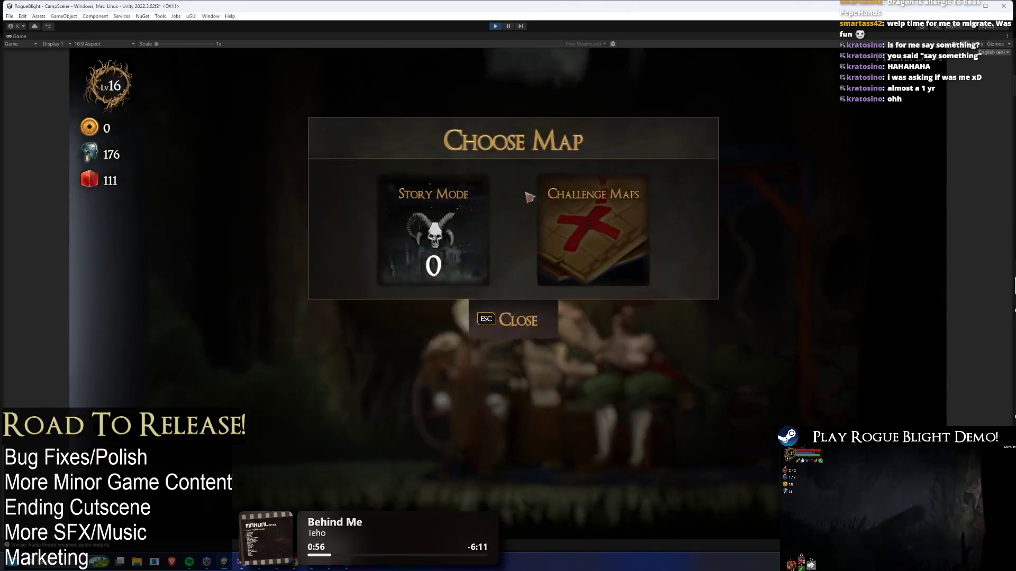
click(461, 248)
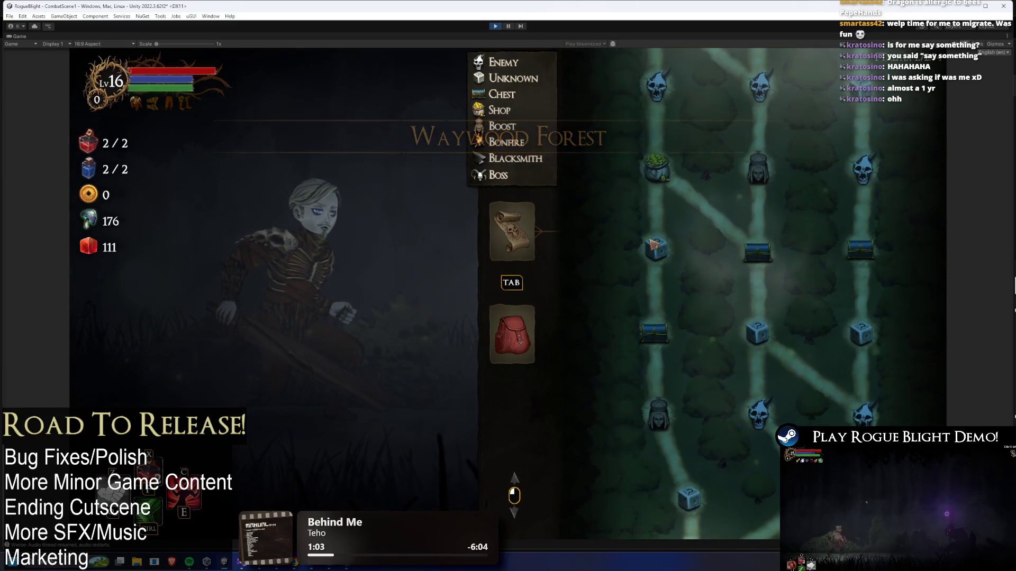
Enter the lit skull enemy node on the forest map and take all the loot
scroll(709, 328, up, 3)
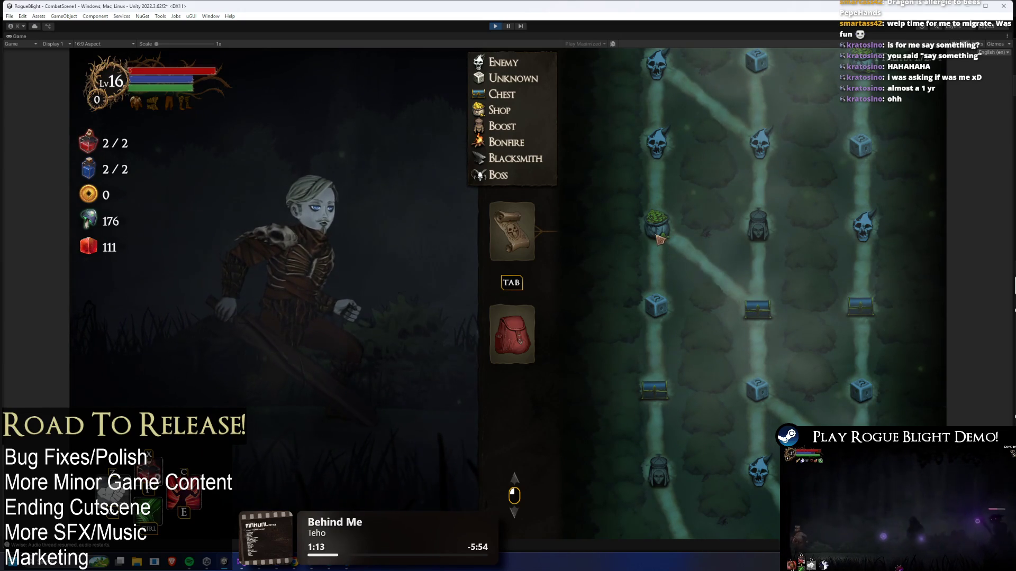
scroll(660, 239, up, 1)
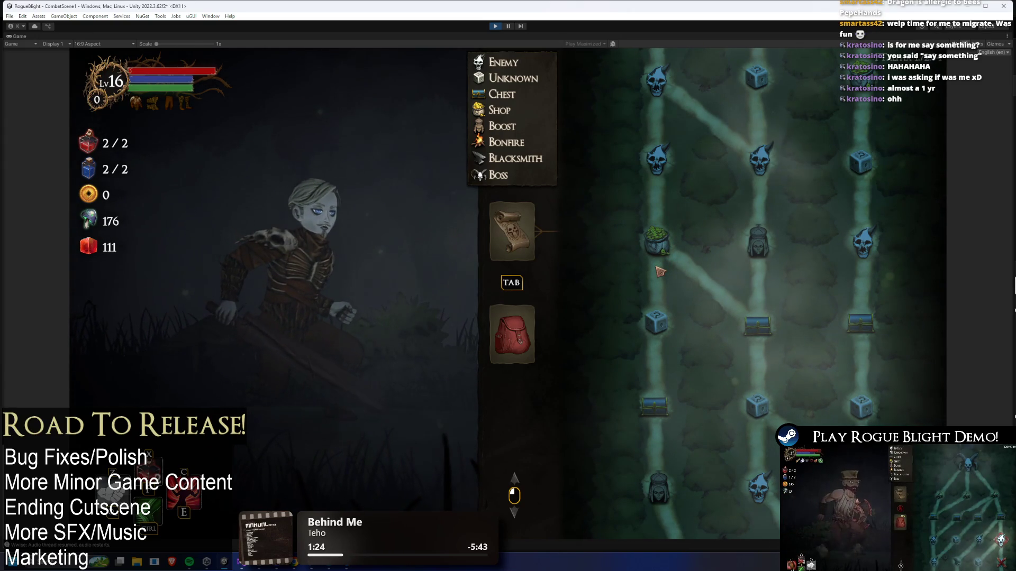
scroll(656, 274, down, 3)
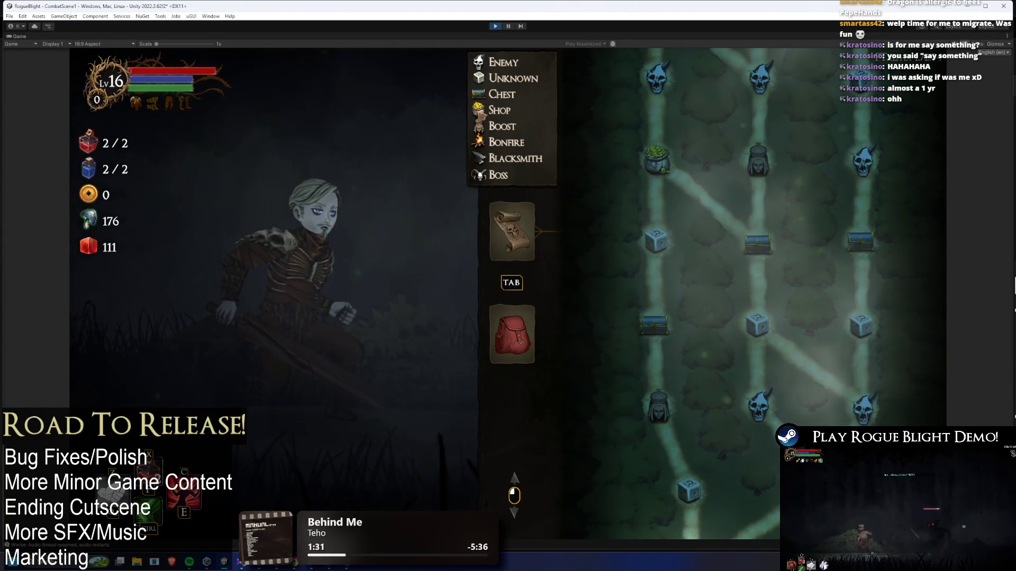
scroll(688, 317, down, 1)
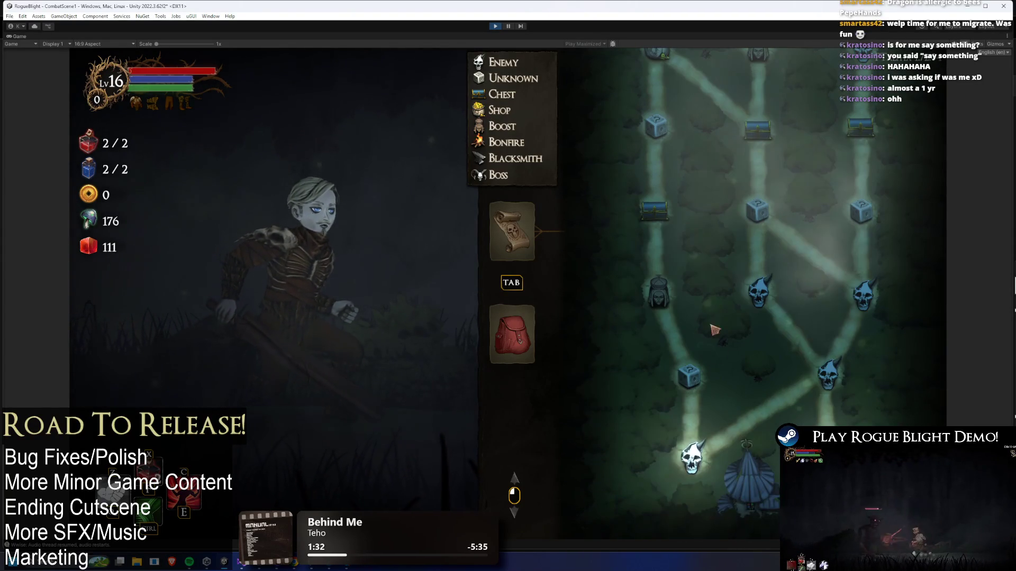
click(693, 458)
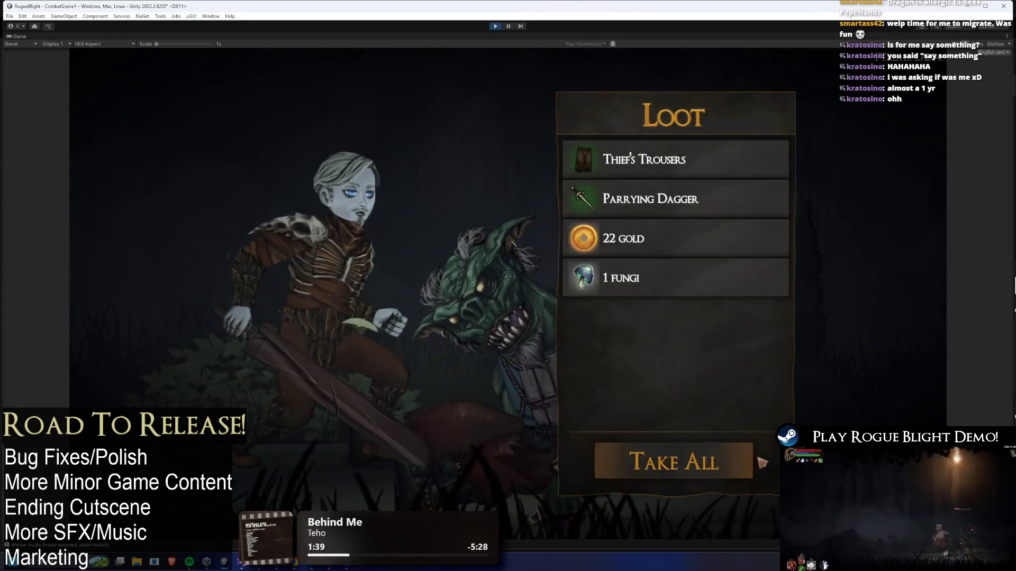
click(748, 461)
Fight the enemy in the next combat area, then pause the test and search for the creep asset
key(Tab)
key(d)
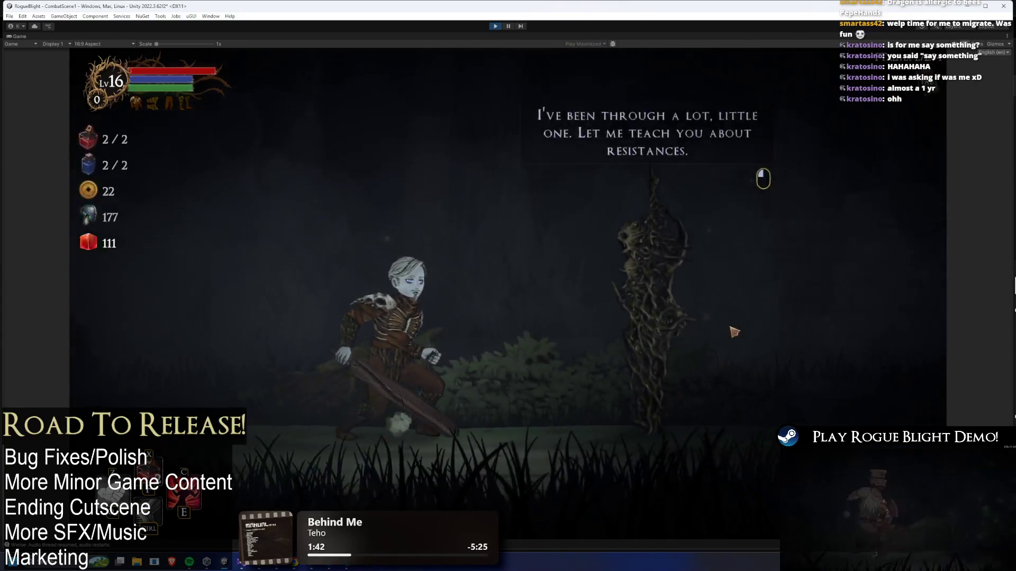
key(Down)
key(Return)
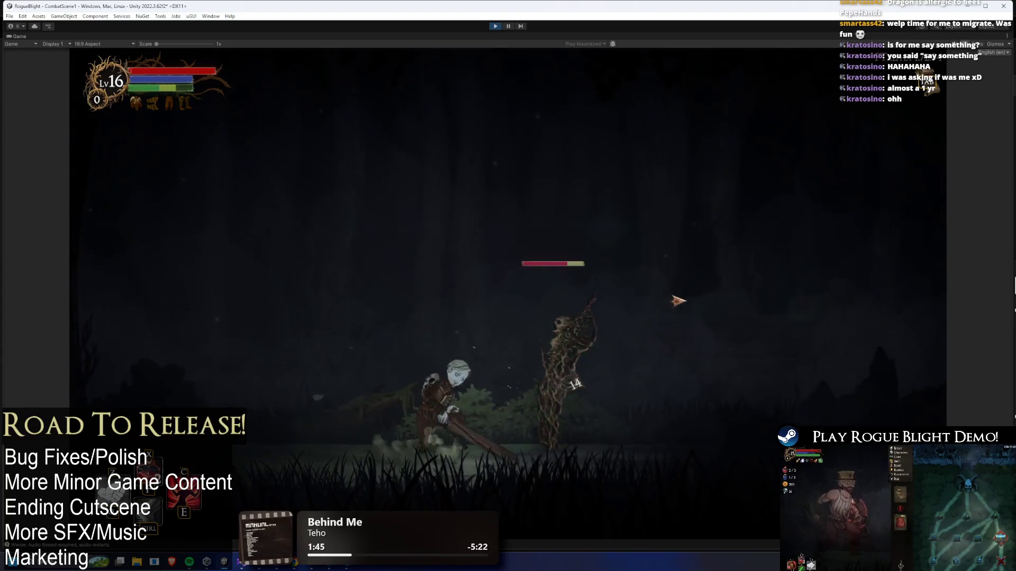
key(d)
key(ctrl+shift+p)
text(sta)
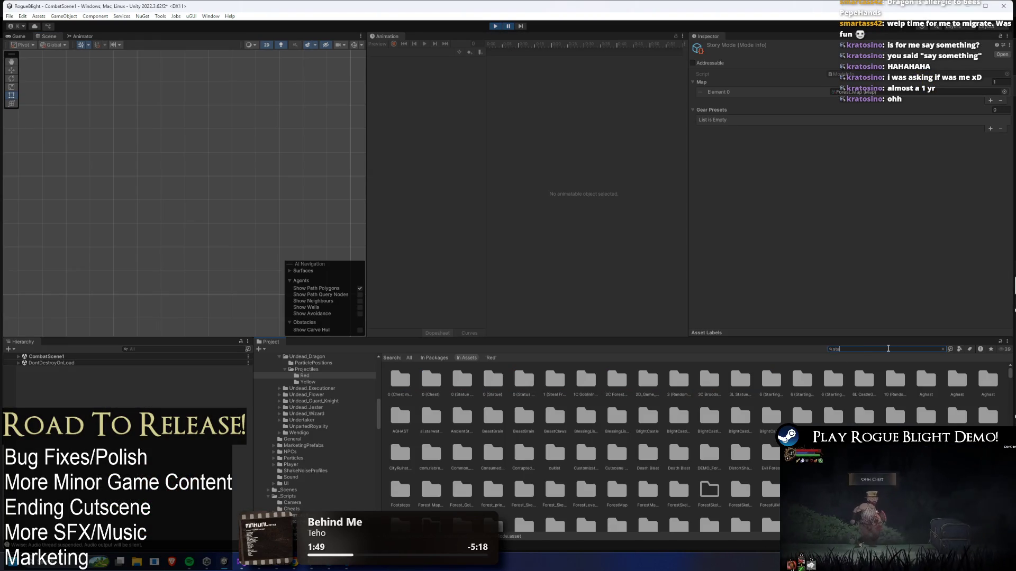
text( creep)
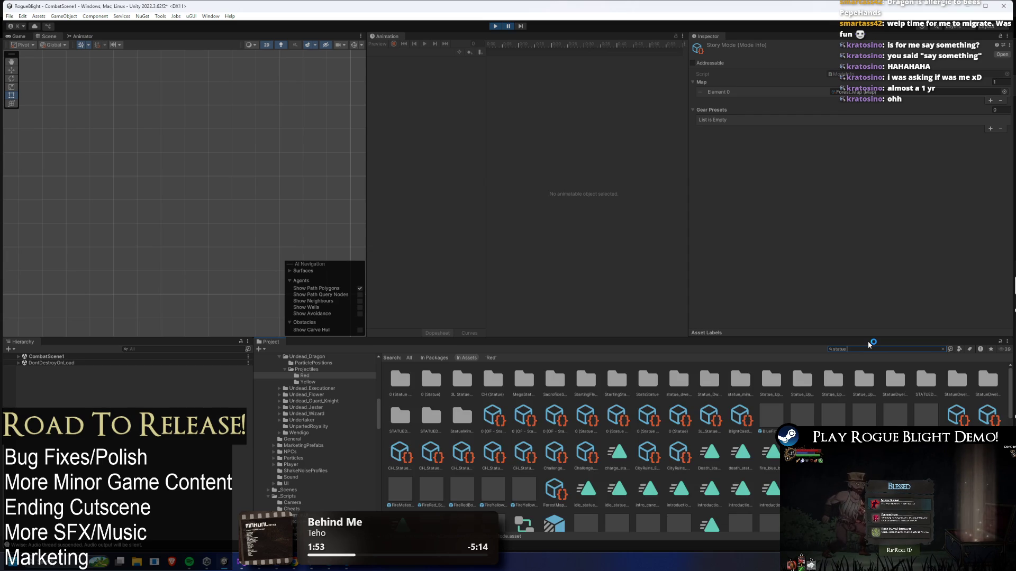
text(r)
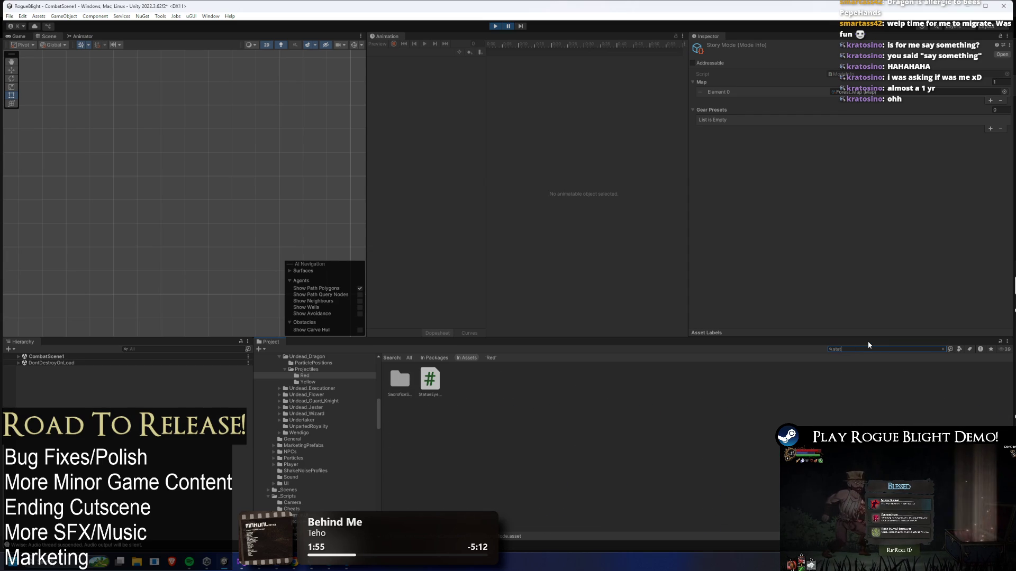
text(tus cree)
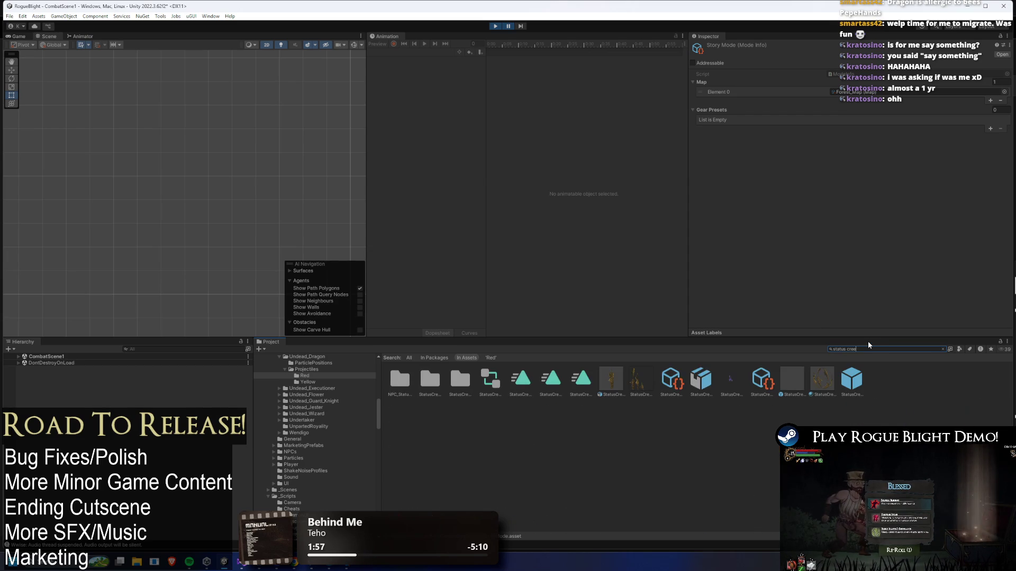
Select StatusCreepPrefab and expand its Enemy Controller and Enemy Stats components
click(835, 380)
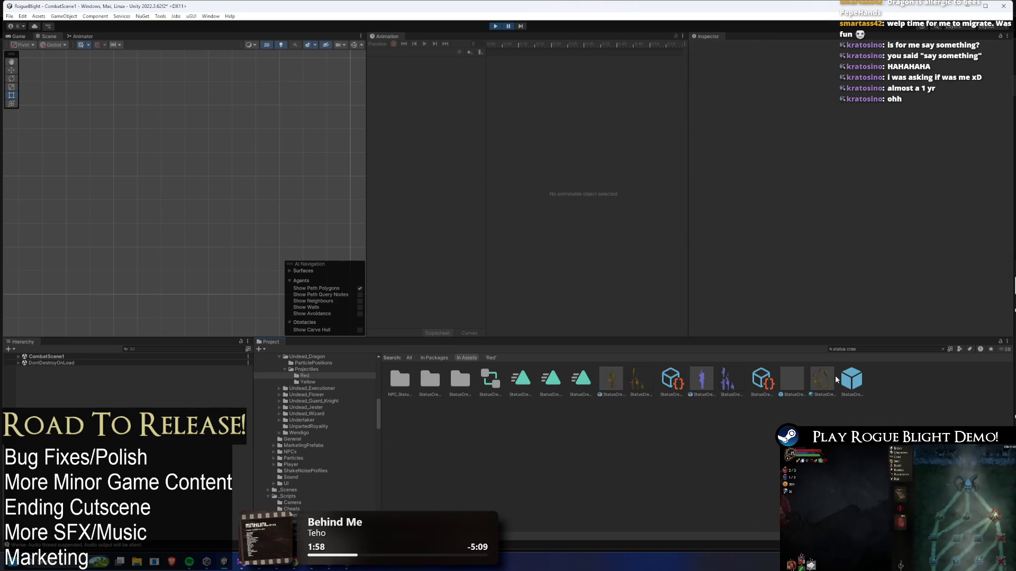
click(850, 379)
click(814, 236)
click(755, 136)
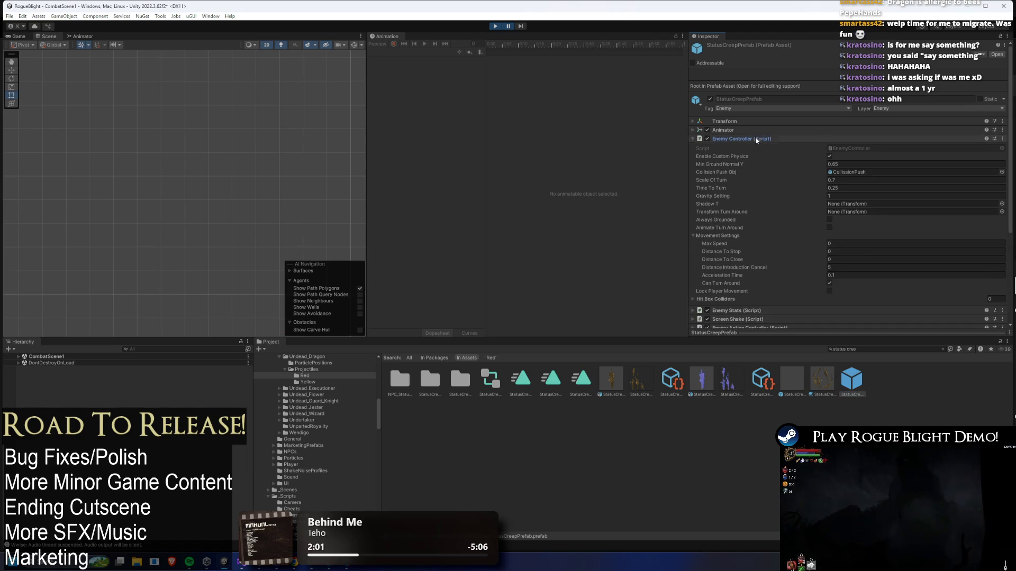
scroll(858, 249, down, 2)
click(783, 267)
scroll(825, 249, down, 10)
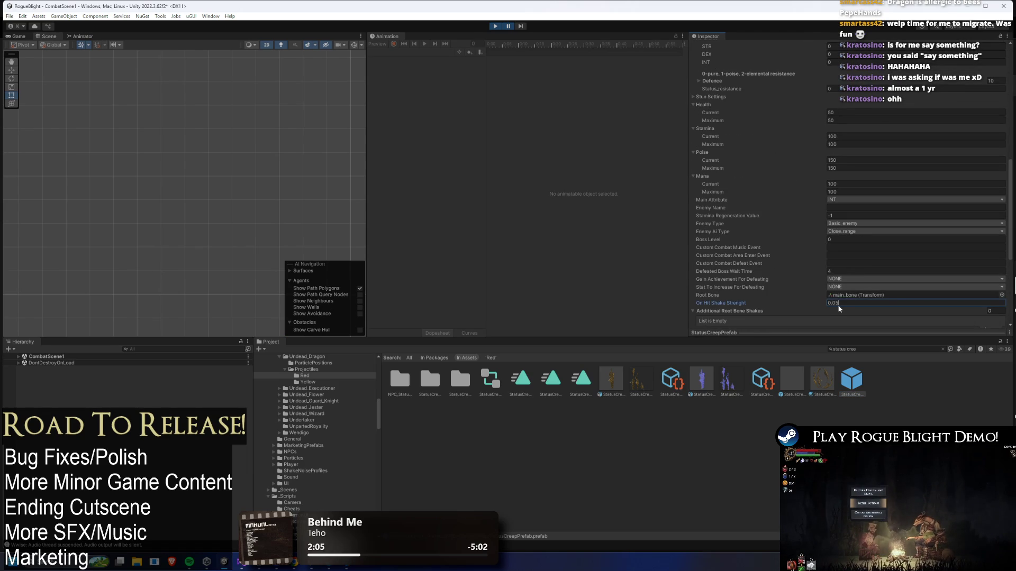
Set On Hit Shake Strenght to 0.03, stop the test run and save the project
key(BackSpace)
text(3)
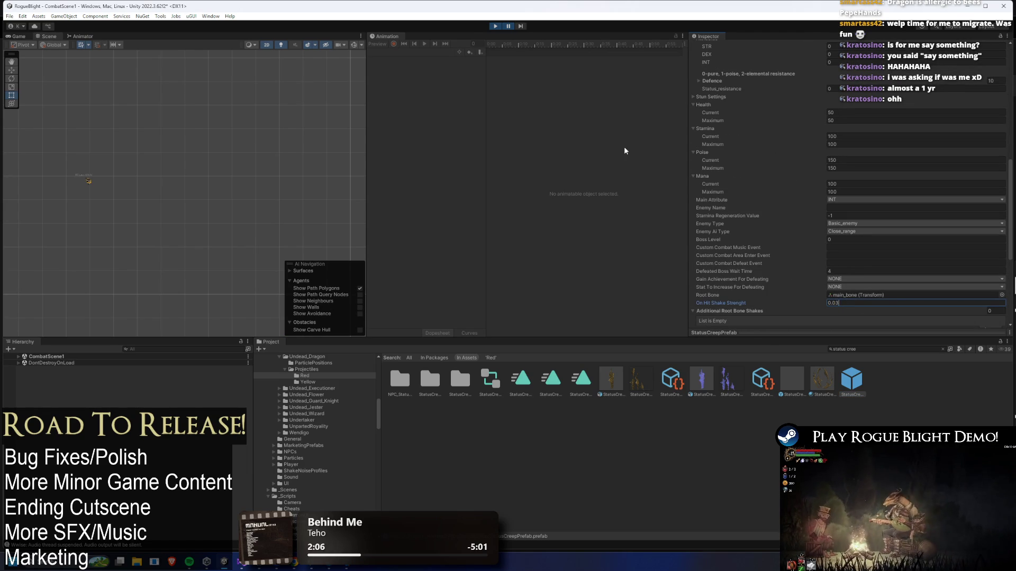
click(496, 26)
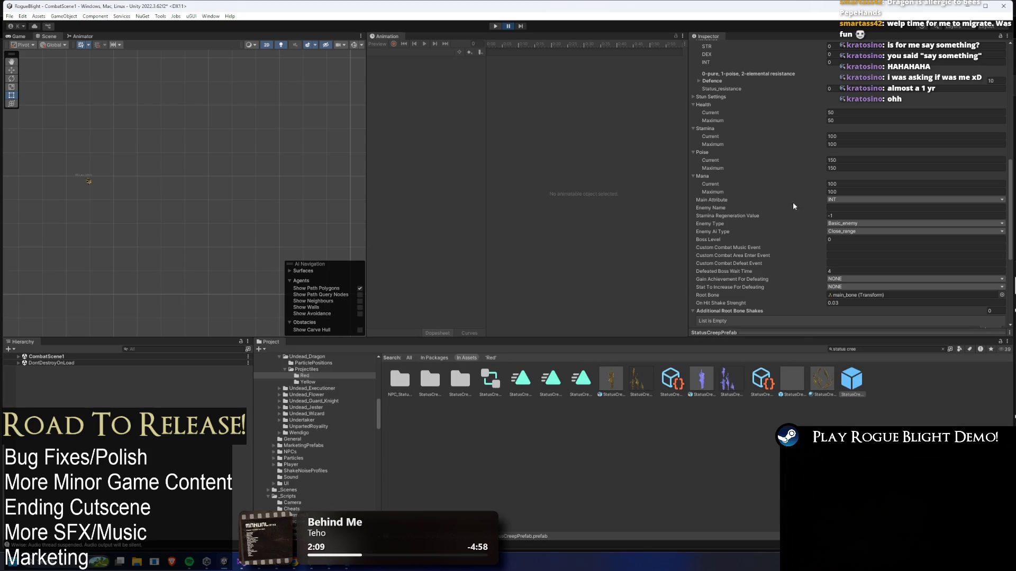
click(867, 306)
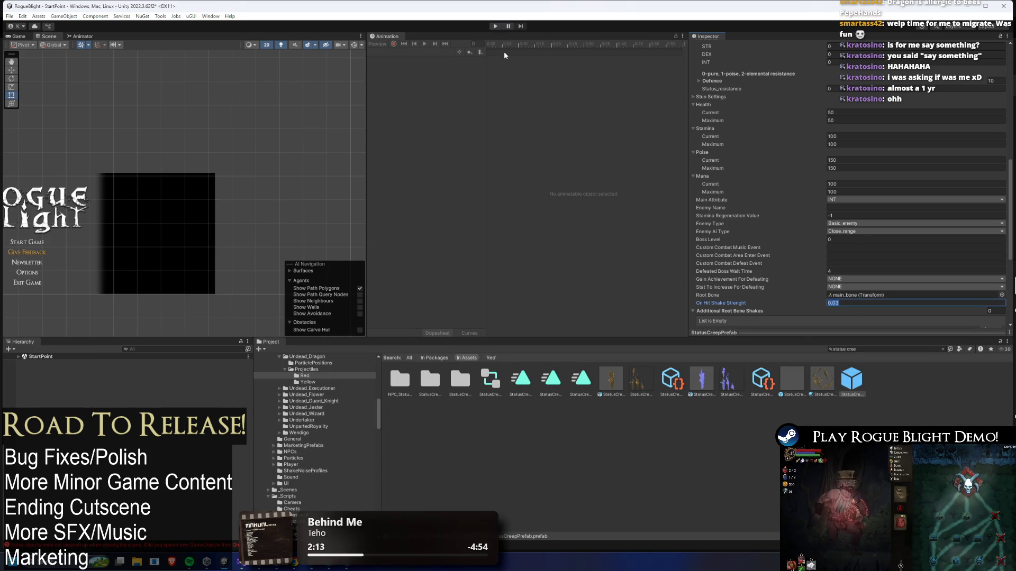
key(ctrl+s)
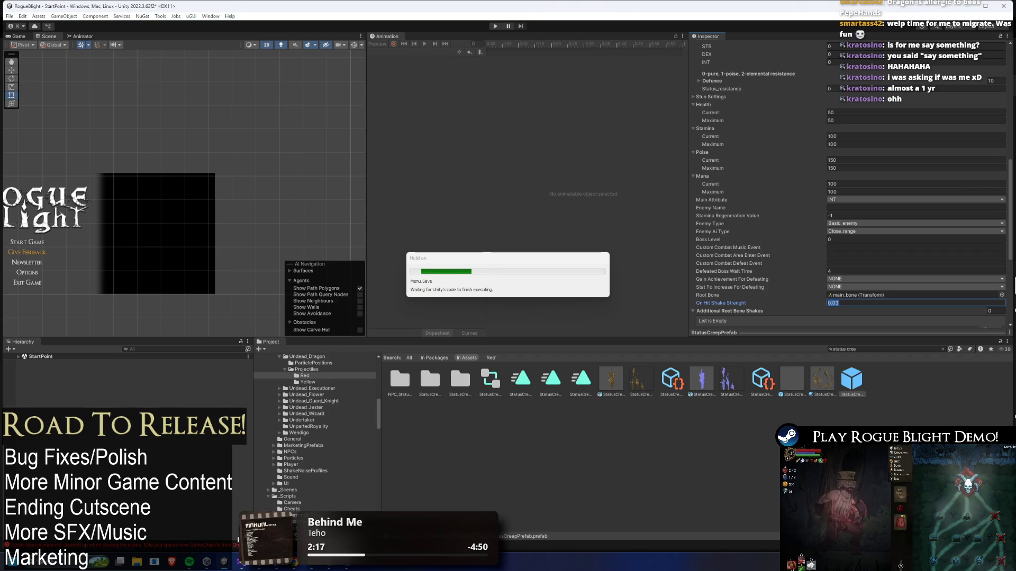
key(alt+Tab)
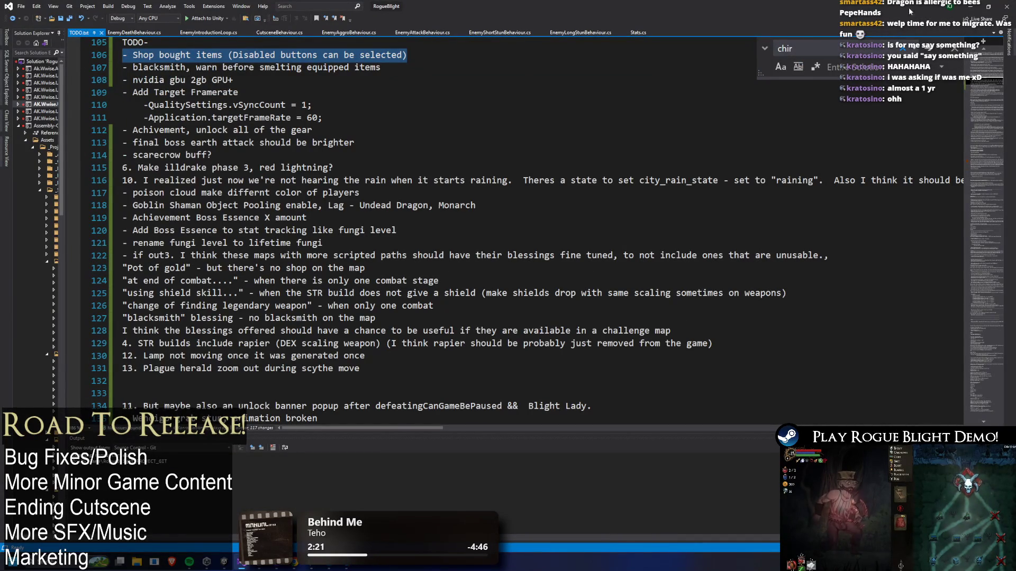
Return from Visual Studio to Unity and start a new play-mode test run
key(alt+Tab)
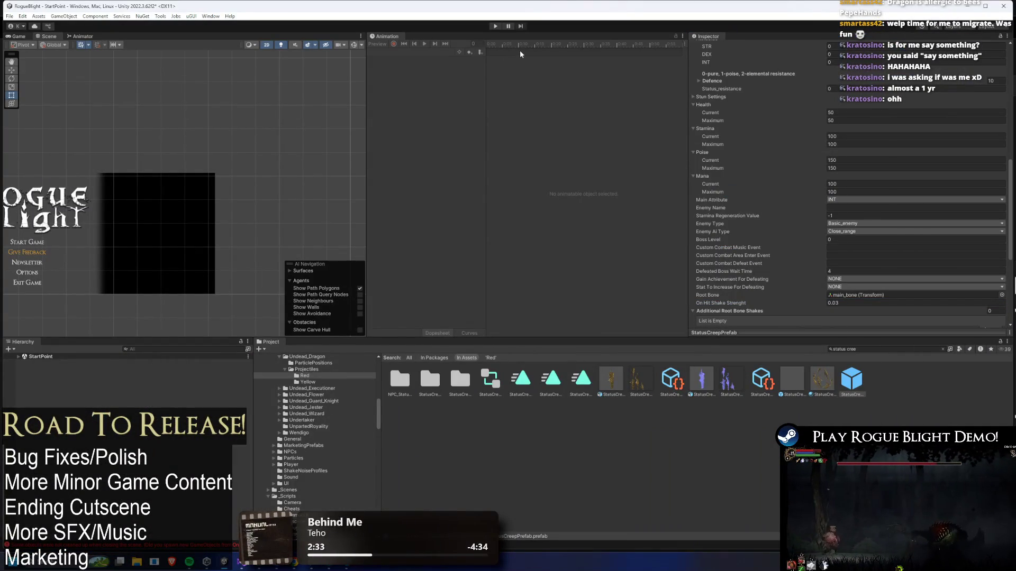
click(496, 26)
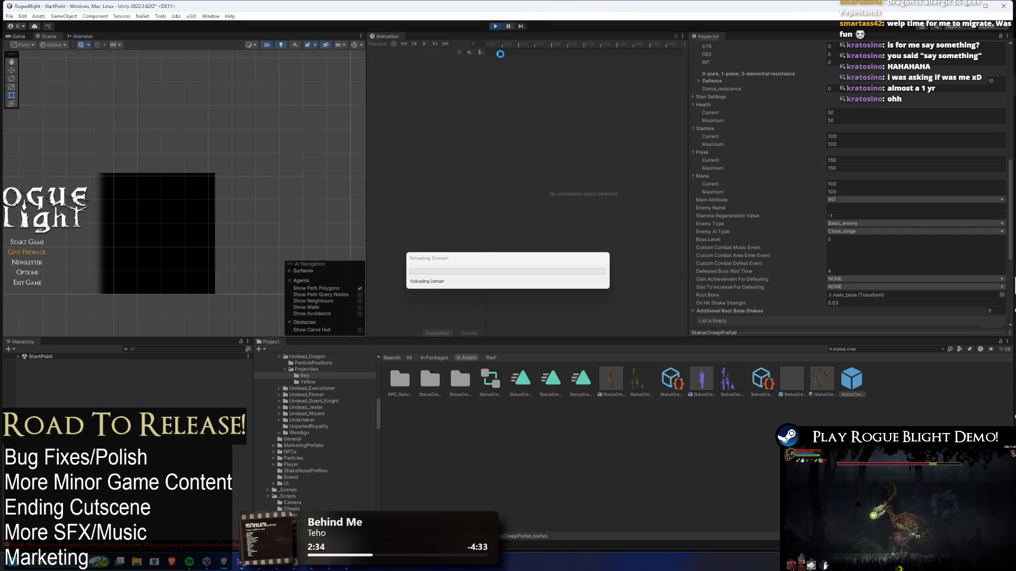